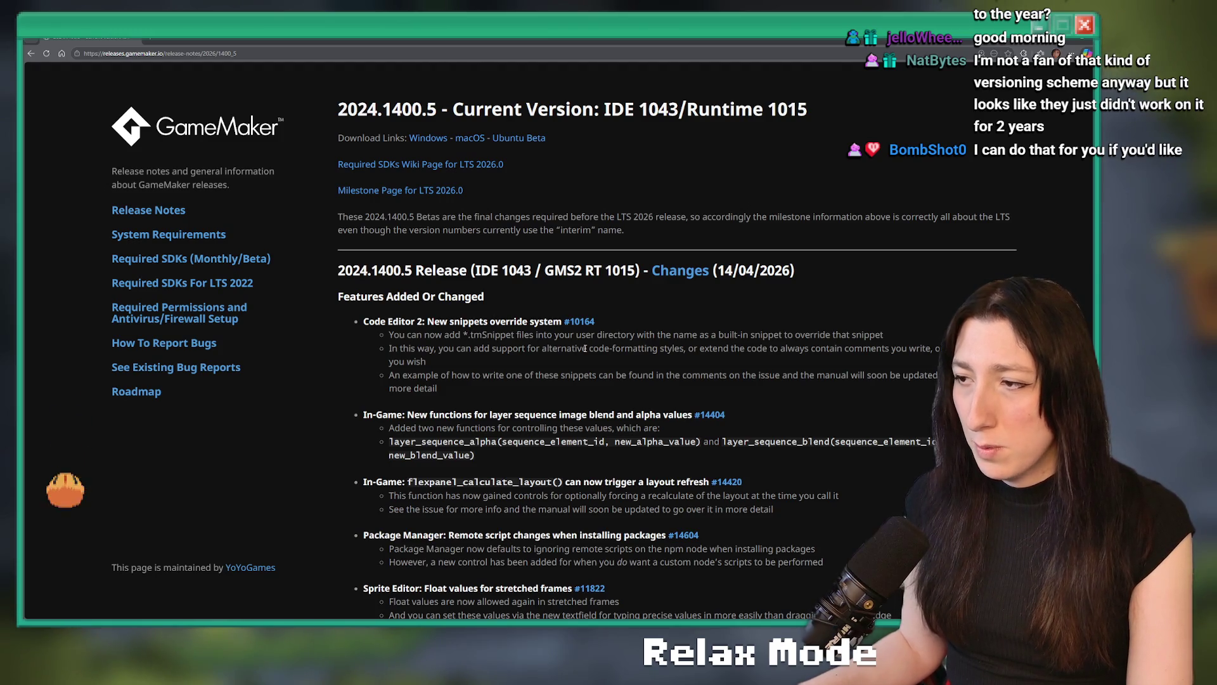
# Read the GameMaker release notes, highlighting the SoundInstance.PrepareToPlay() and Included Files fixes.
pyautogui.scroll(-1, 447, 336)
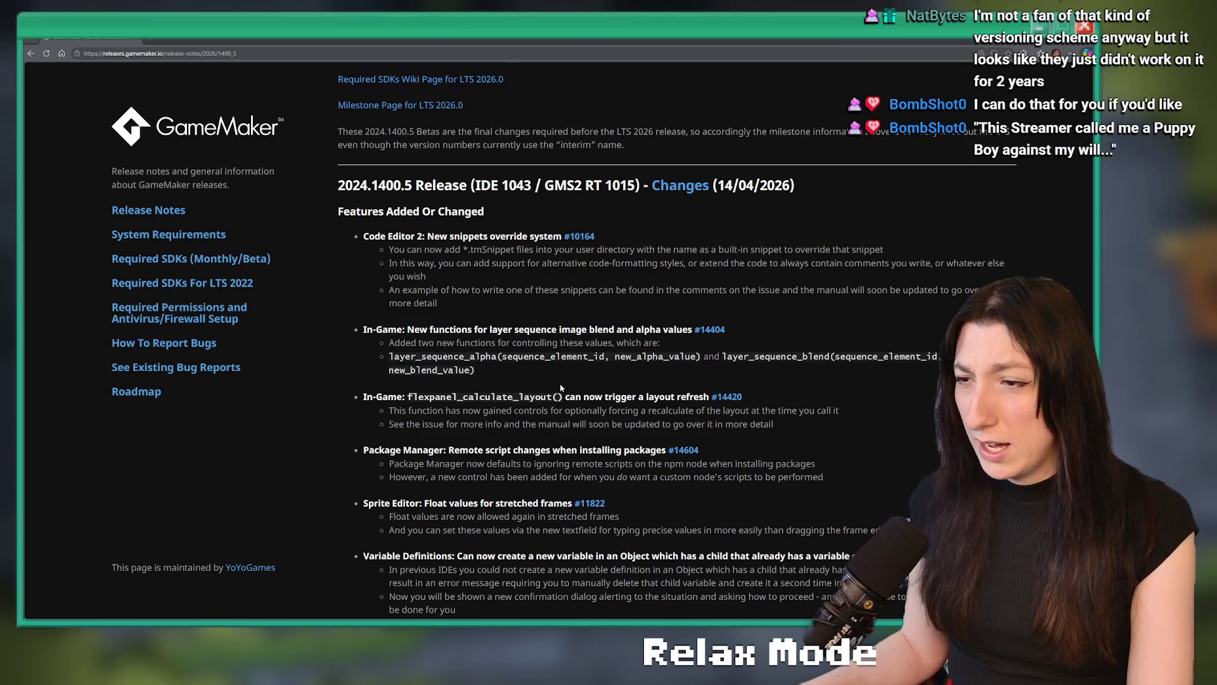
pyautogui.scroll(-1, 425, 350)
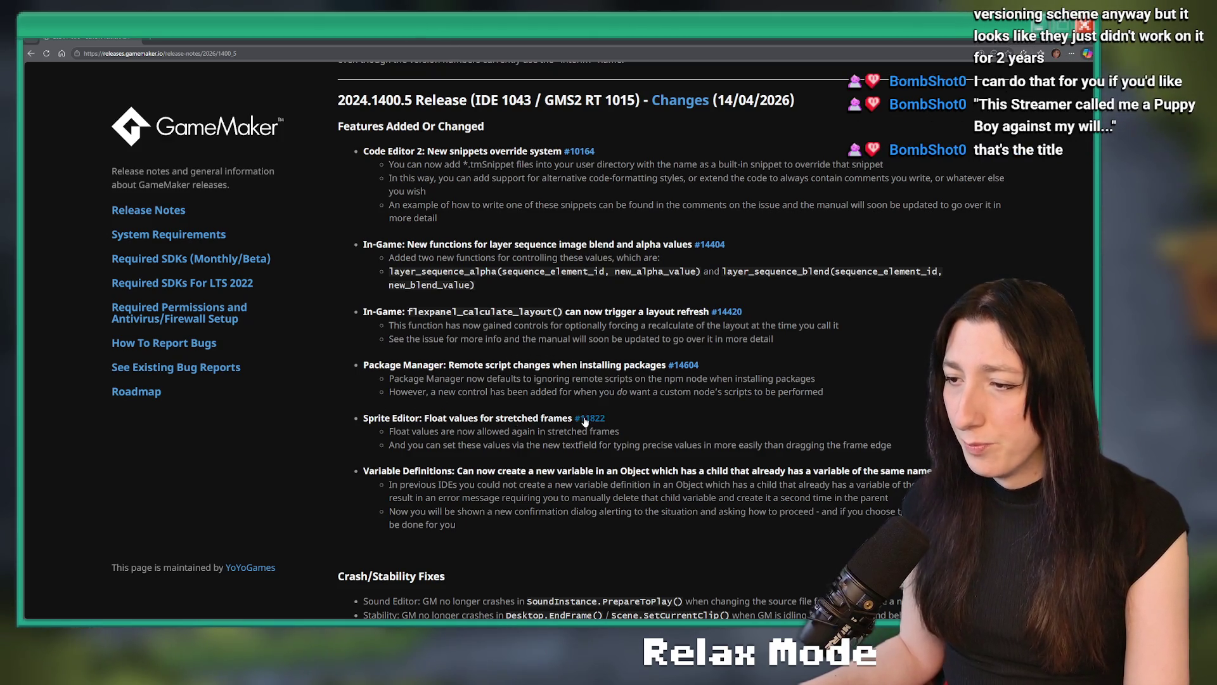
pyautogui.scroll(-3, 515, 416)
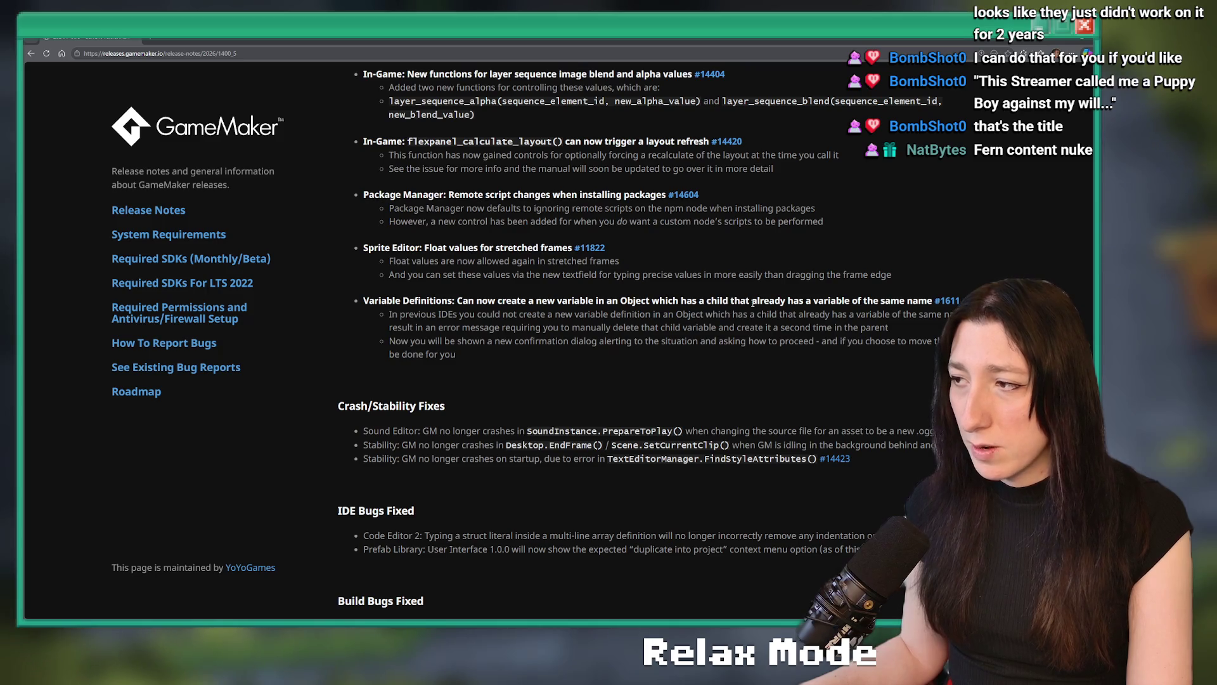
pyautogui.scroll(-2, 634, 298)
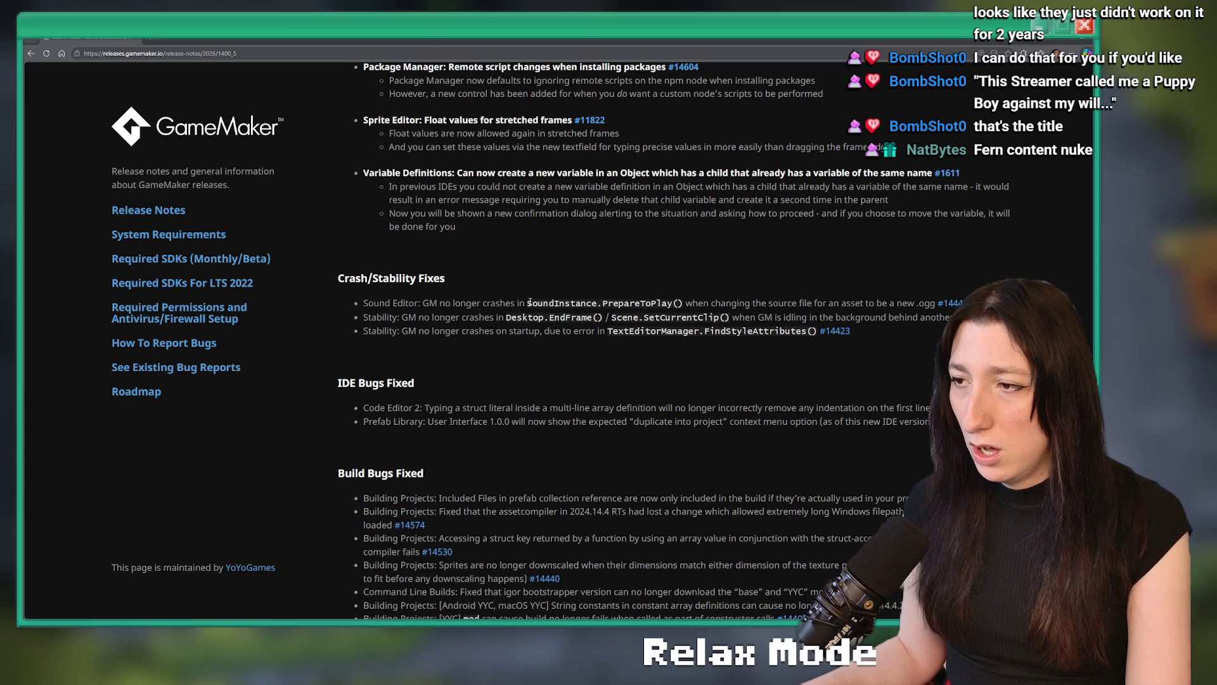
pyautogui.doubleClick(590, 303)
pyautogui.click(634, 317)
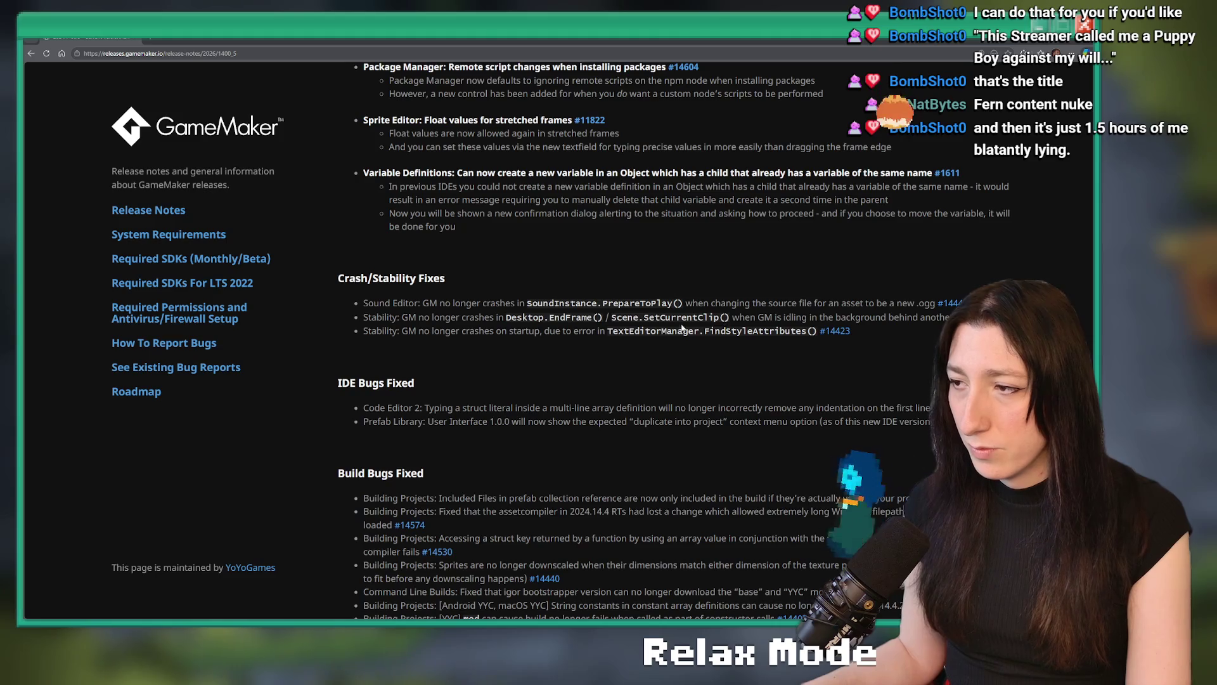
pyautogui.scroll(-1, 688, 328)
pyautogui.scroll(3, 642, 336)
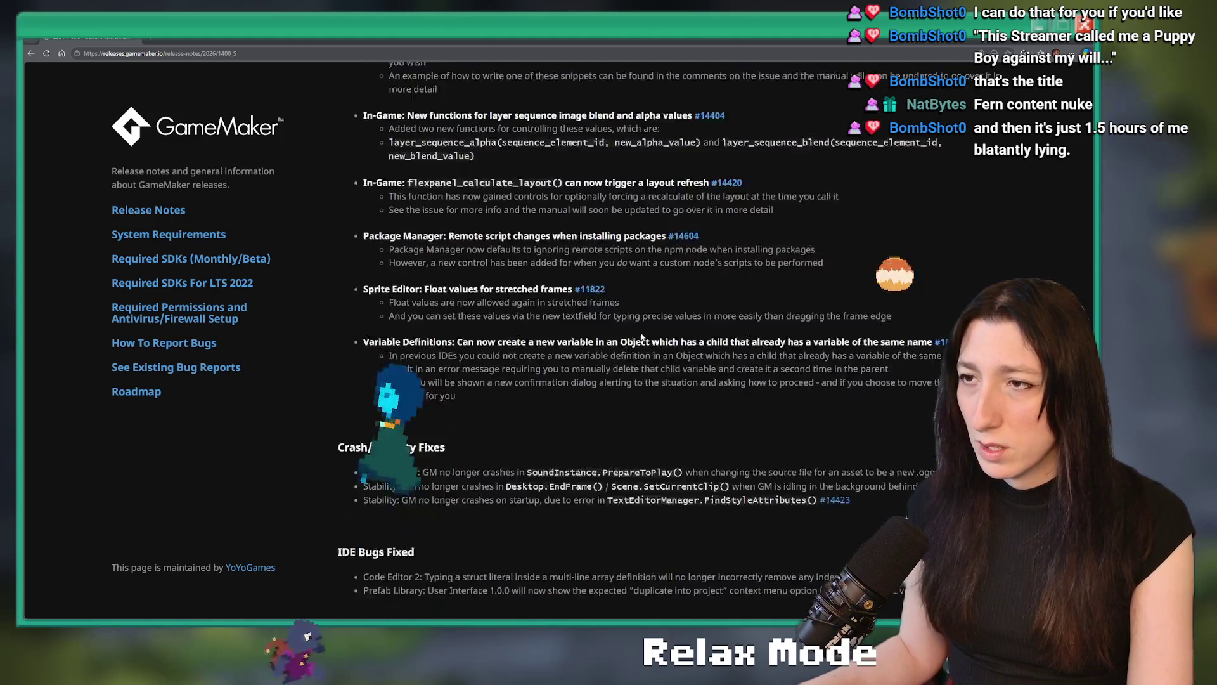
pyautogui.scroll(3, 640, 337)
pyautogui.scroll(-5, 558, 361)
pyautogui.scroll(-2, 548, 370)
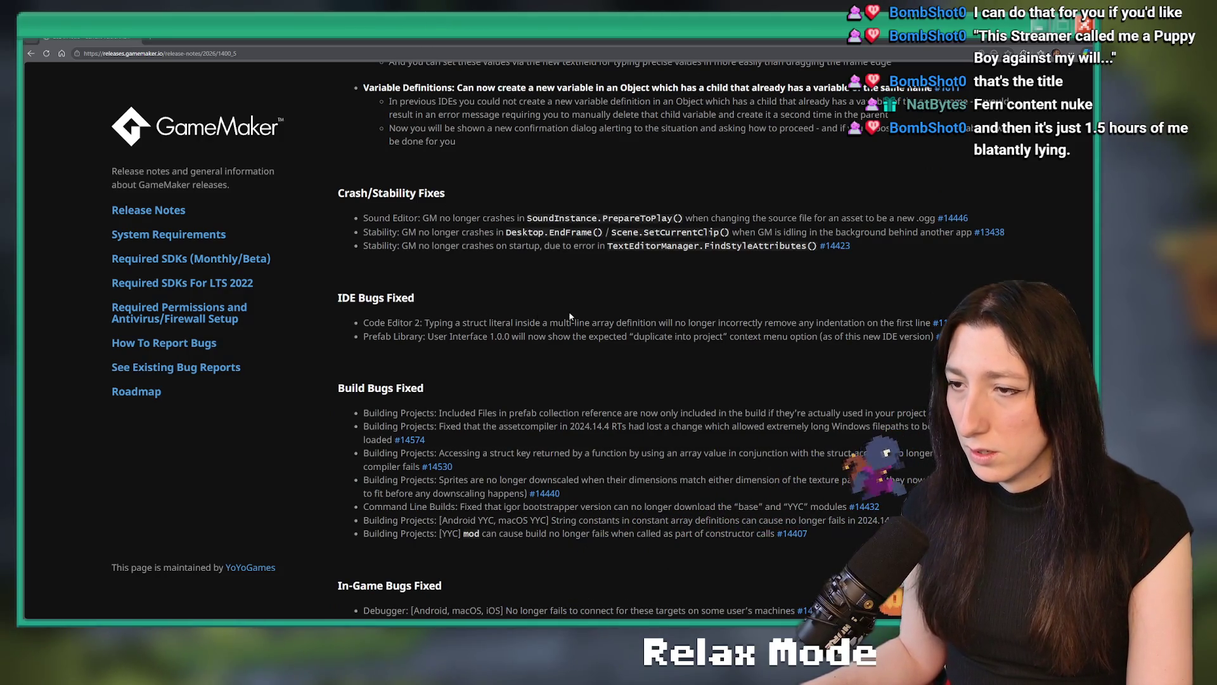
pyautogui.scroll(-3, 366, 287)
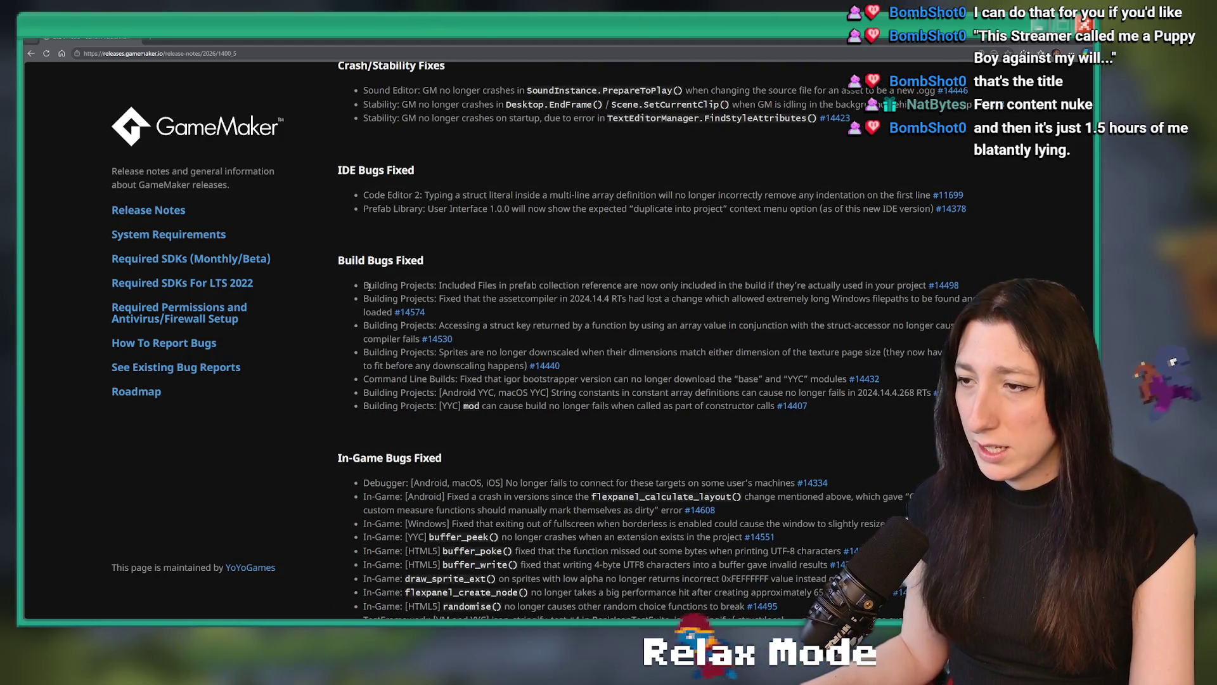
pyautogui.moveTo(365, 287); pyautogui.dragTo(506, 285)
pyautogui.click(570, 284)
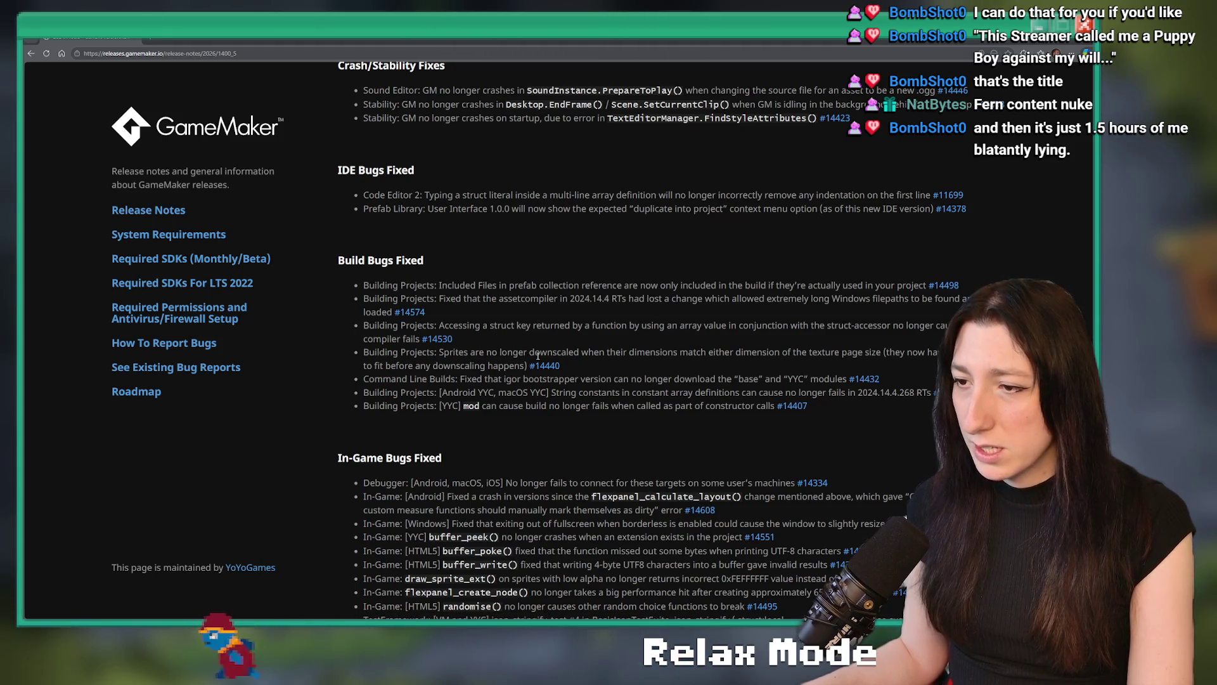
# Highlight the YYC mod, Windows/YYC bug and draw_sprite_ext() low-alpha fixes, then return to the top.
pyautogui.moveTo(442, 405); pyautogui.dragTo(701, 404)
pyautogui.click(654, 411)
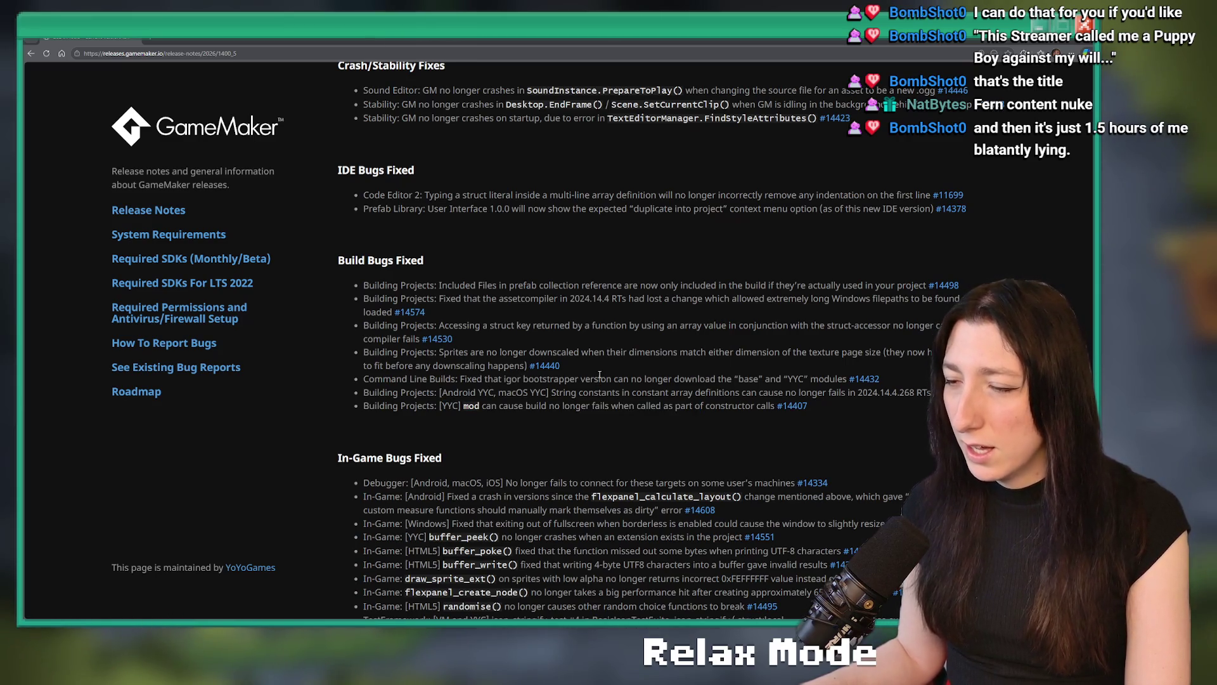
pyautogui.scroll(-2, 586, 366)
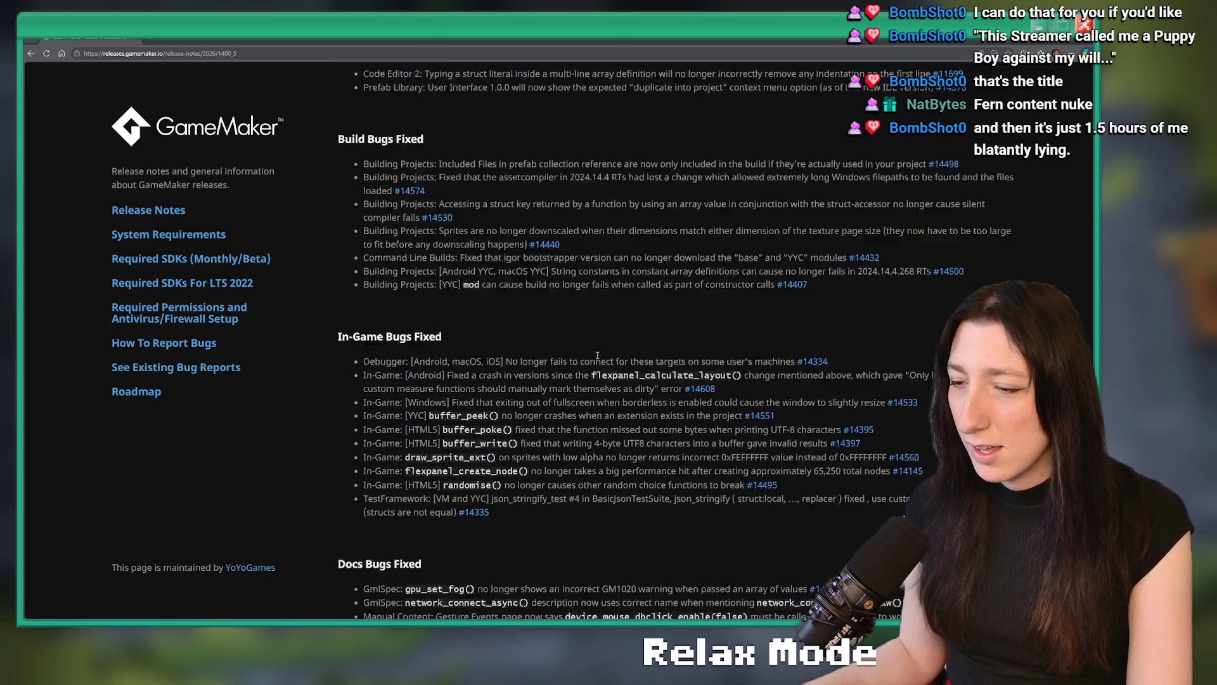
pyautogui.scroll(-3, 508, 270)
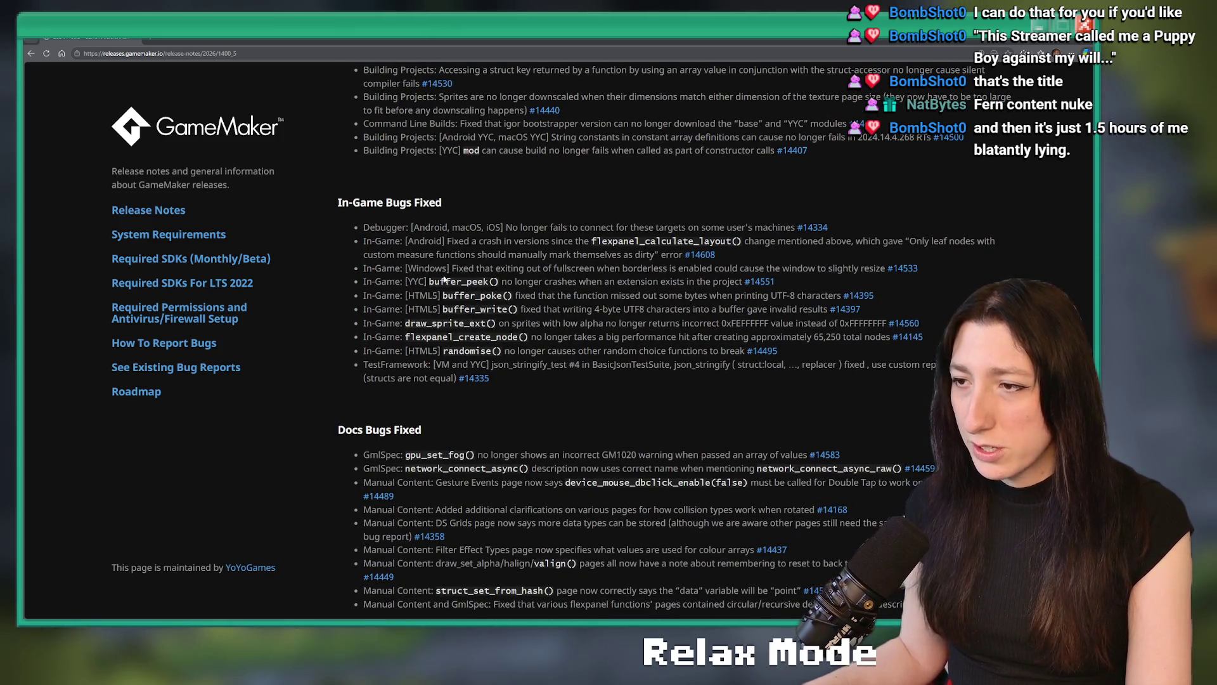
pyautogui.moveTo(621, 282); pyautogui.dragTo(488, 267)
pyautogui.click(487, 281)
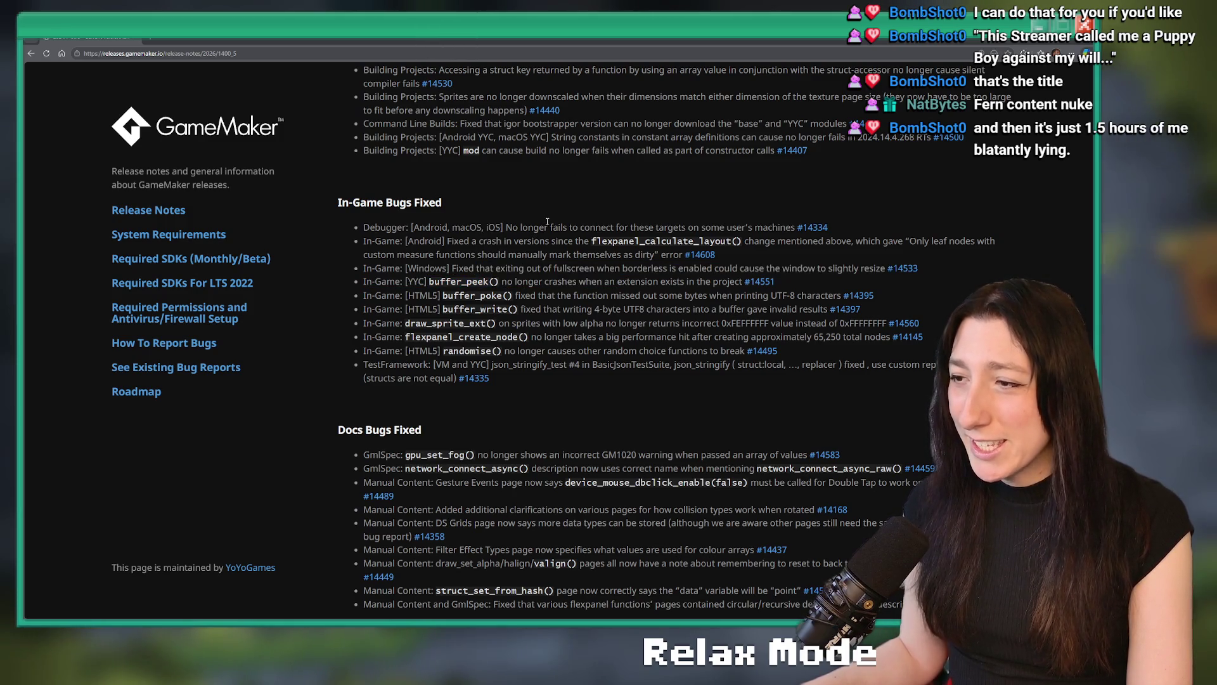
pyautogui.moveTo(469, 324); pyautogui.dragTo(613, 324)
pyautogui.click(636, 267)
pyautogui.scroll(-1, 573, 285)
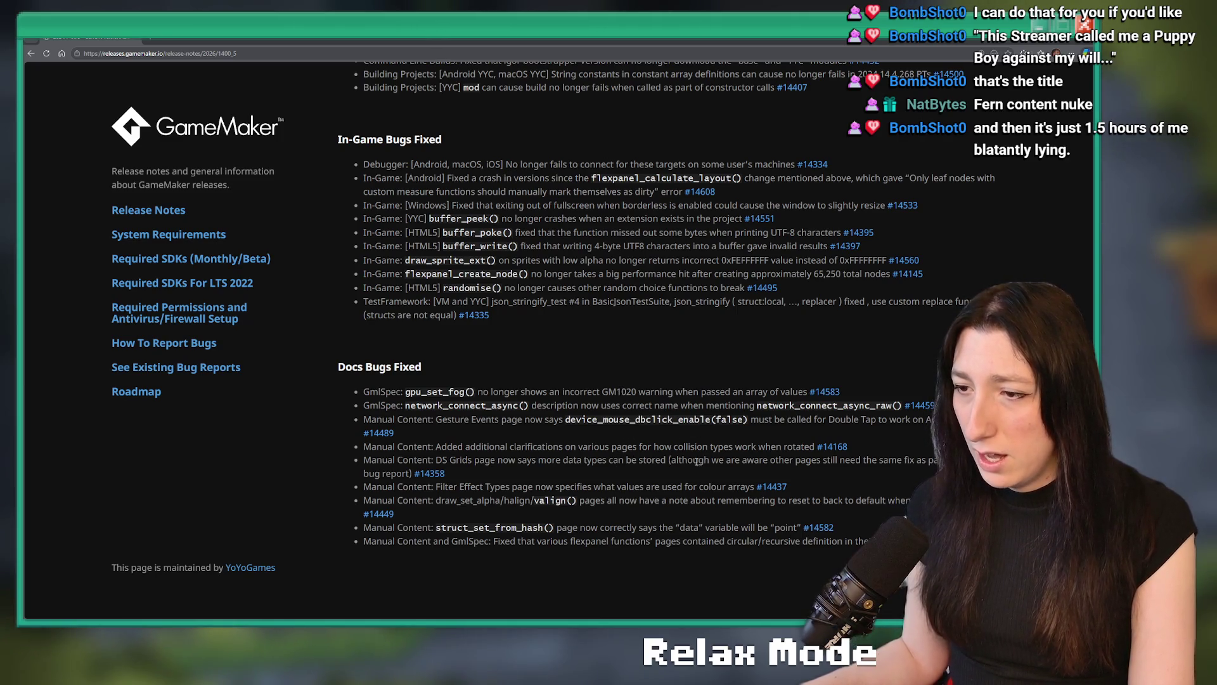
pyautogui.press('Home')
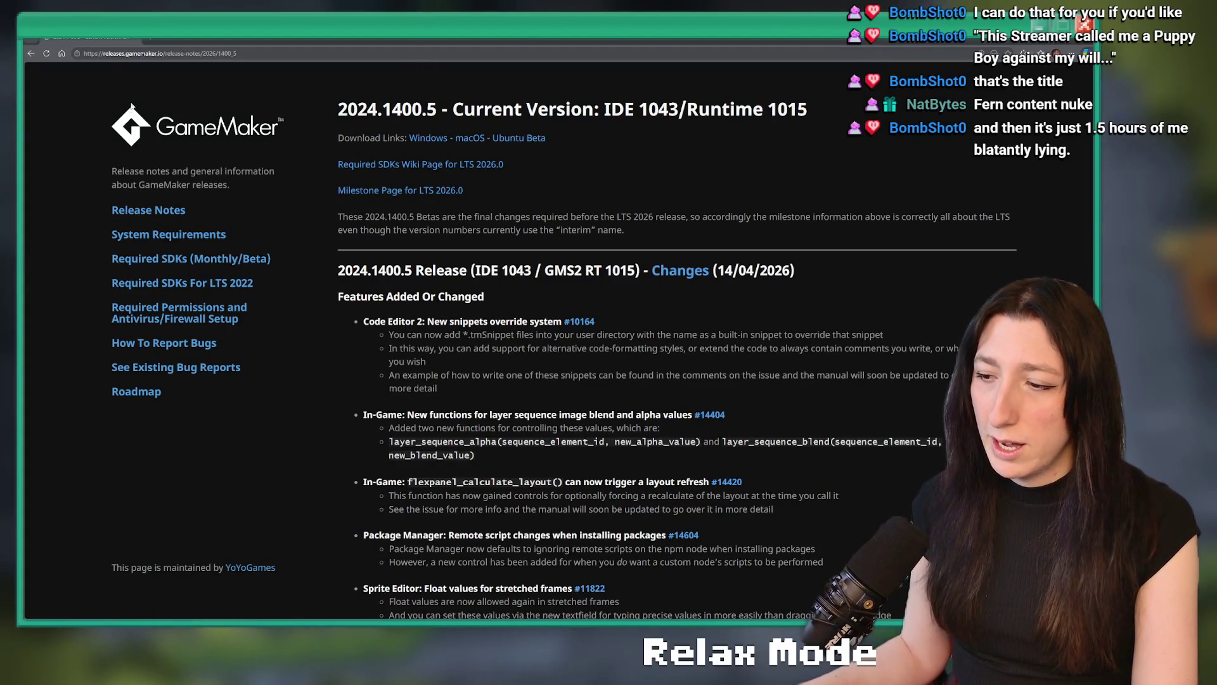
# Switch to GameMaker, choose Remind me later on the update notice, and open Bring Me Hope.
pyautogui.hotkey('ctrl', 'w')
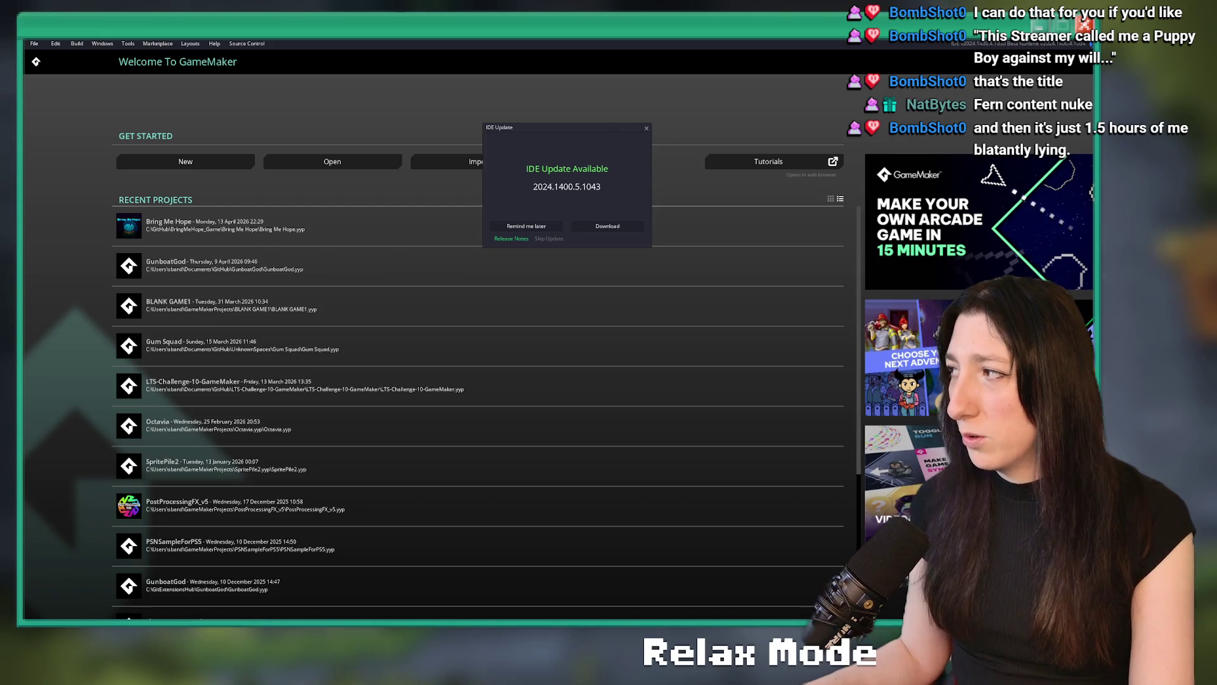
pyautogui.click(533, 229)
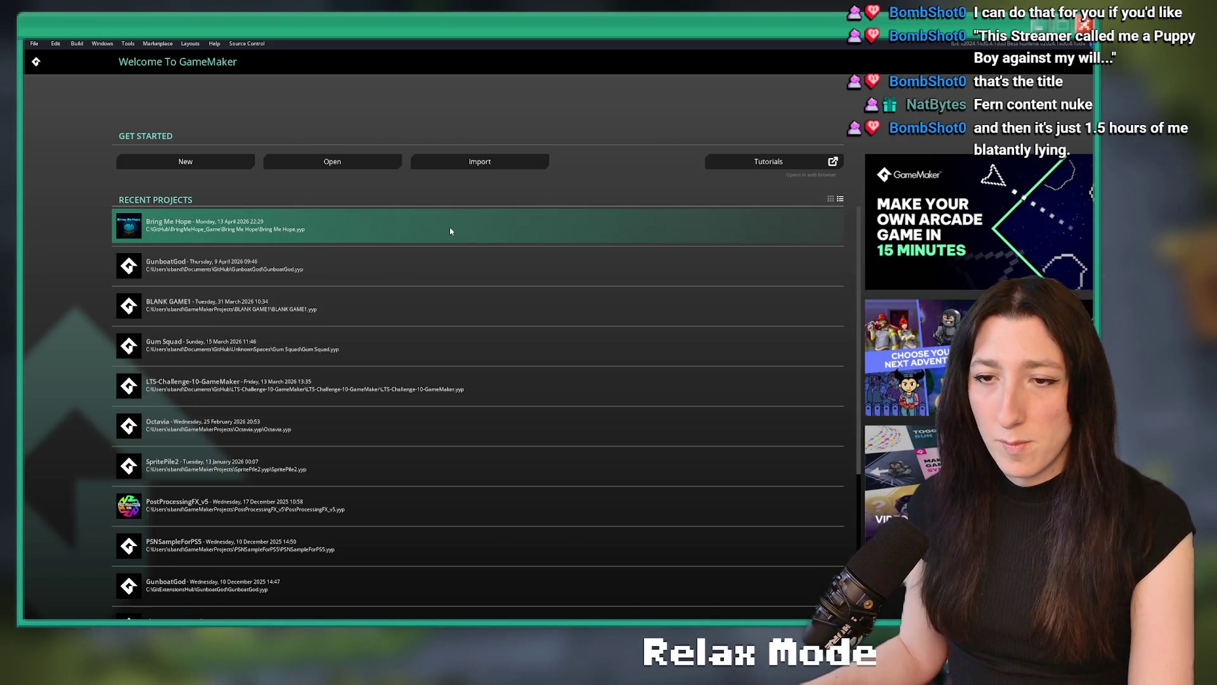
pyautogui.click(450, 231)
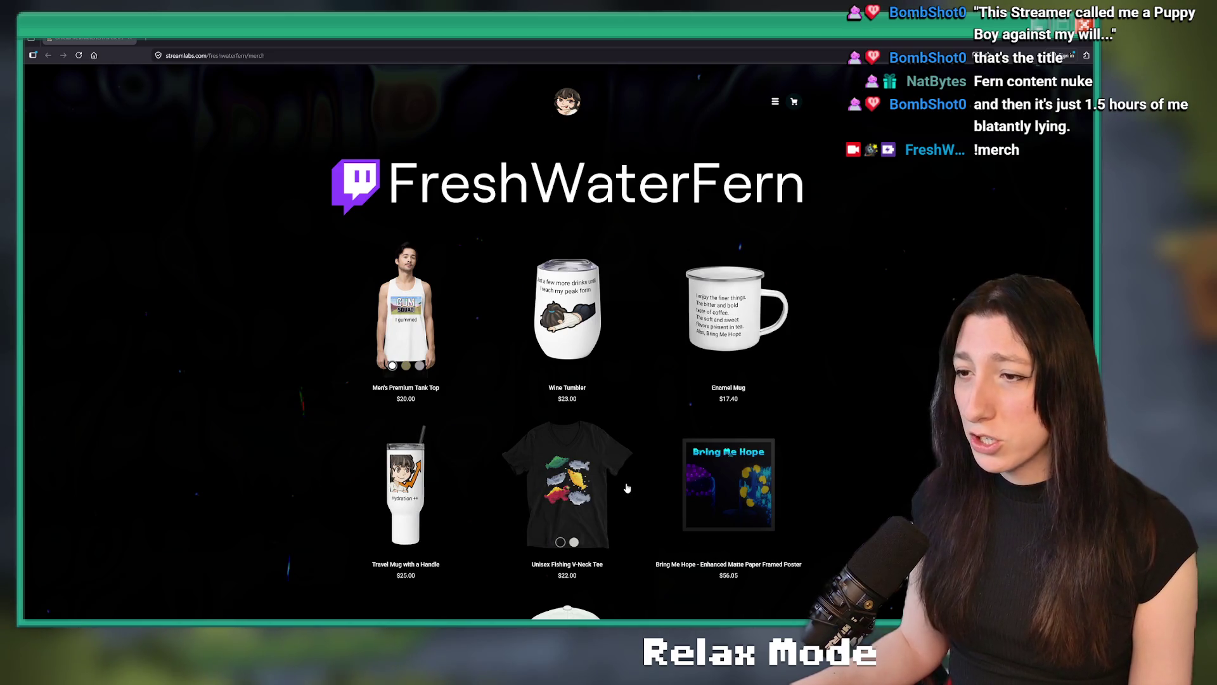
# Browse the tank top, wine tumbler and travel mug pages, then open the black Bring Me Hope mug.
pyautogui.scroll(-2, 568, 342)
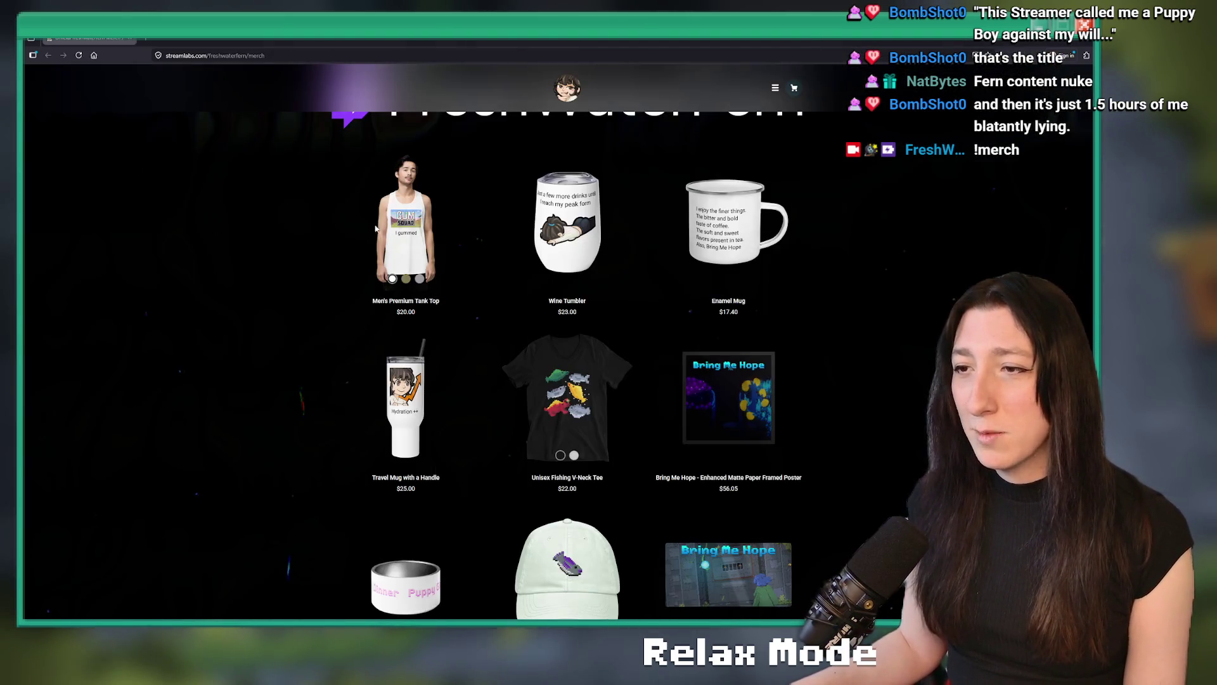
pyautogui.click(376, 228)
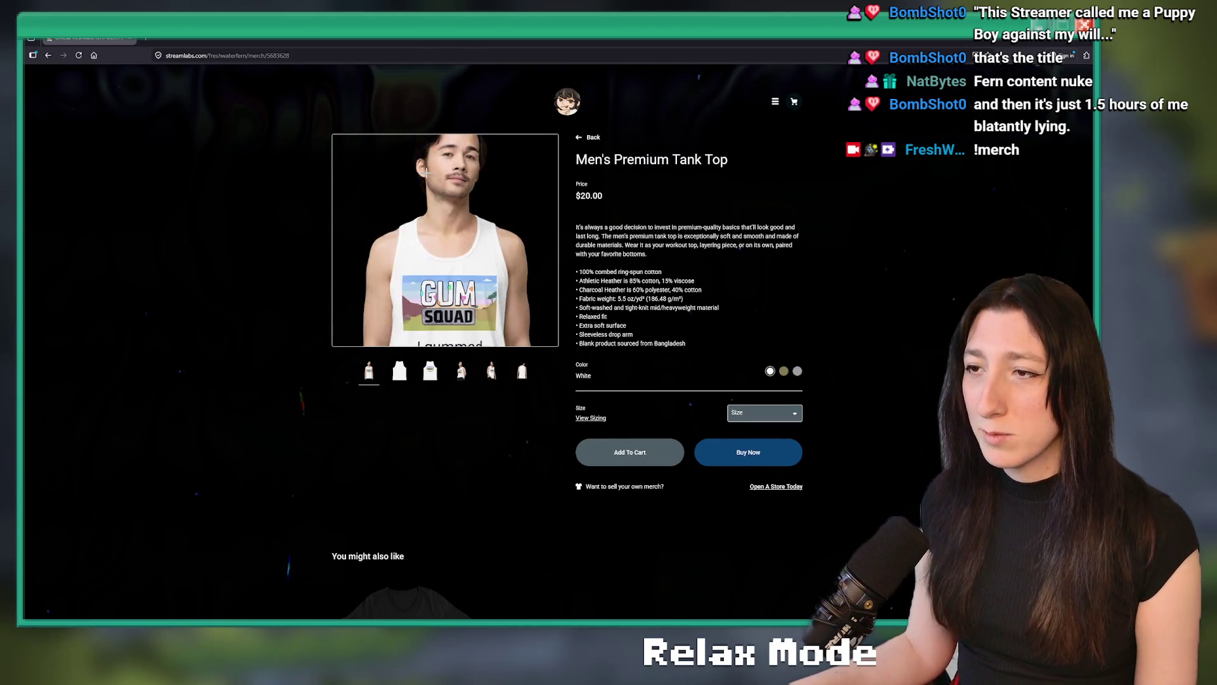
pyautogui.click(590, 136)
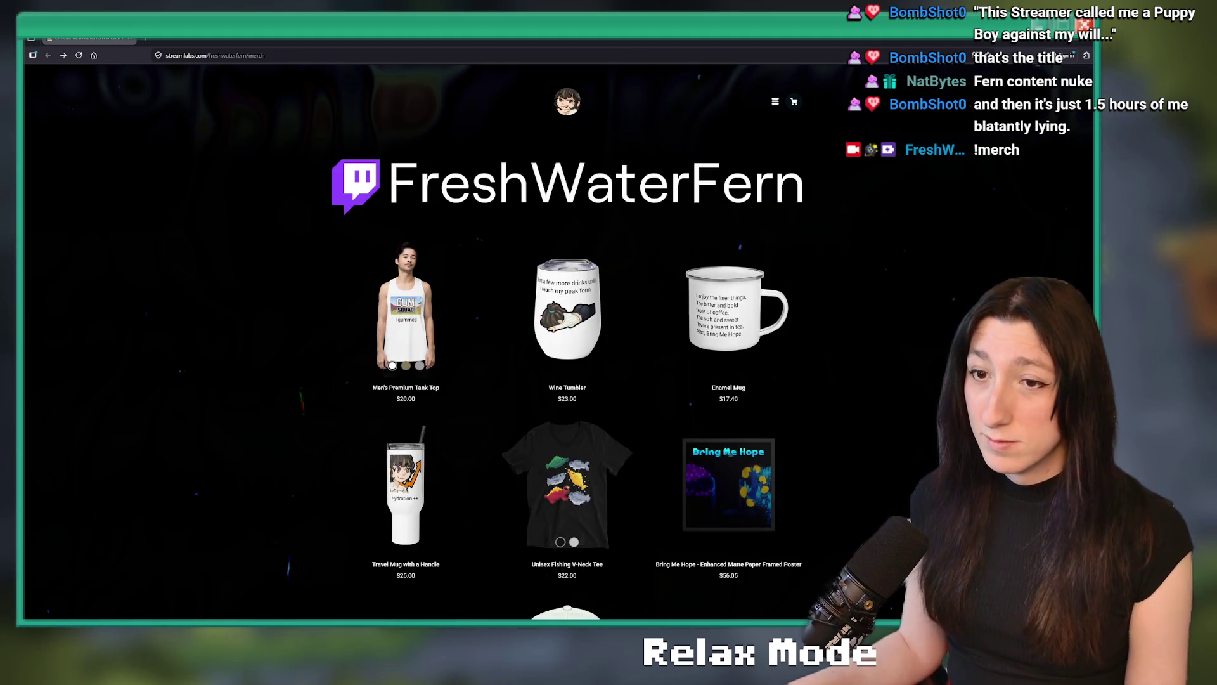
pyautogui.click(578, 268)
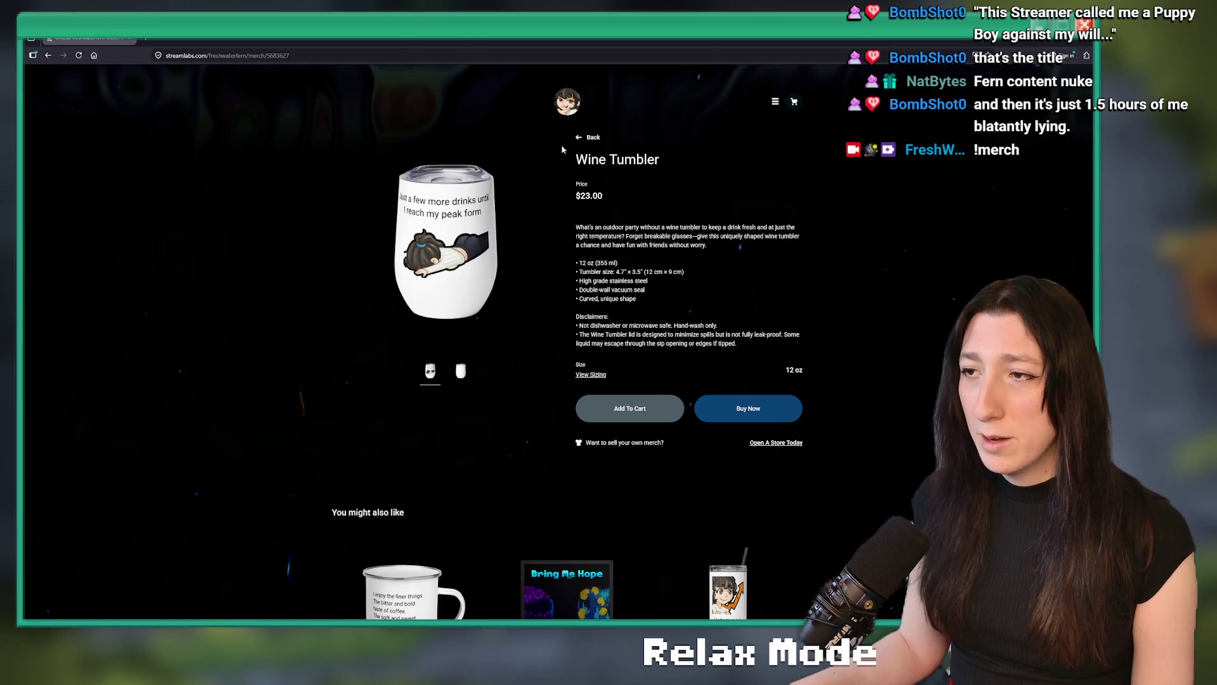
pyautogui.click(581, 139)
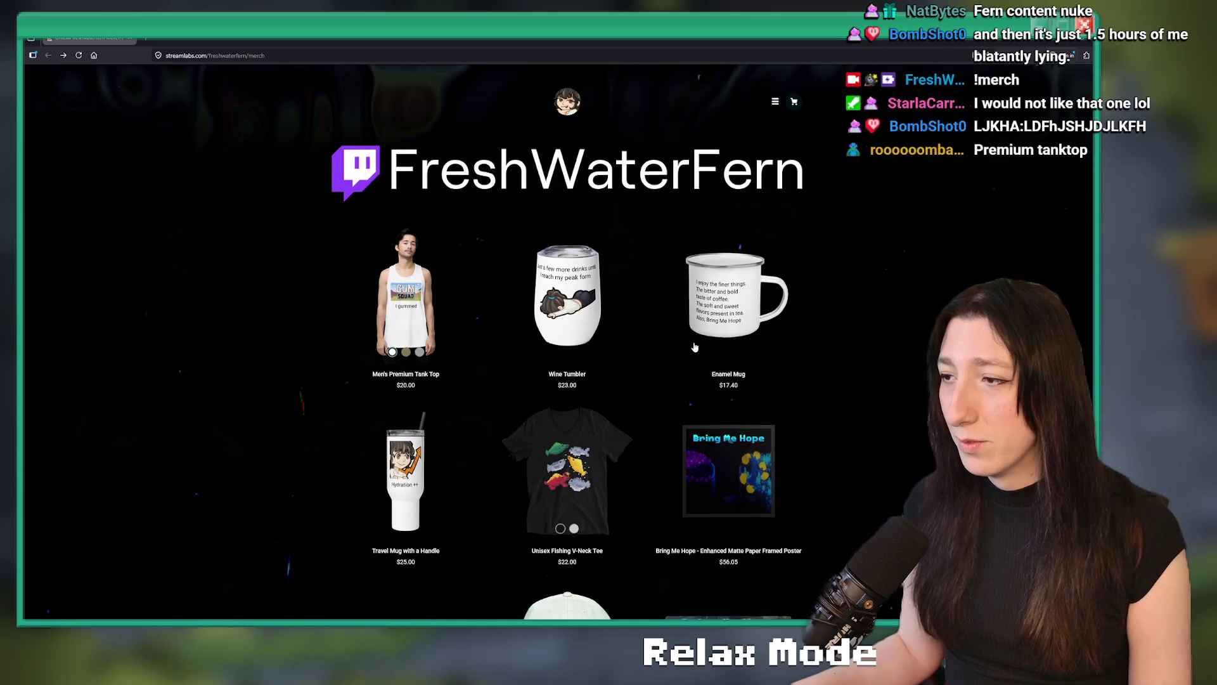
pyautogui.scroll(-3, 439, 272)
pyautogui.click(439, 271)
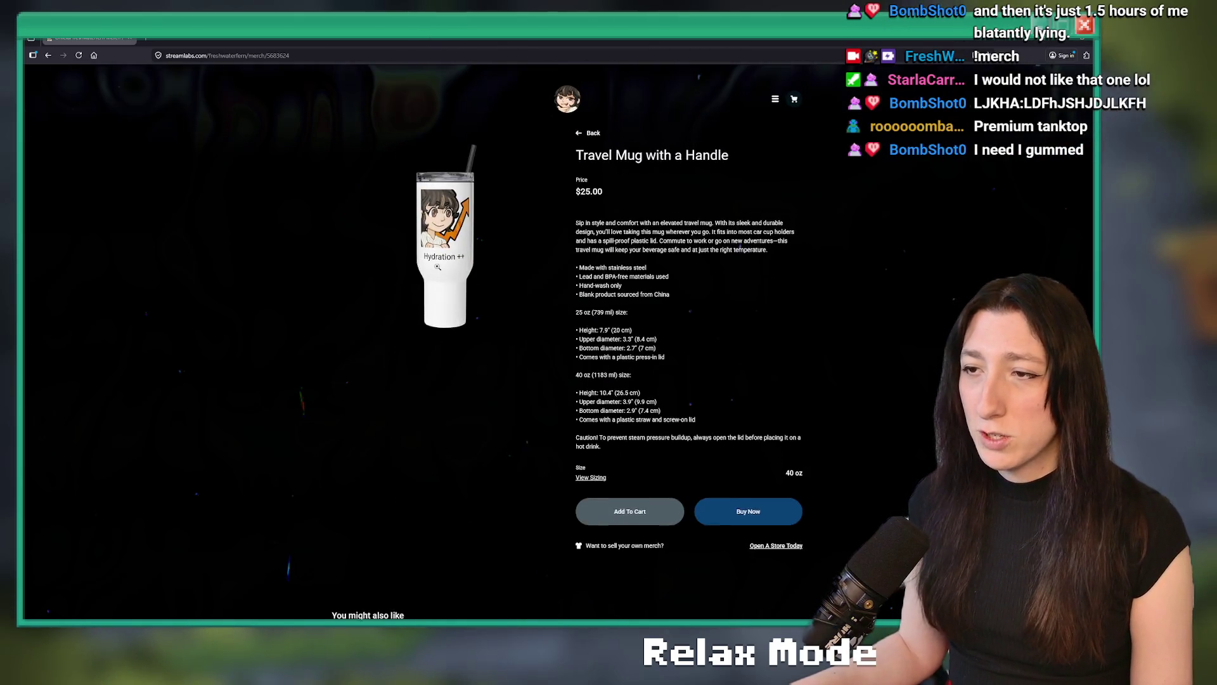
pyautogui.click(595, 137)
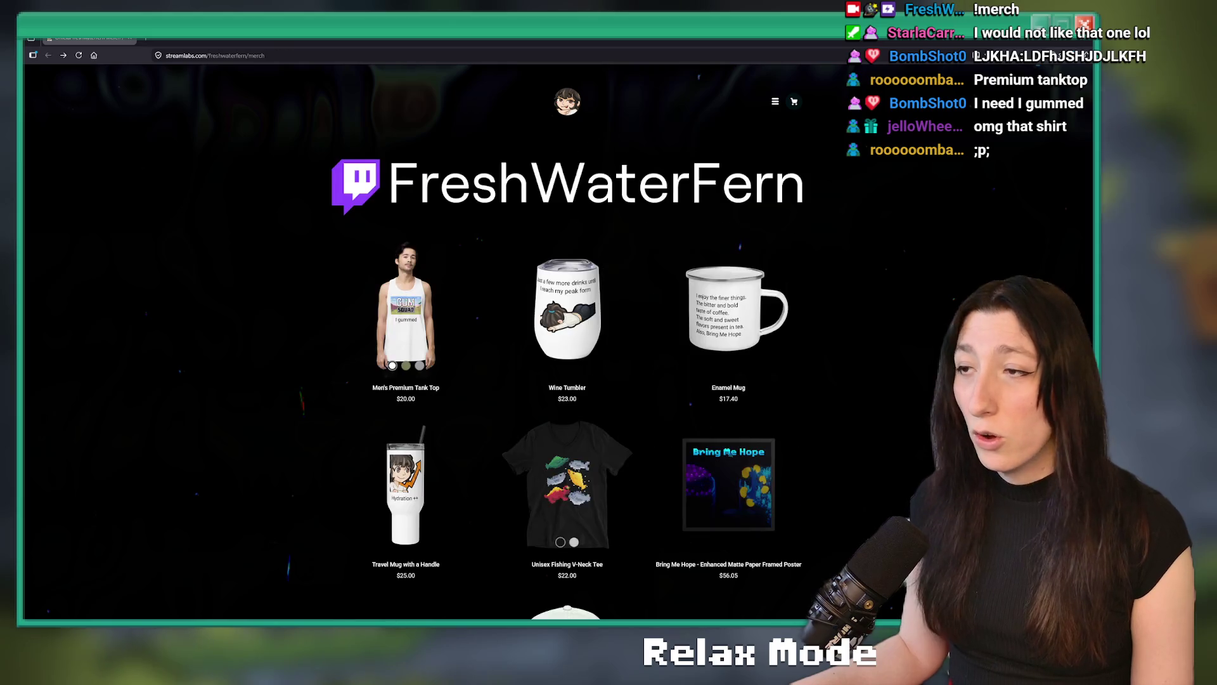
pyautogui.scroll(-6, 410, 507)
pyautogui.click(411, 507)
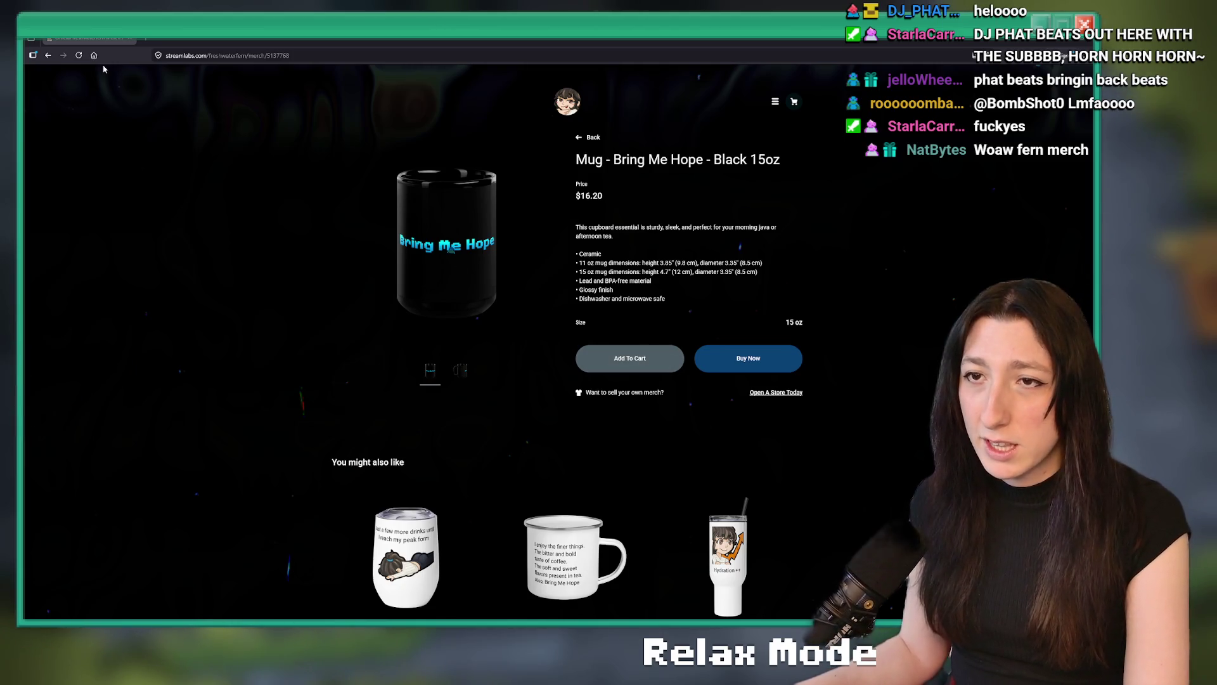
# Return to the FreshWaterFern merch listing, browse it, and open the Men's Premium Tank Top page.
pyautogui.click(49, 56)
pyautogui.scroll(-10, 639, 377)
pyautogui.scroll(1, 419, 462)
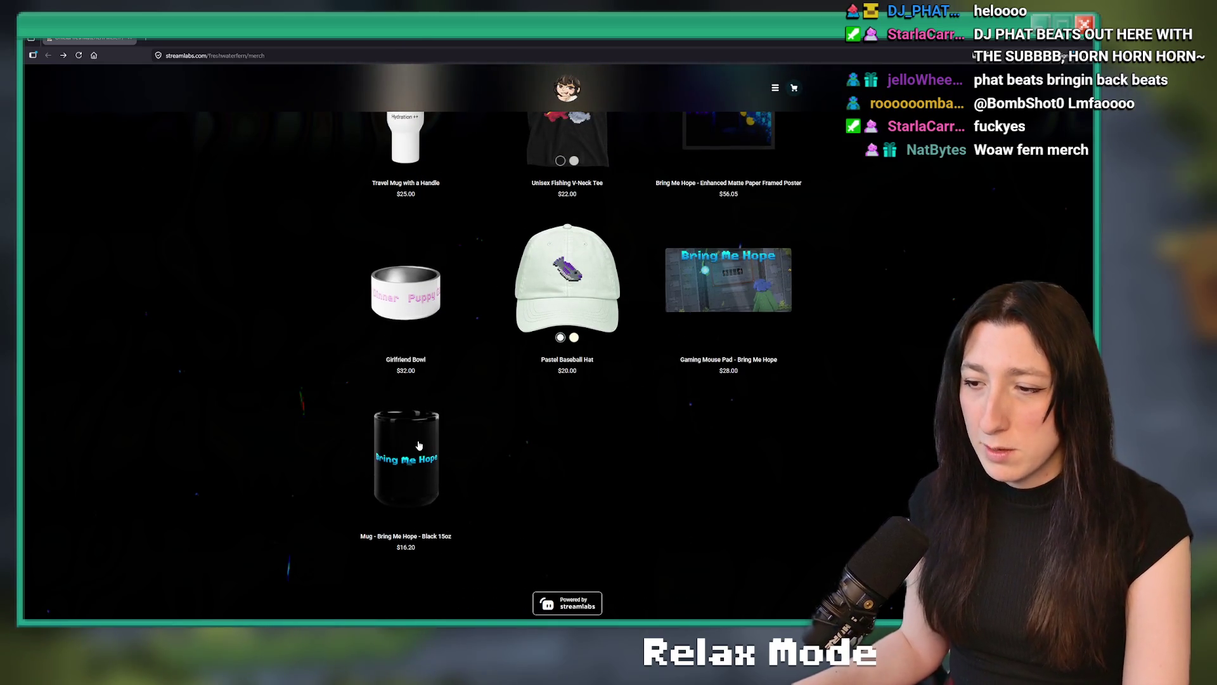
pyautogui.scroll(5, 405, 406)
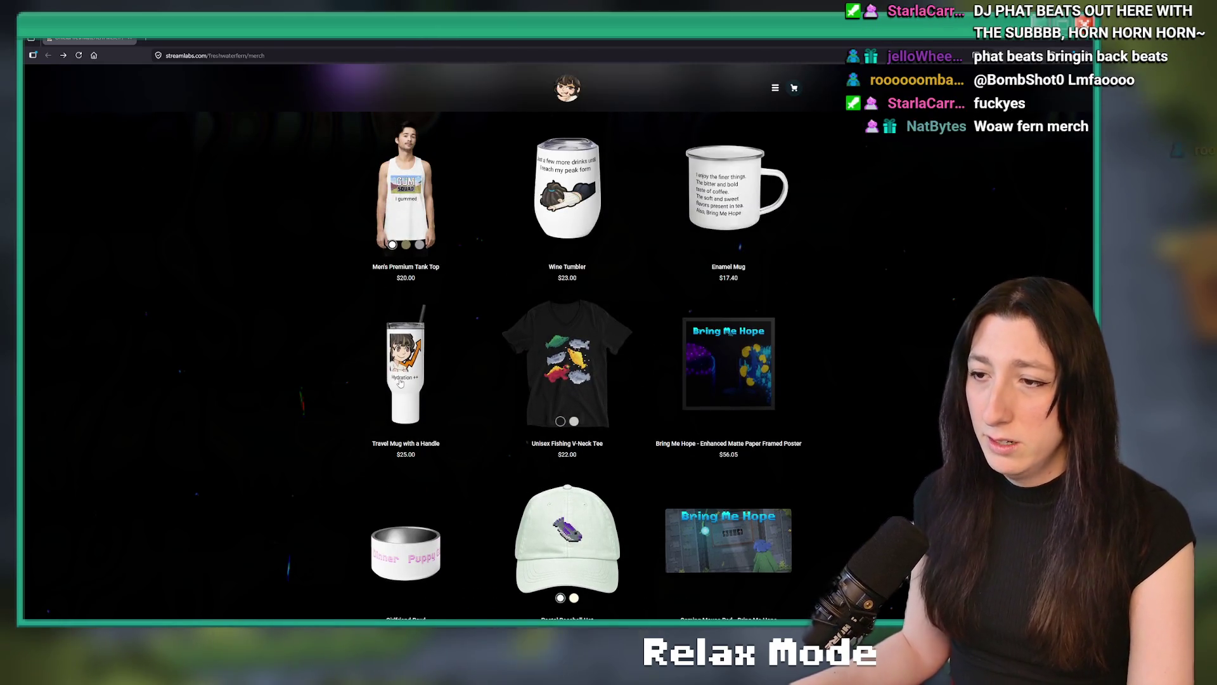
pyautogui.scroll(3, 435, 326)
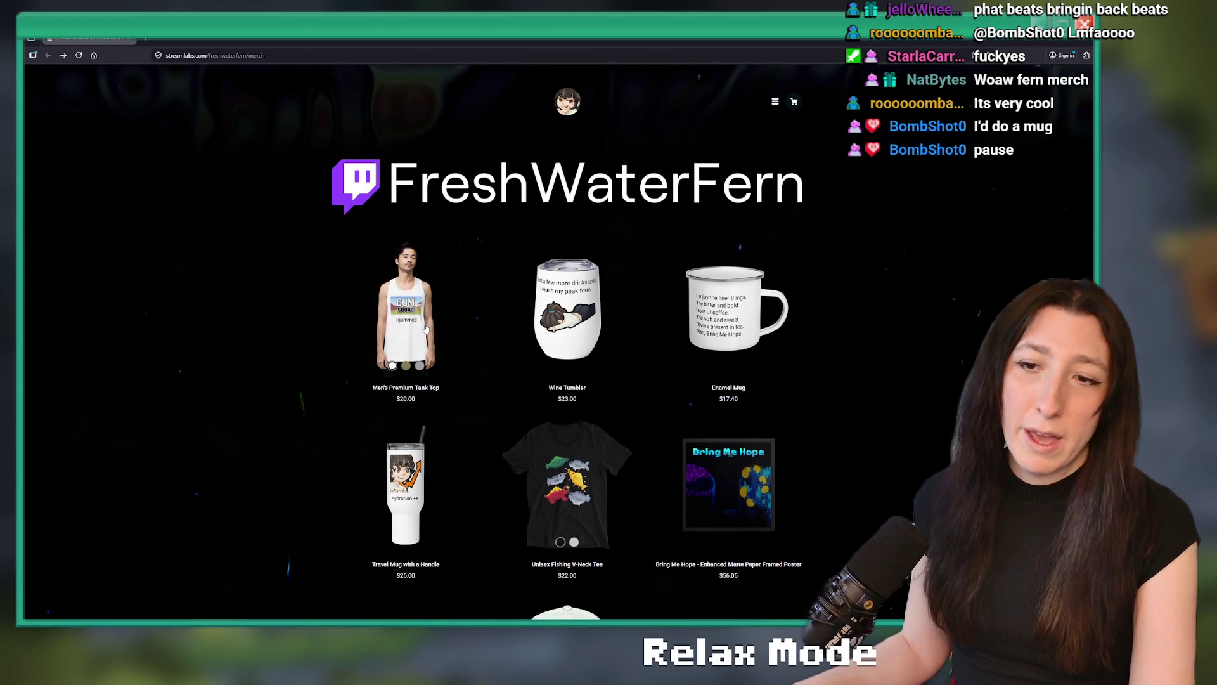
pyautogui.scroll(-5, 425, 327)
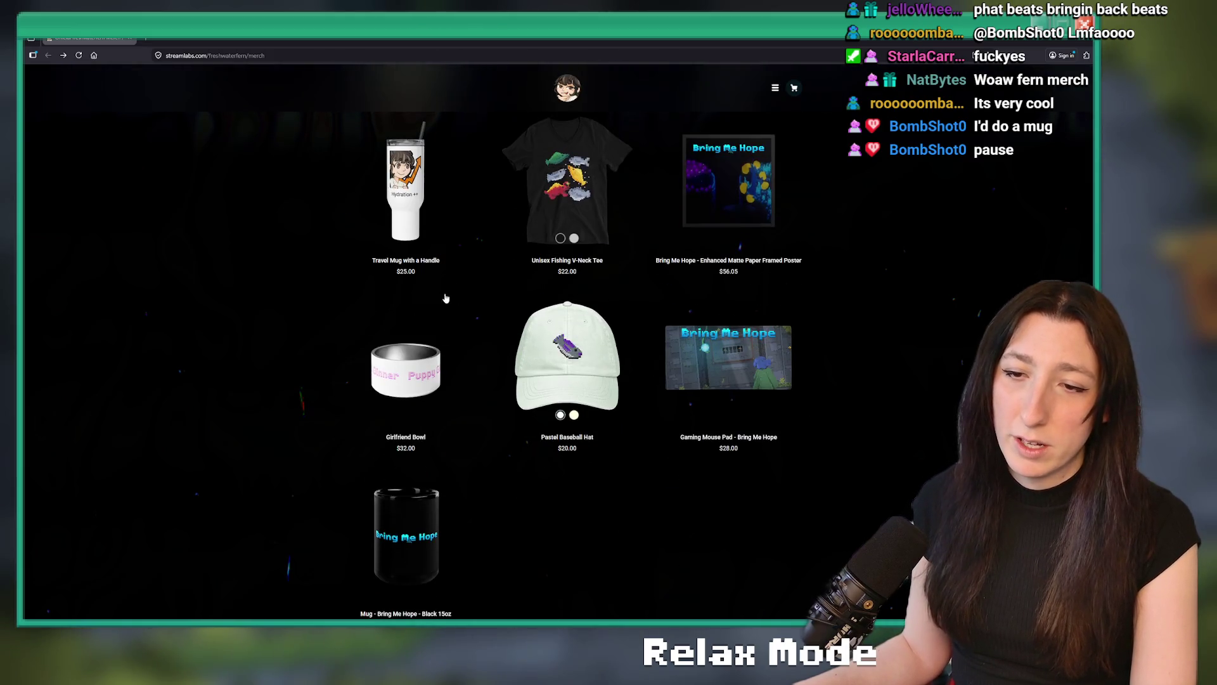
pyautogui.scroll(2, 450, 501)
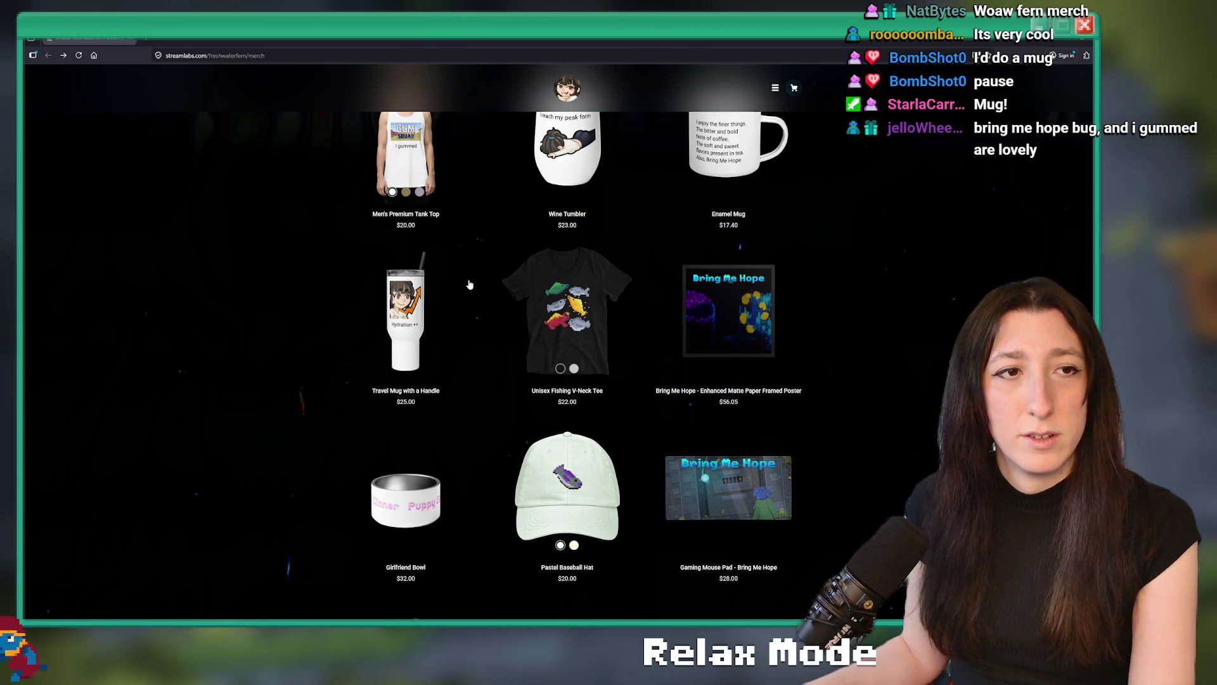
pyautogui.click(409, 162)
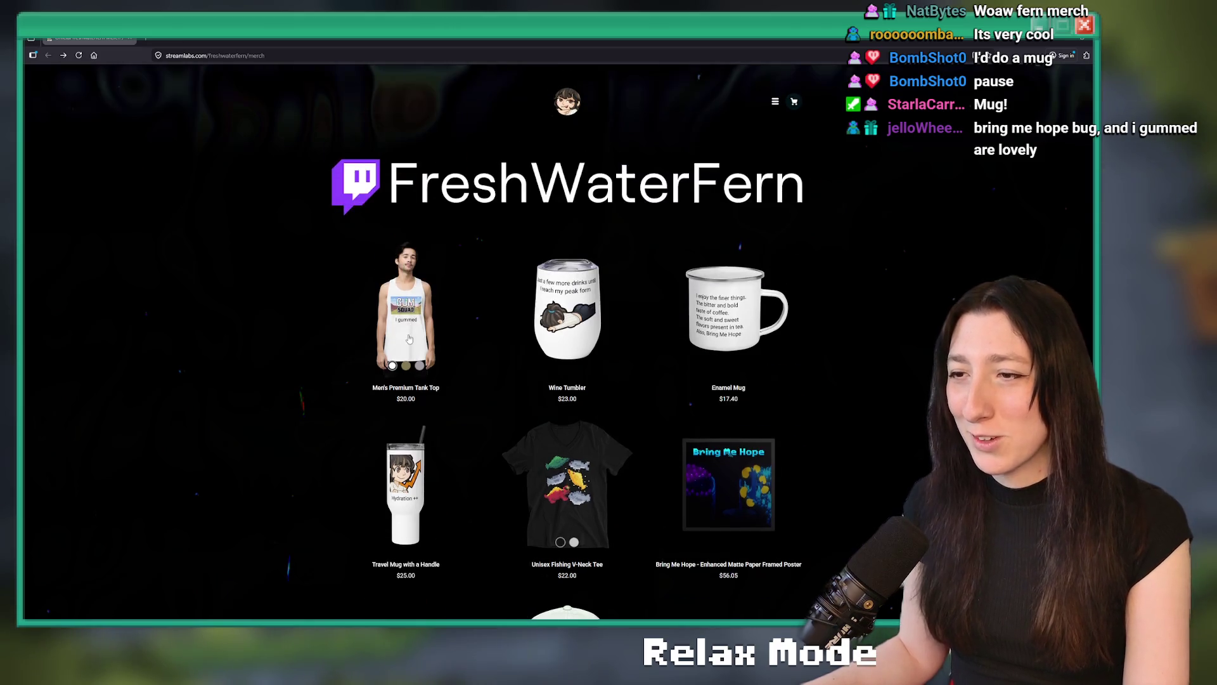
# Preview the tank top in Athletic Heather, revert it to White, and start a new tab for Twitch.
pyautogui.click(797, 372)
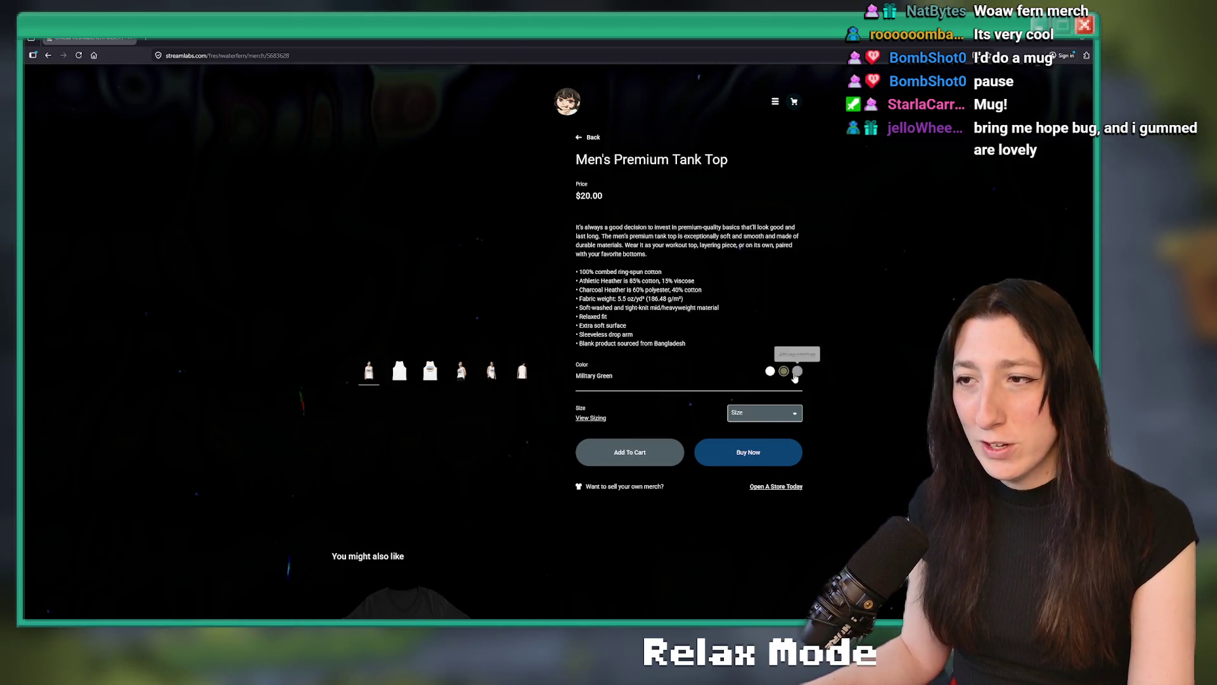
pyautogui.click(770, 371)
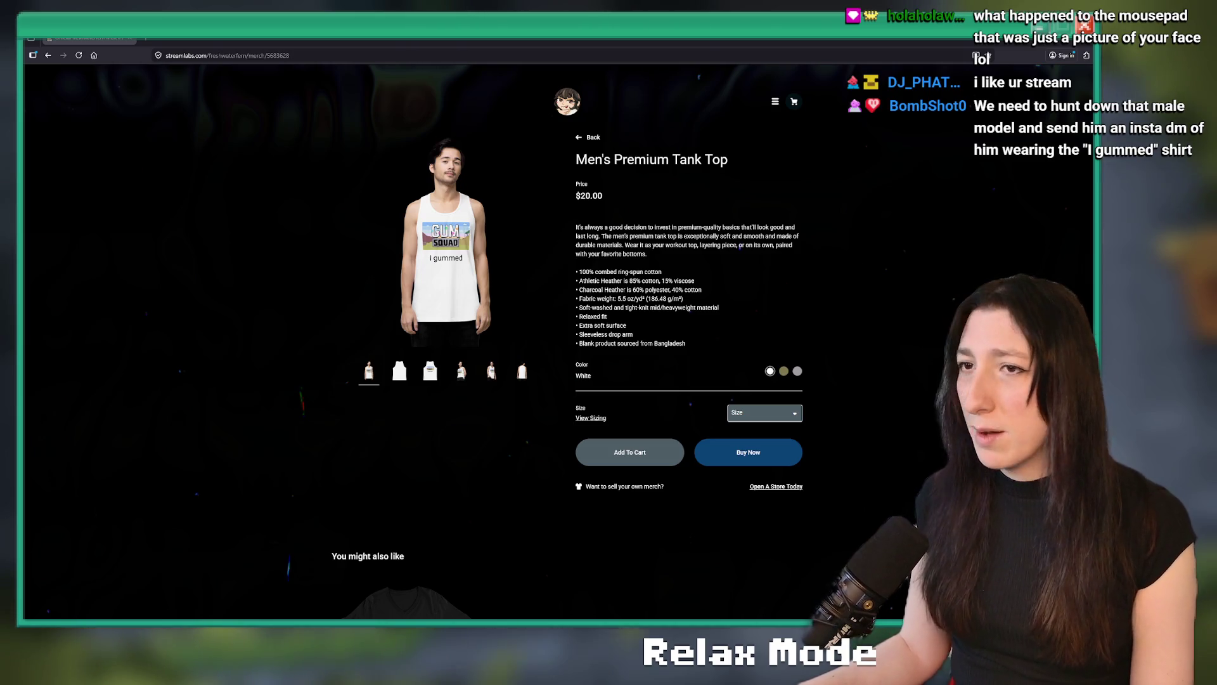
pyautogui.hotkey('ctrl', 't')
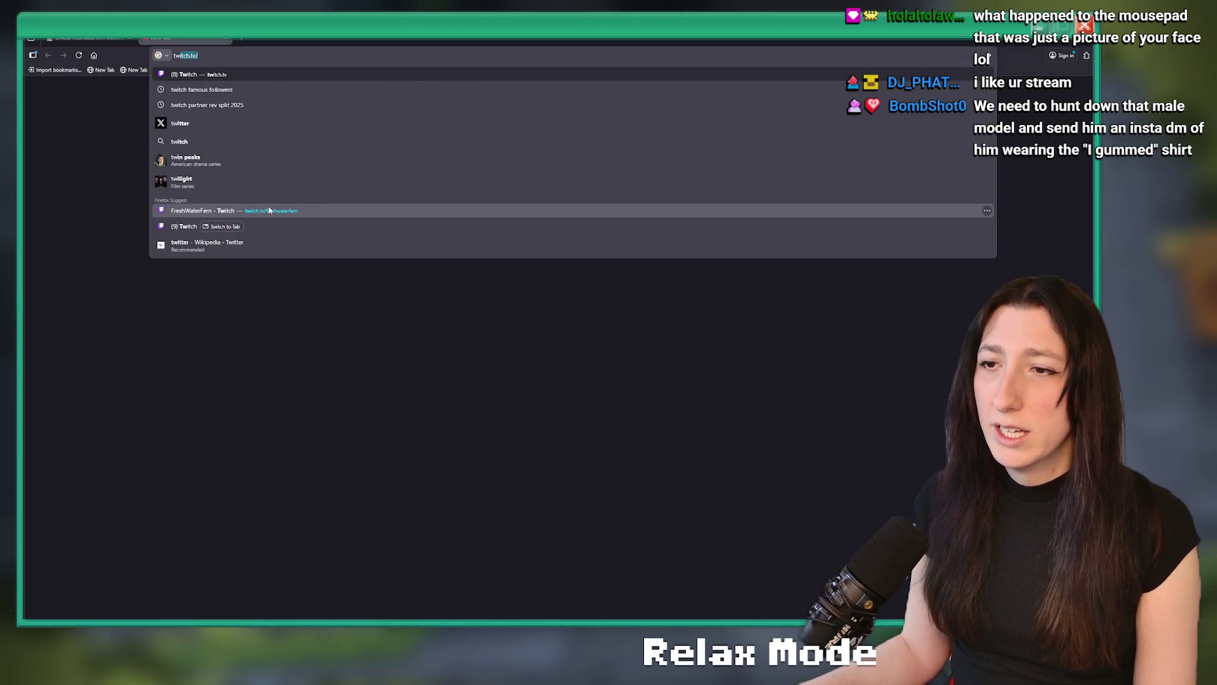
# Load the FreshWaterFern Twitch channel, close its chat window, and maximise the tank top store page.
pyautogui.click(289, 207)
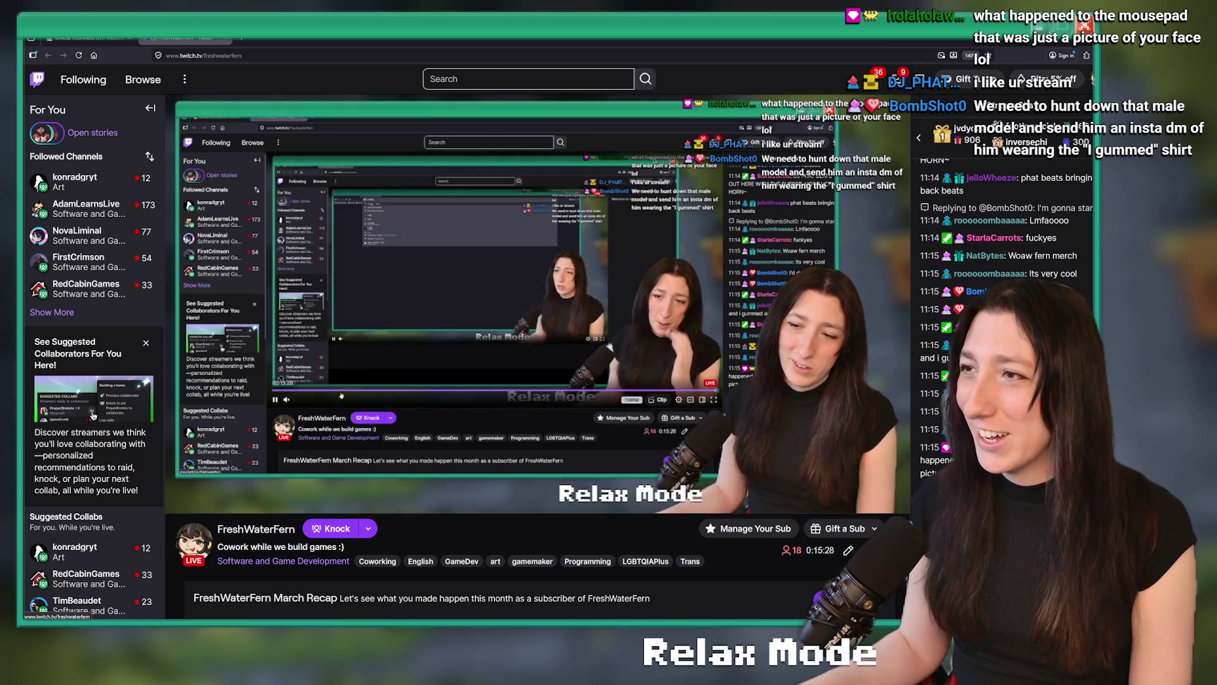
pyautogui.press('super+Down')
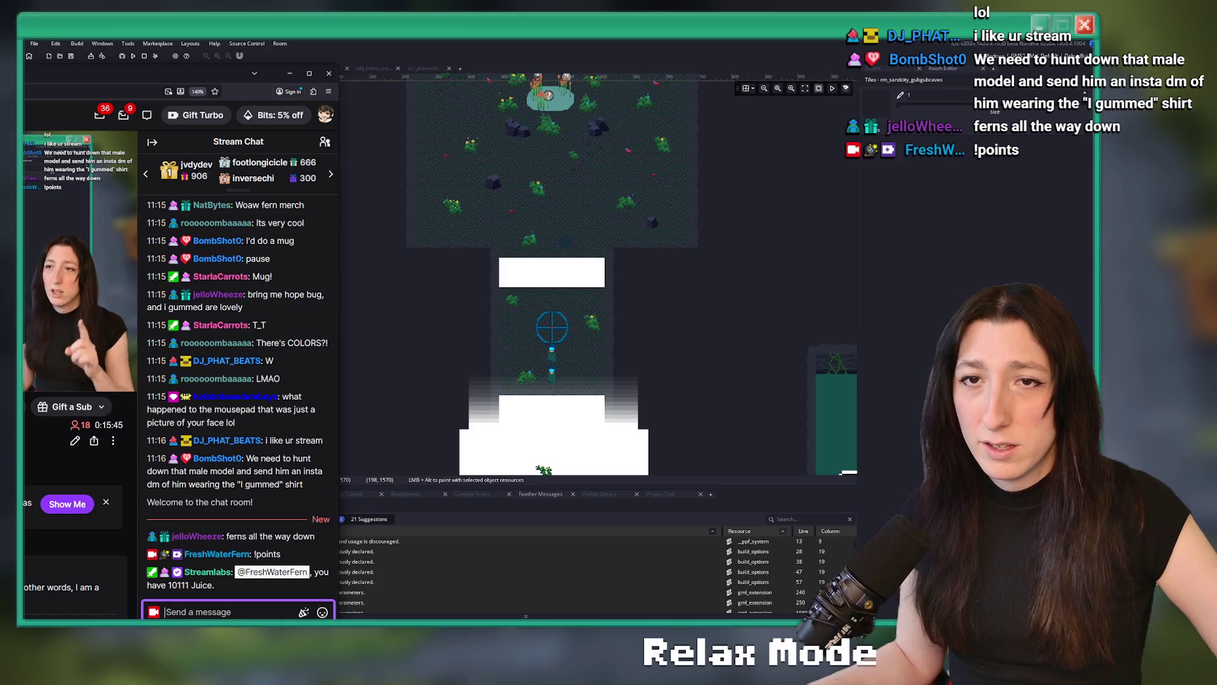
pyautogui.click(322, 73)
pyautogui.click(309, 73)
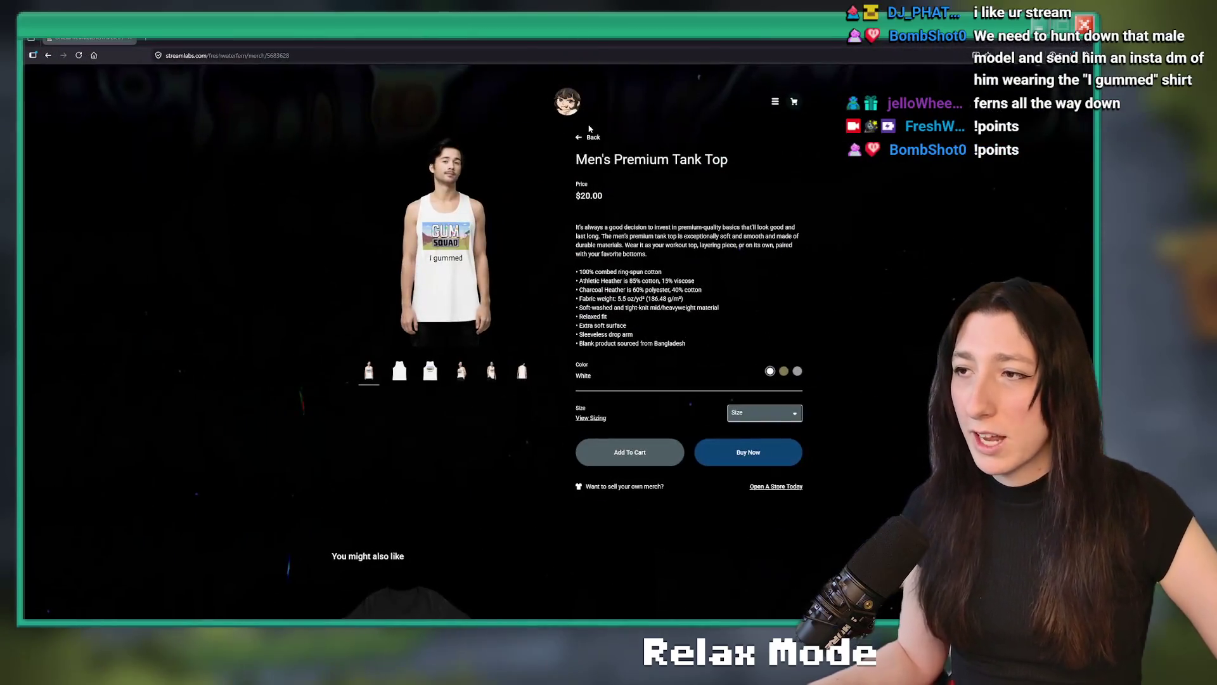
# Go back to the merch grid and open the Mug - Bring Me Hope - Black 15oz page.
pyautogui.click(584, 130)
pyautogui.scroll(-5, 479, 317)
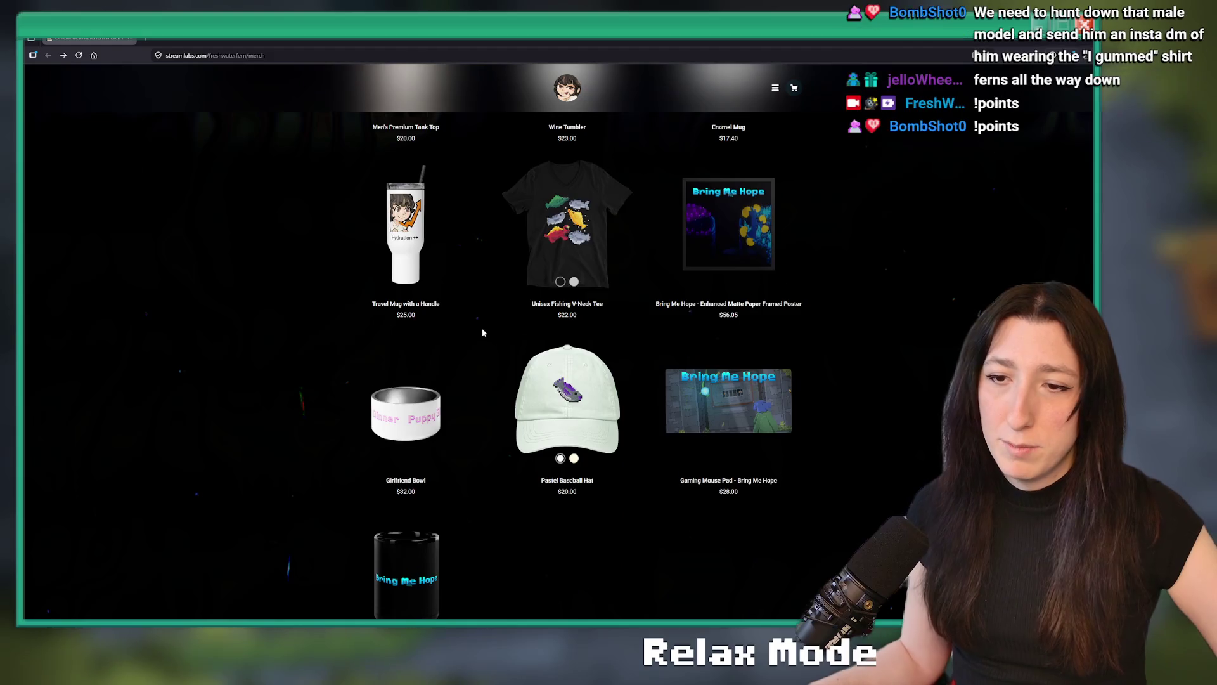
pyautogui.click(412, 448)
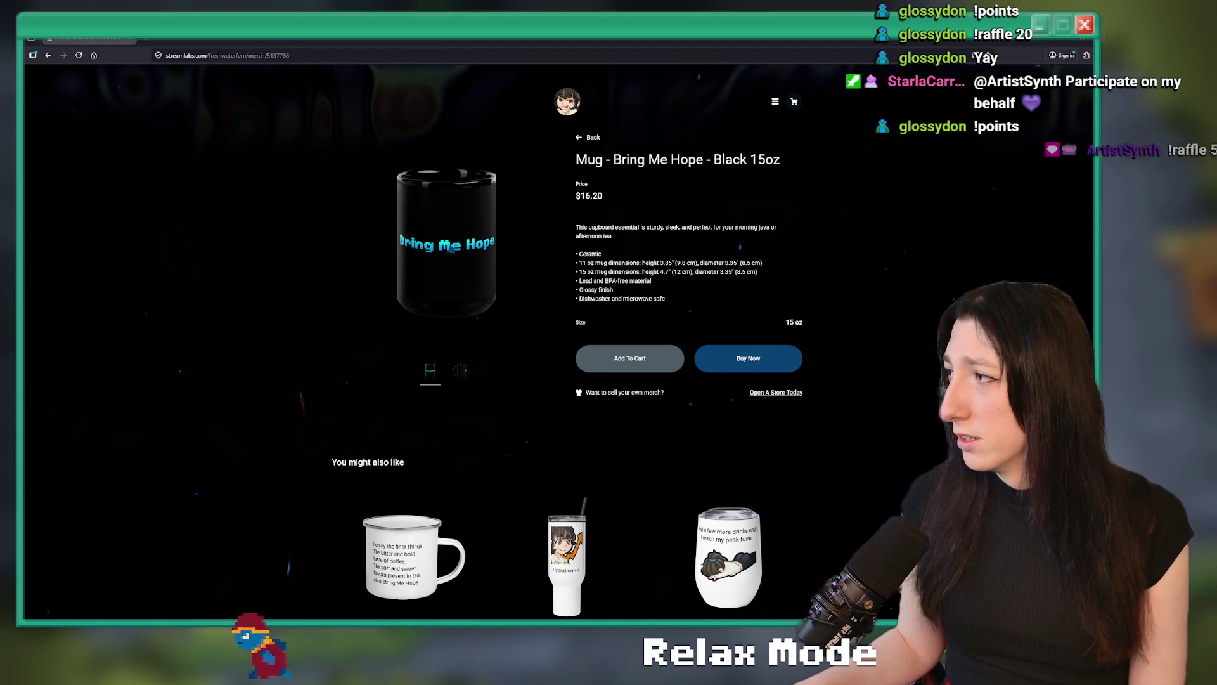
pyautogui.press('super+Down')
# Re-maximise the browser and switch to the Streamlabs Cloudbot Giveaways dashboard.
pyautogui.press('super+Up')
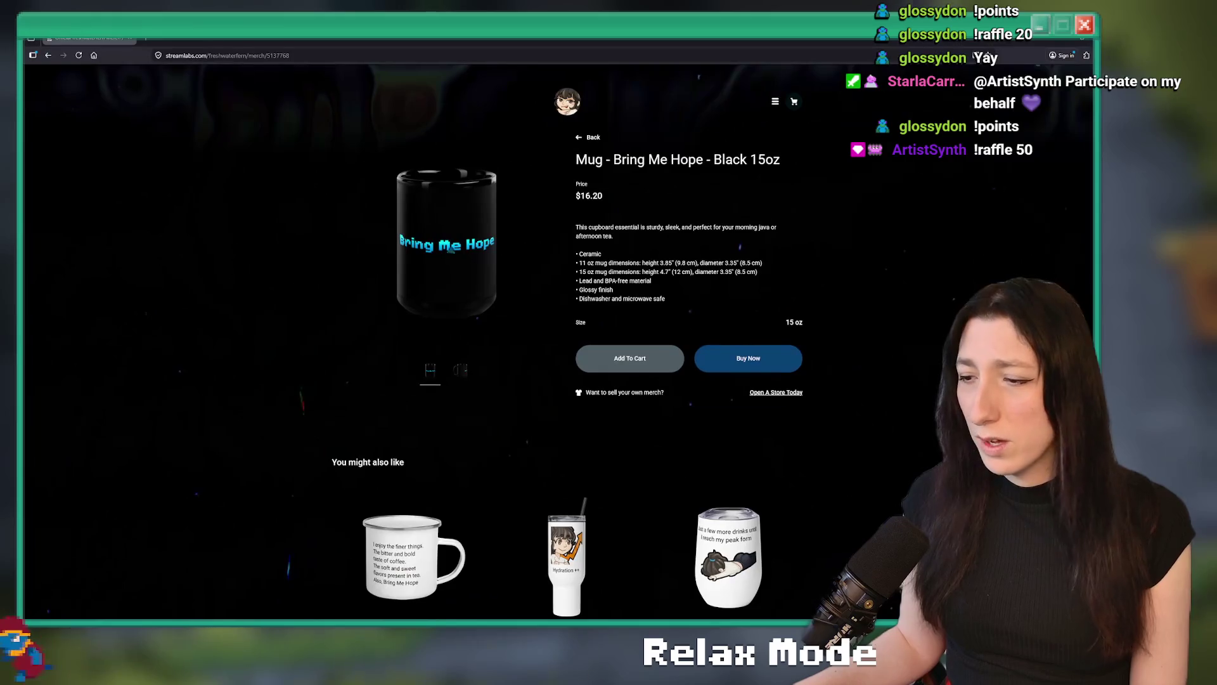
pyautogui.moveTo(558, 624)
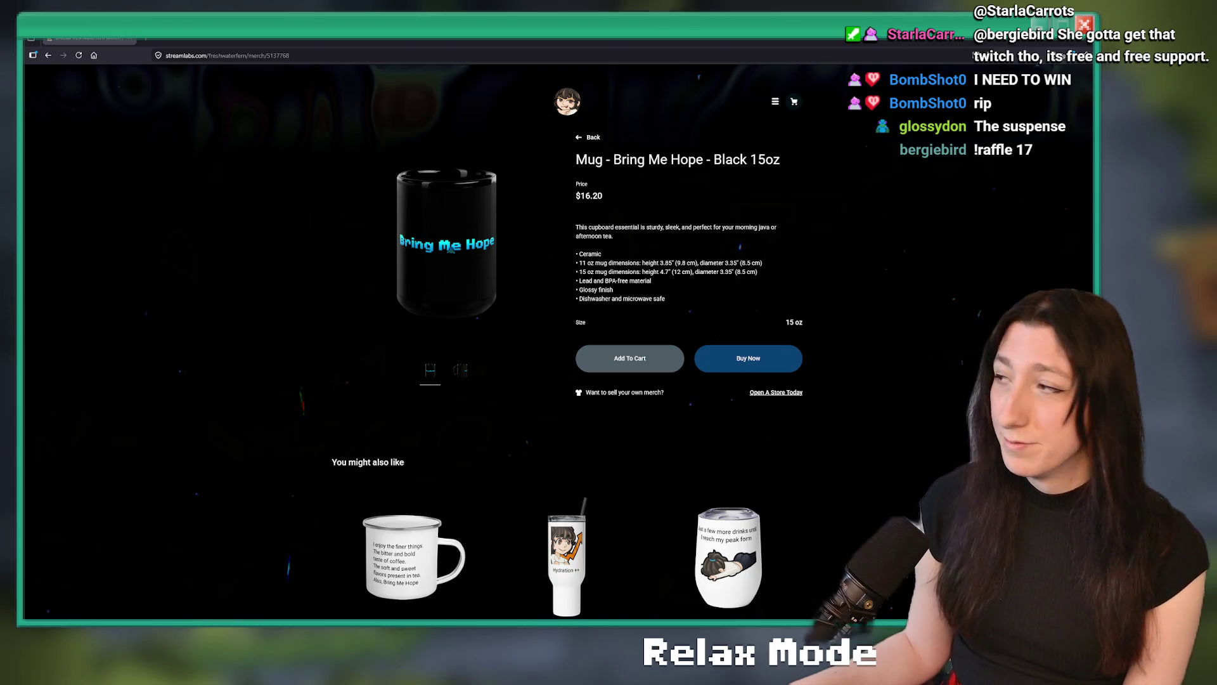
pyautogui.hotkey('alt', 'Tab')
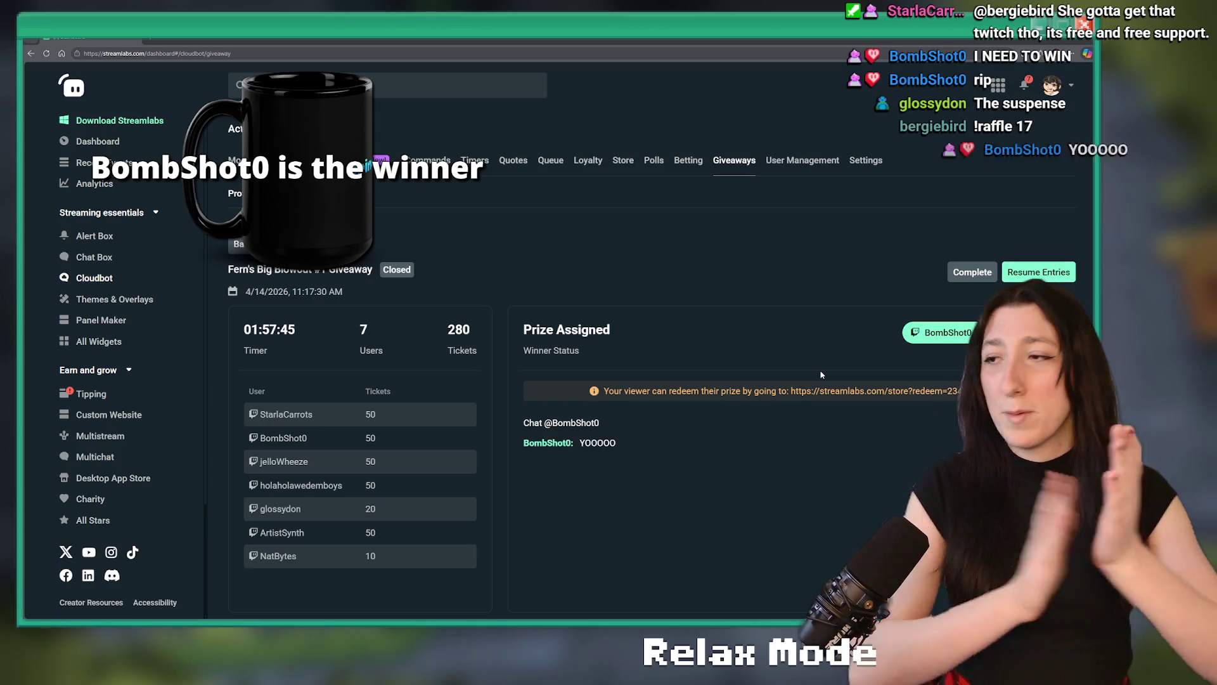
# Bring the black Bring Me Hope mug product page back to the front.
pyautogui.click(824, 390)
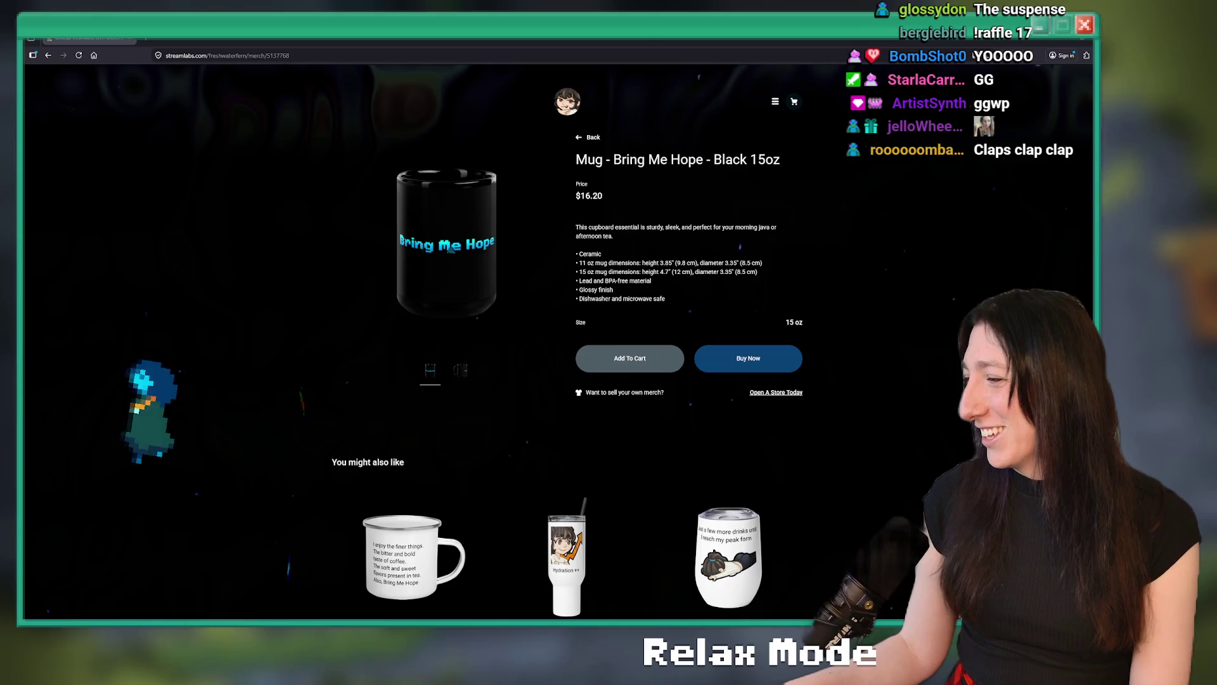
# Return to the merch listing and open the Gaming Mouse Pad - Bring Me Hope page.
pyautogui.hotkey('alt', 'Tab')
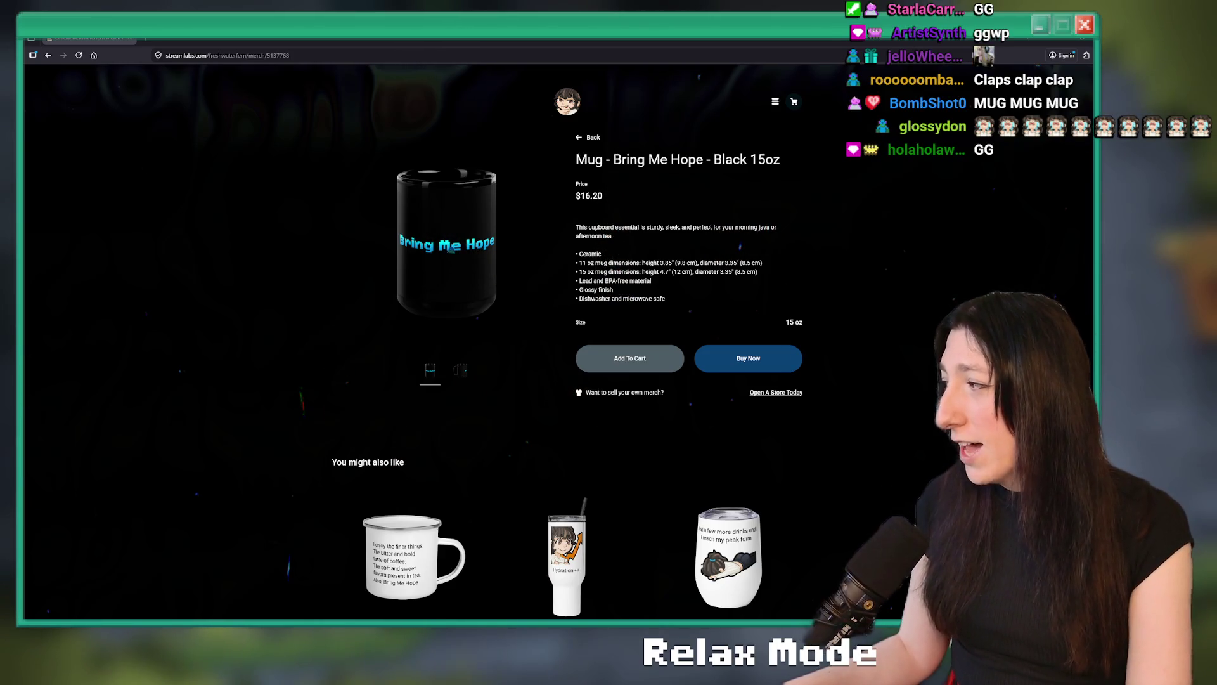
pyautogui.click(591, 137)
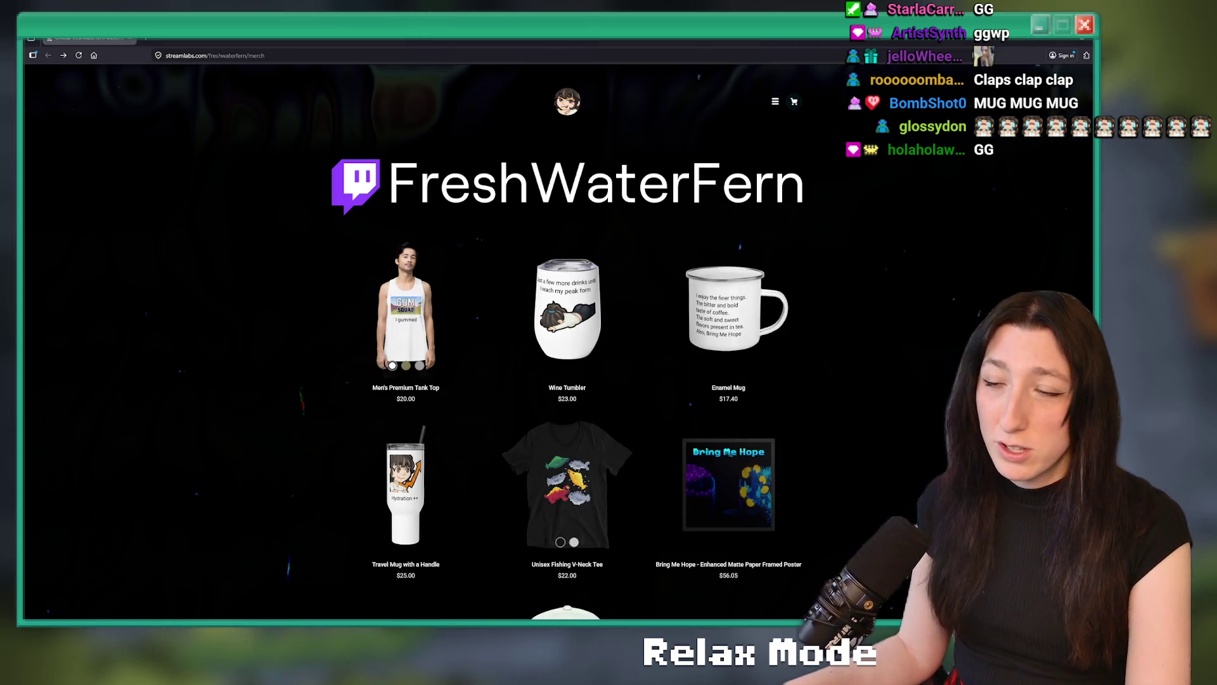
pyautogui.scroll(-3, 419, 286)
pyautogui.scroll(-3, 740, 287)
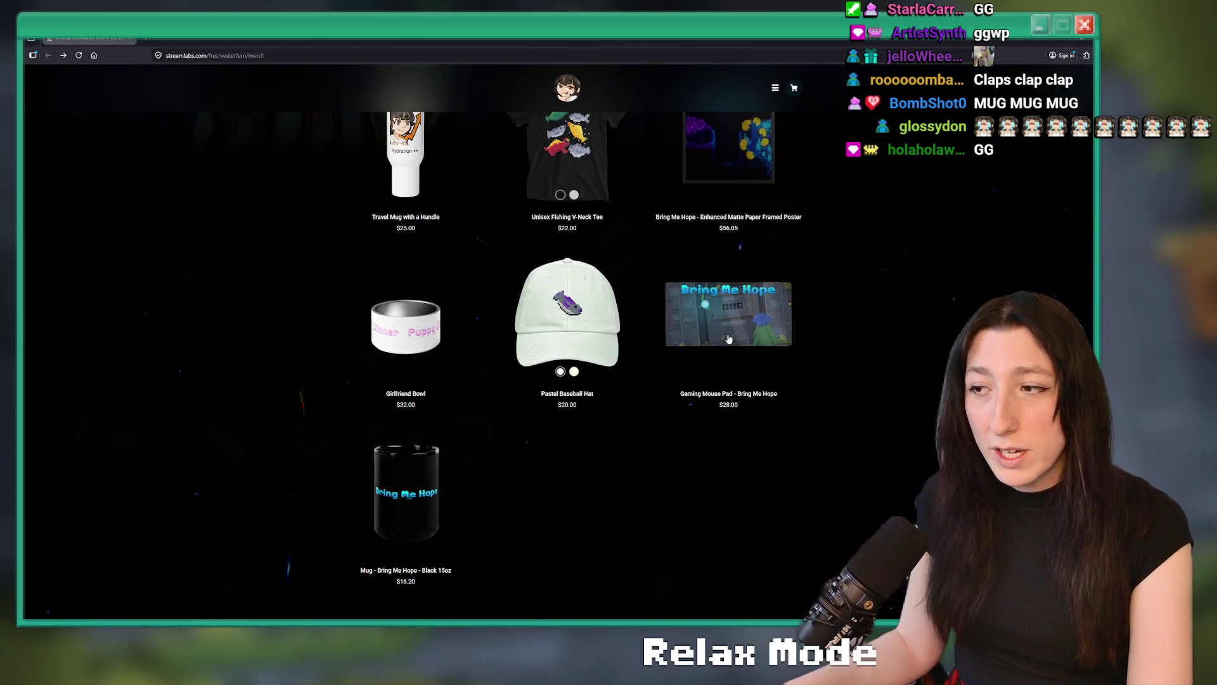
pyautogui.click(732, 307)
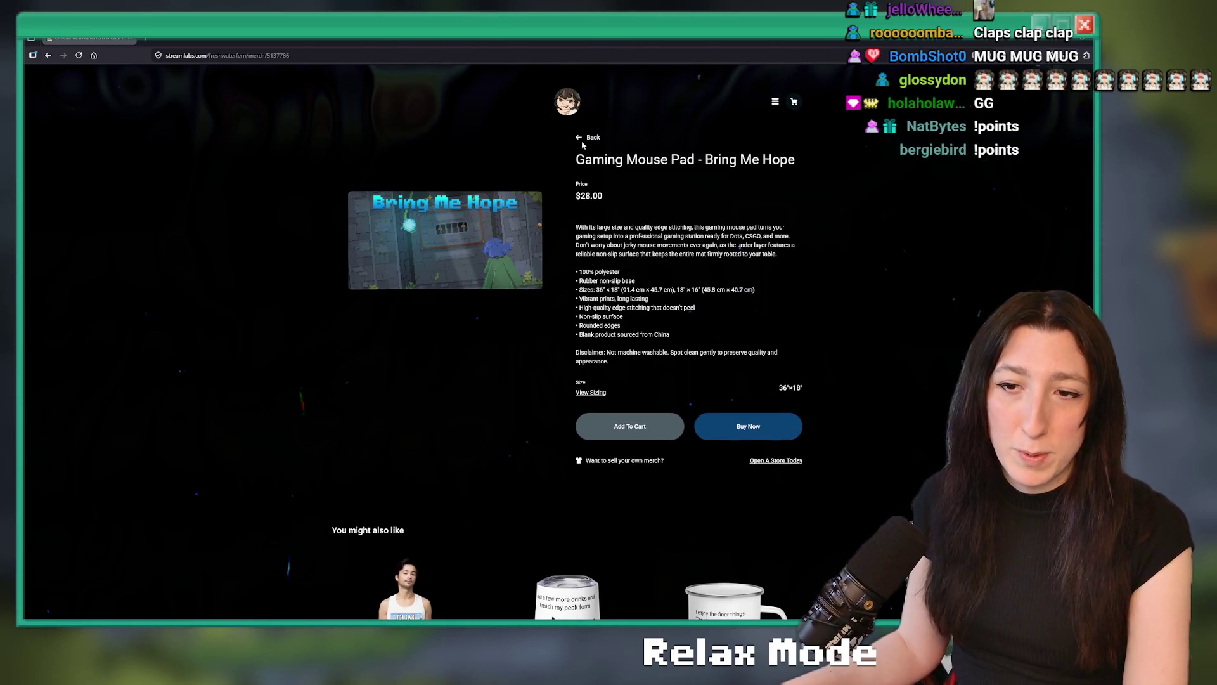
# Go back to the listing, look through the merch grid, and reopen the Gaming Mouse Pad page ($28.00).
pyautogui.click(579, 139)
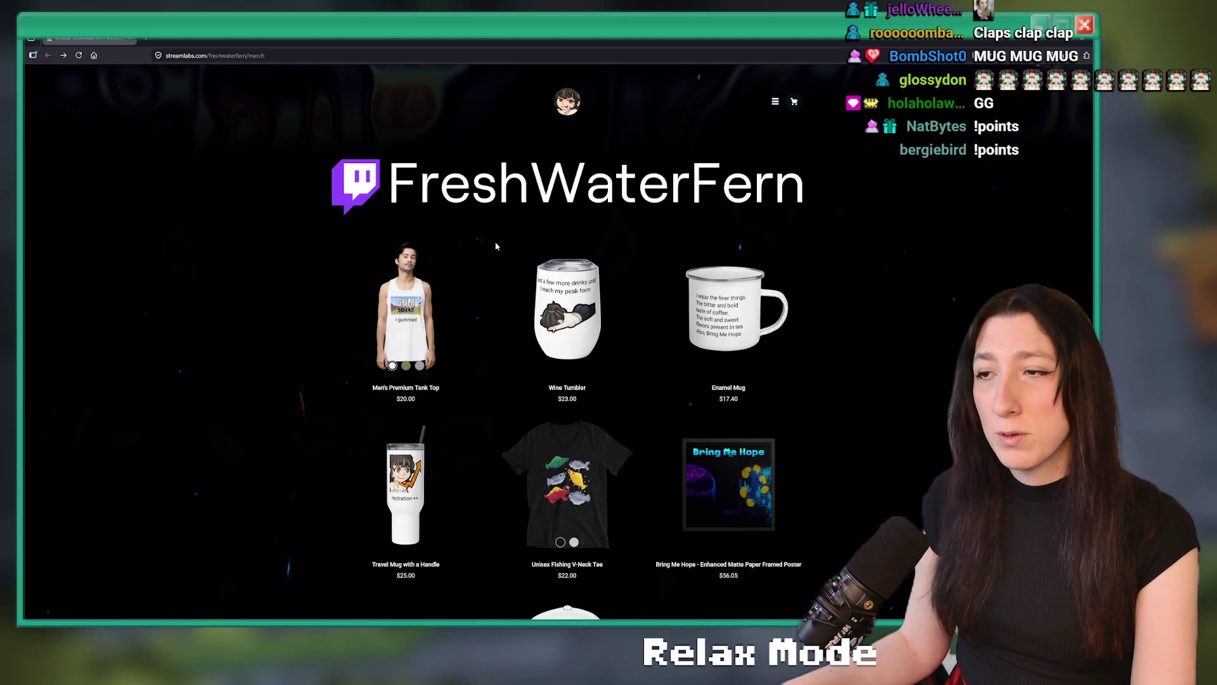
pyautogui.scroll(-2, 704, 485)
pyautogui.scroll(2, 434, 361)
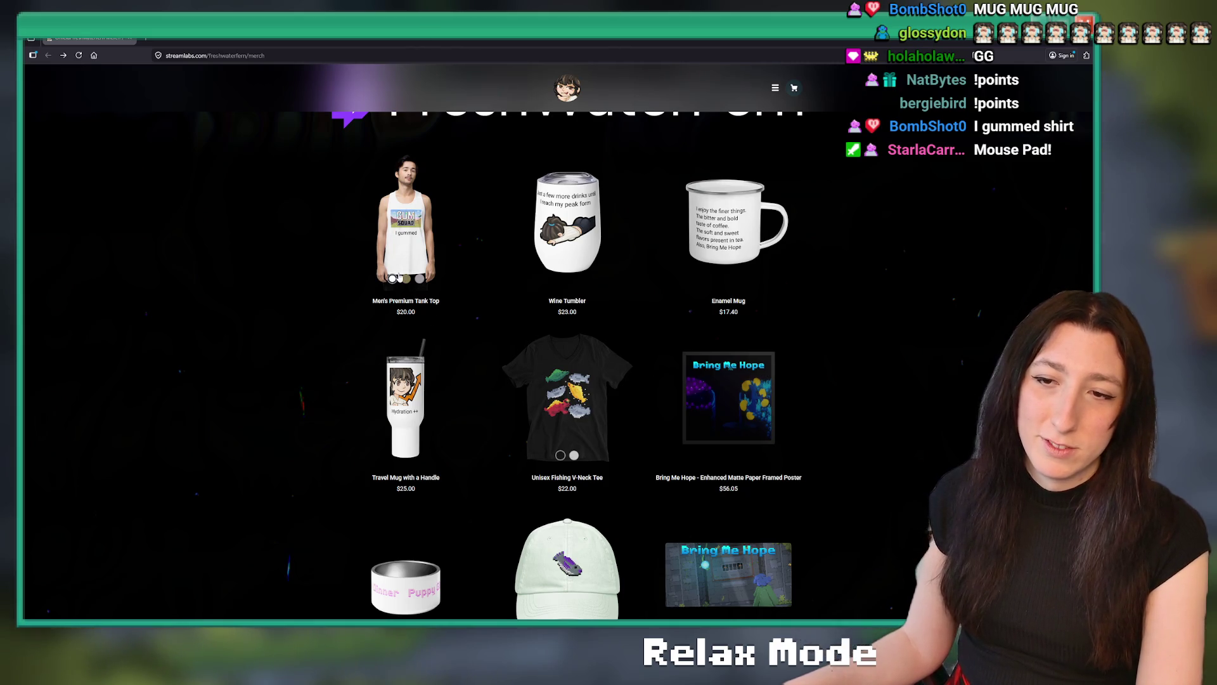
pyautogui.scroll(-1, 418, 320)
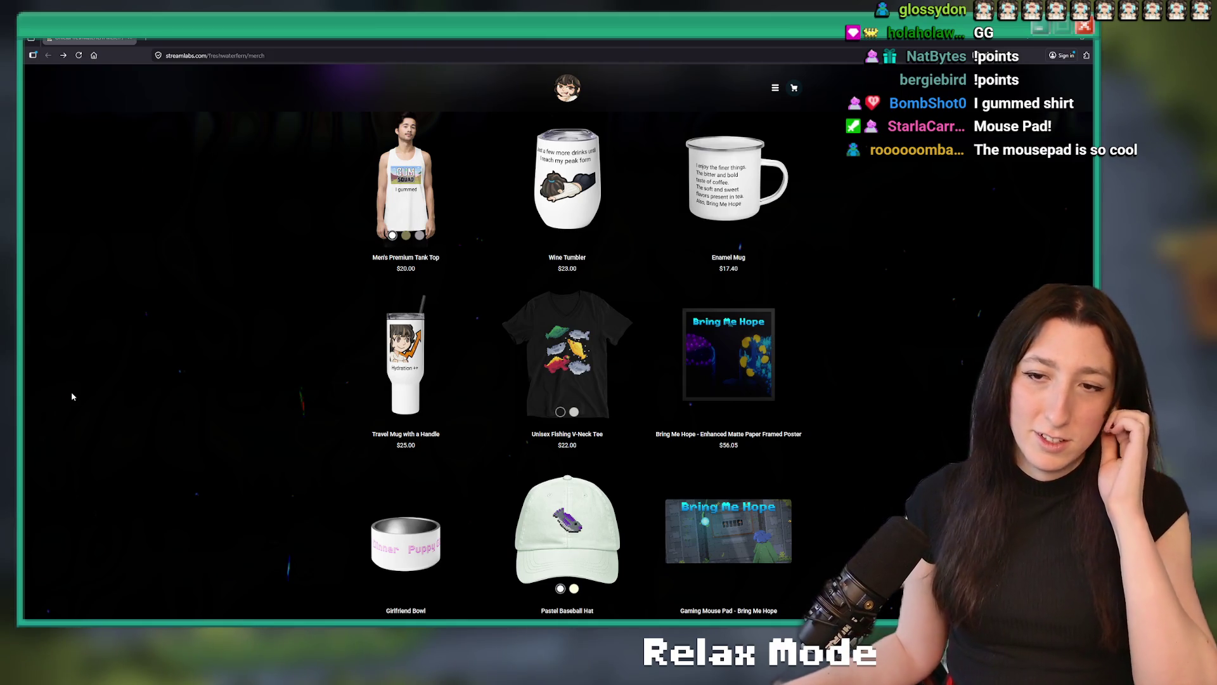
pyautogui.scroll(-3, 700, 437)
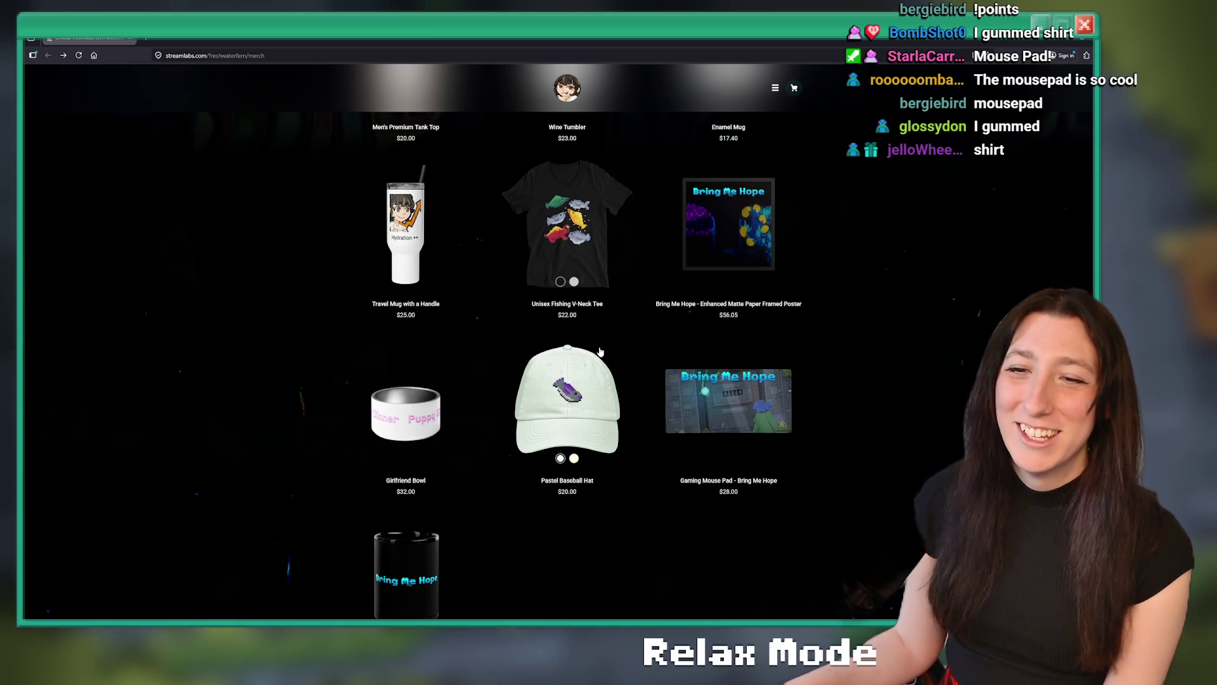
pyautogui.scroll(2, 582, 253)
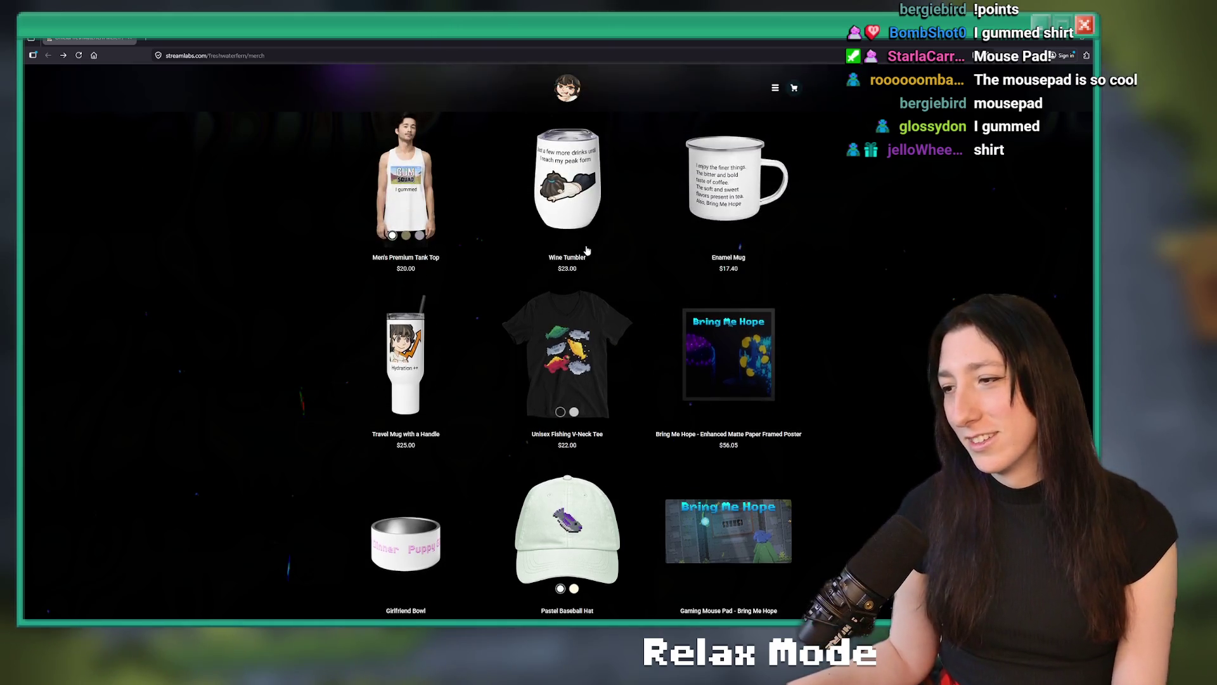
pyautogui.scroll(-1, 596, 298)
pyautogui.scroll(1, 606, 338)
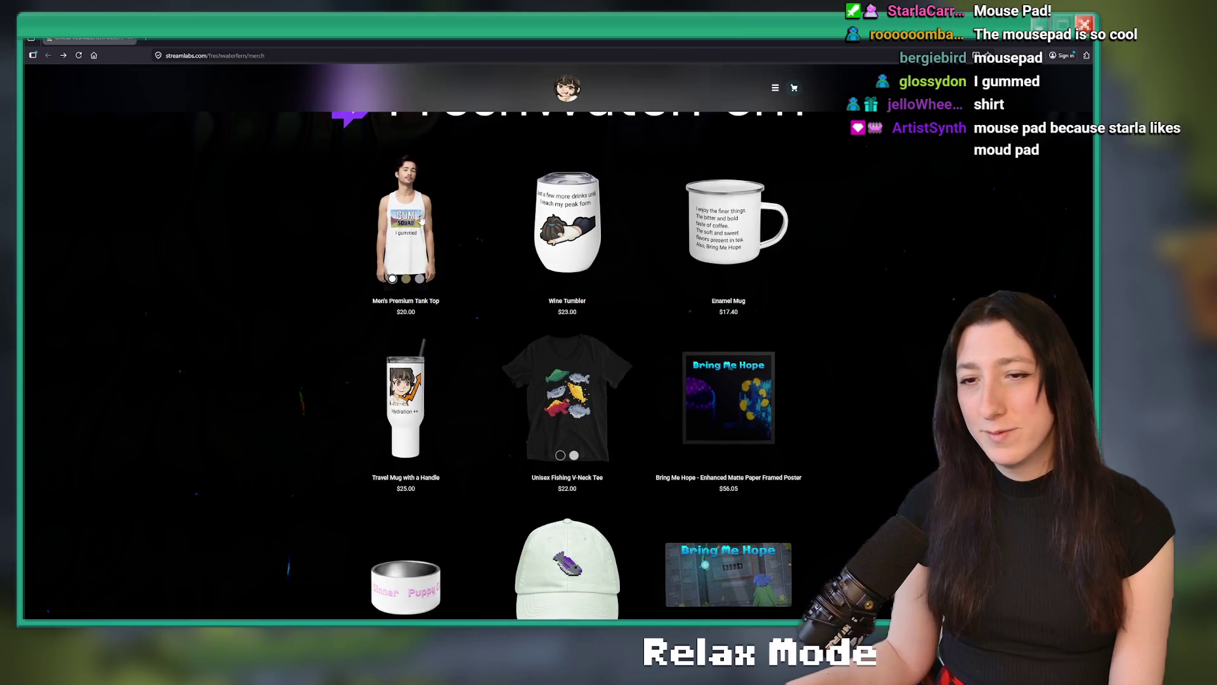
pyautogui.scroll(-1, 529, 310)
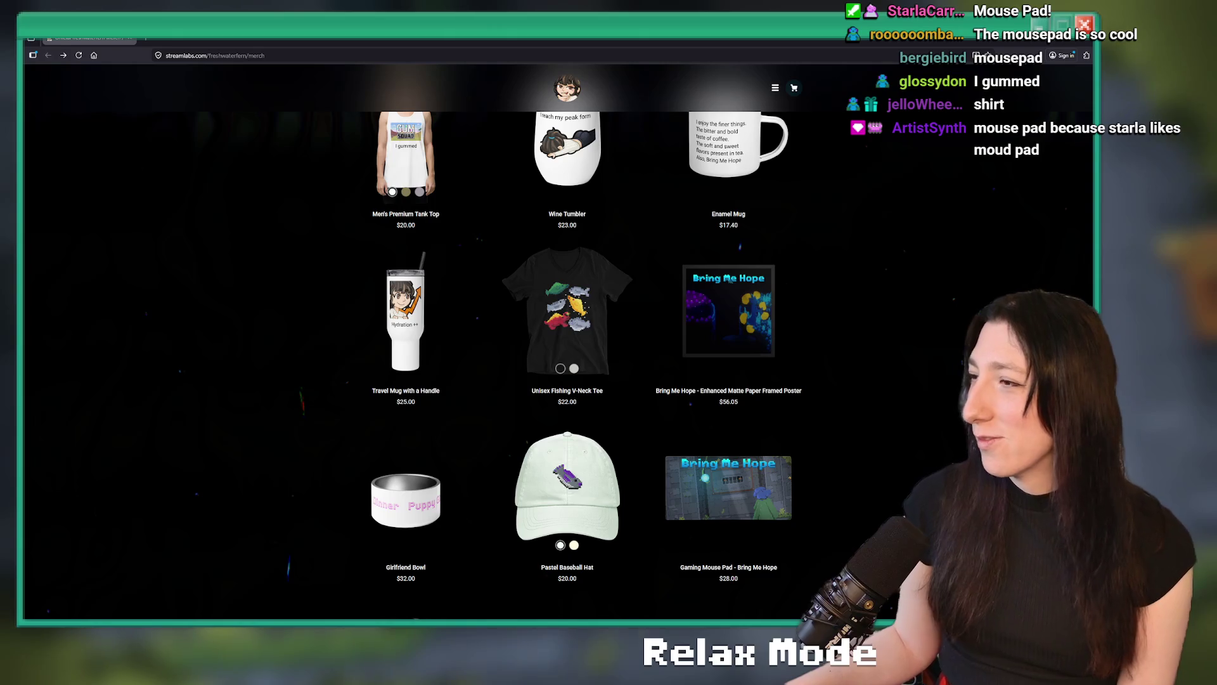
pyautogui.scroll(1, 706, 381)
pyautogui.scroll(-2, 706, 381)
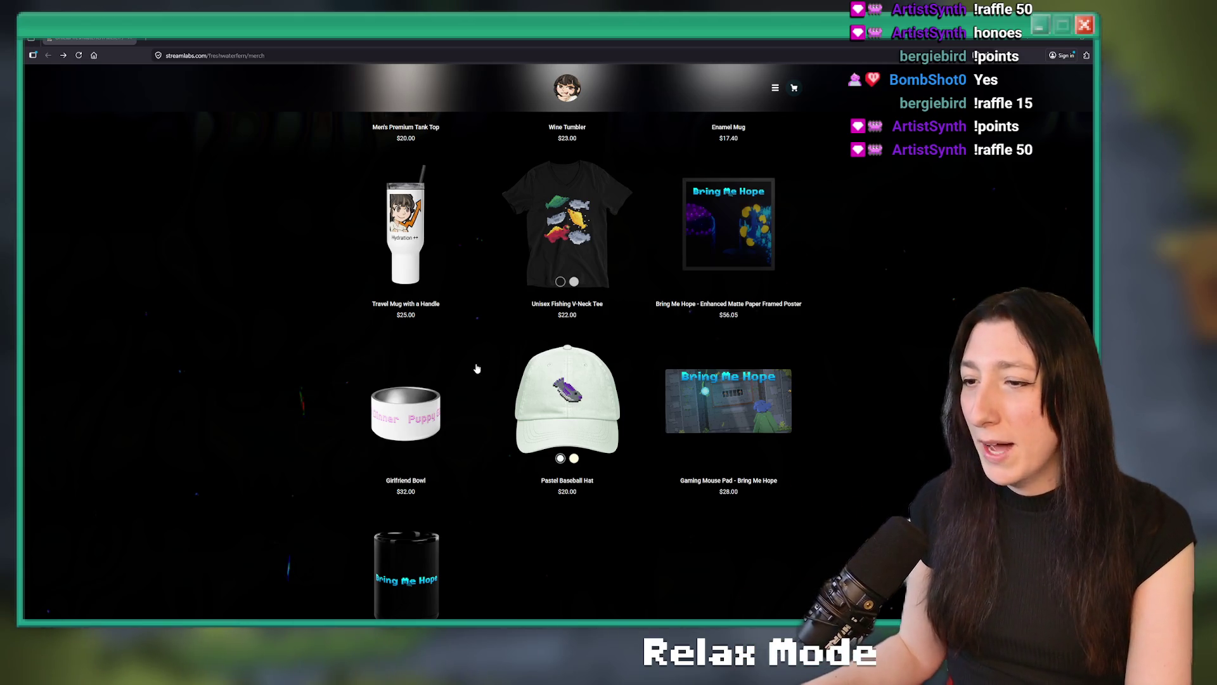
pyautogui.scroll(2, 476, 368)
pyautogui.click(723, 491)
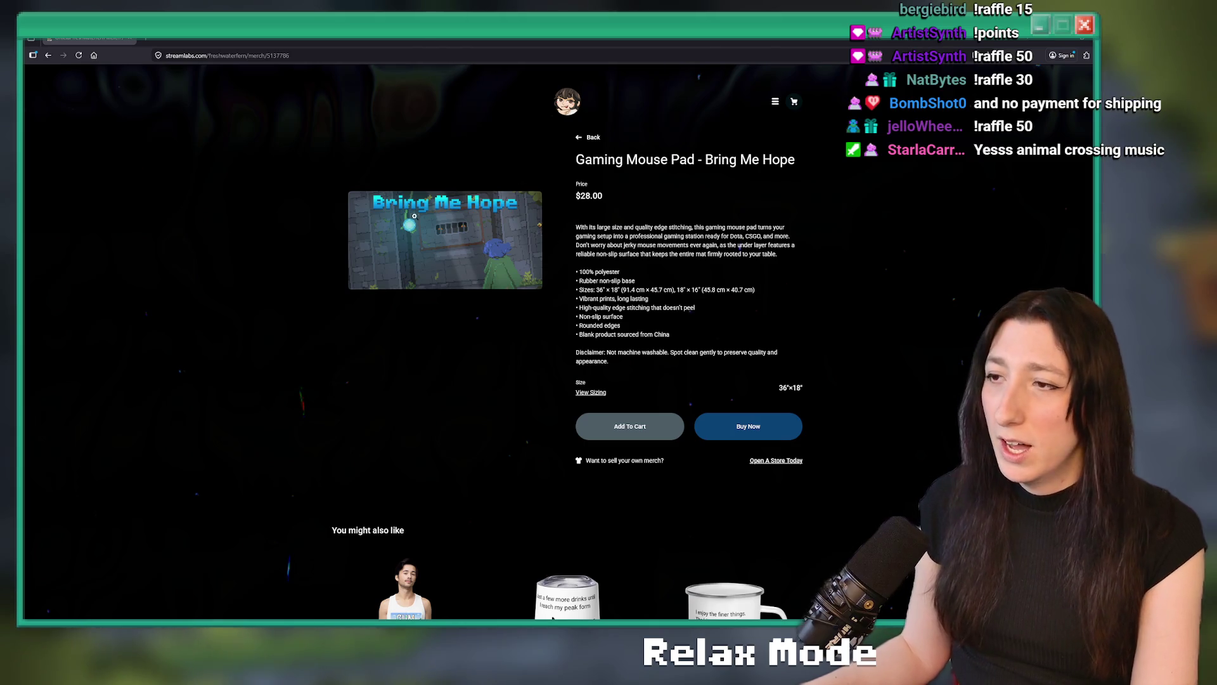
pyautogui.click(415, 216)
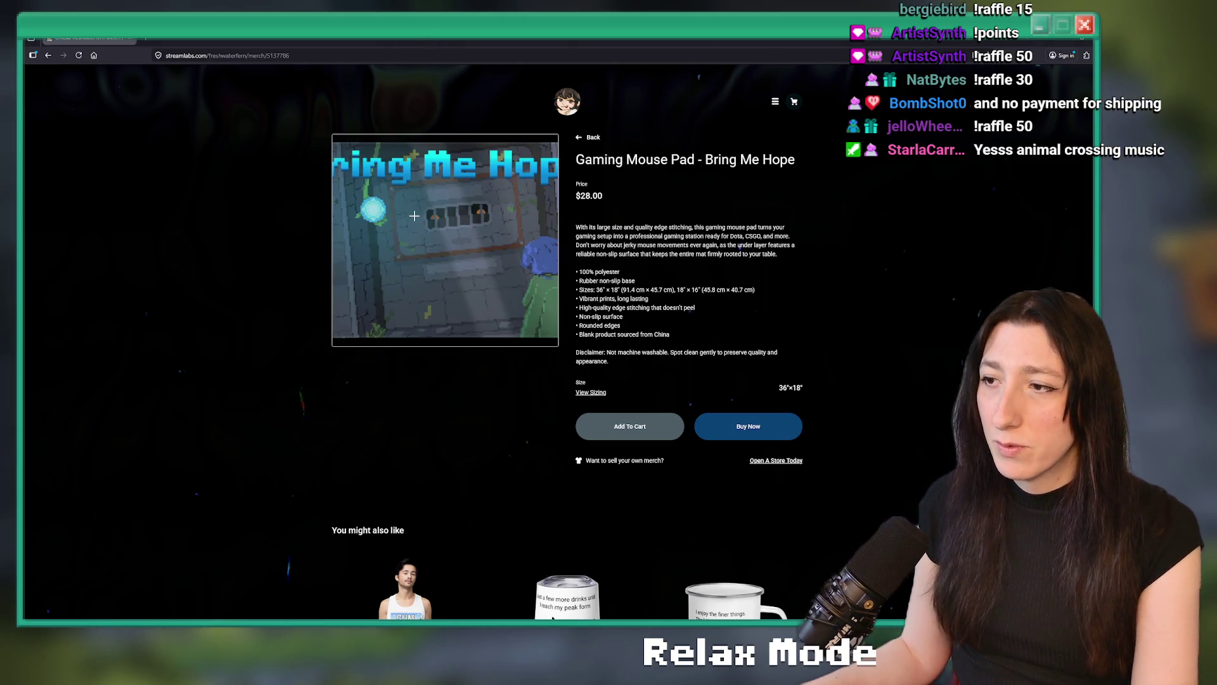
pyautogui.click(449, 204)
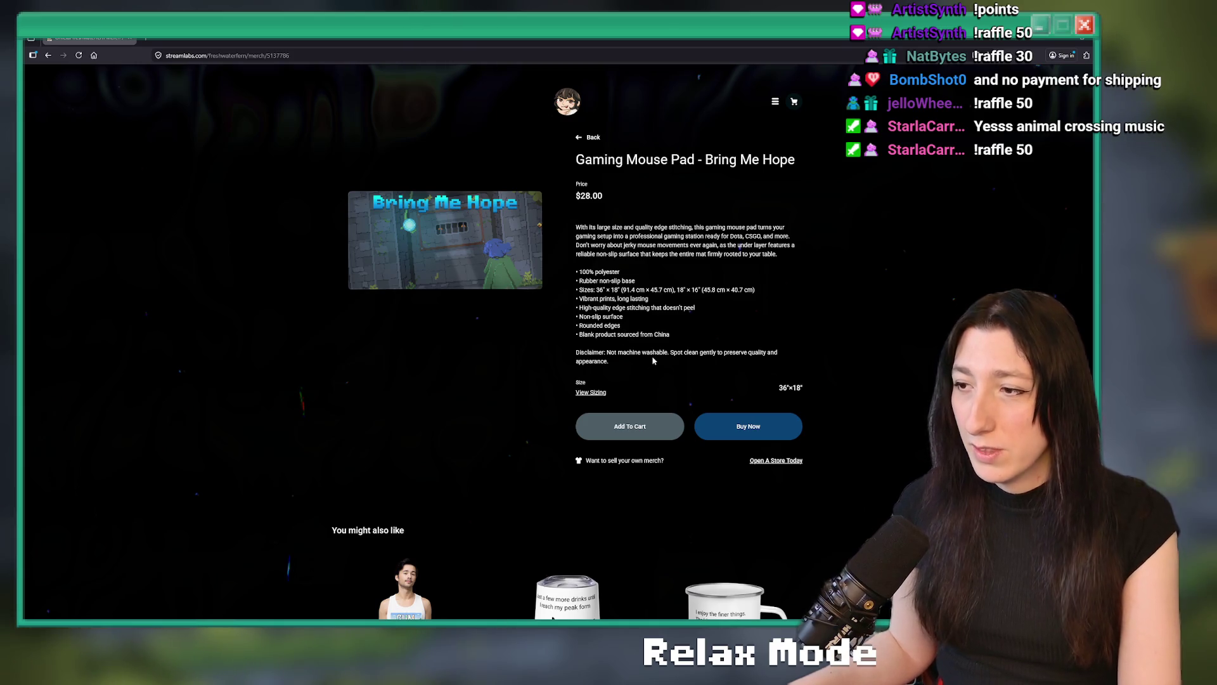
pyautogui.moveTo(671, 352); pyautogui.dragTo(611, 351)
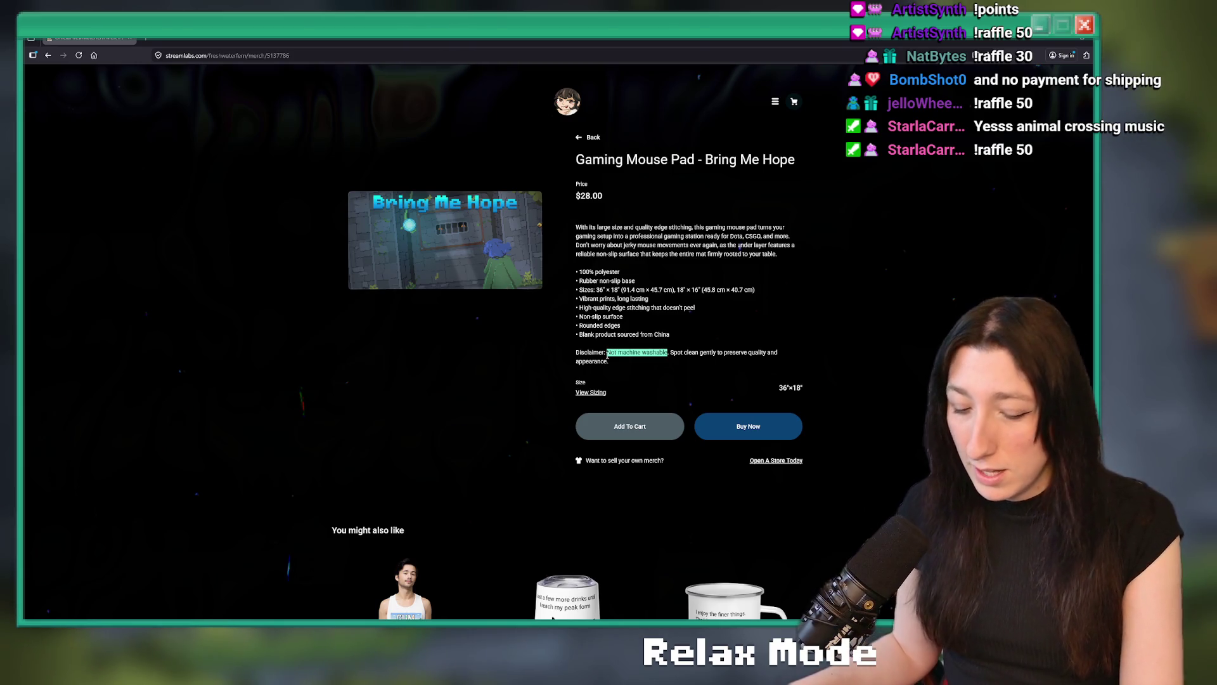
pyautogui.click(620, 351)
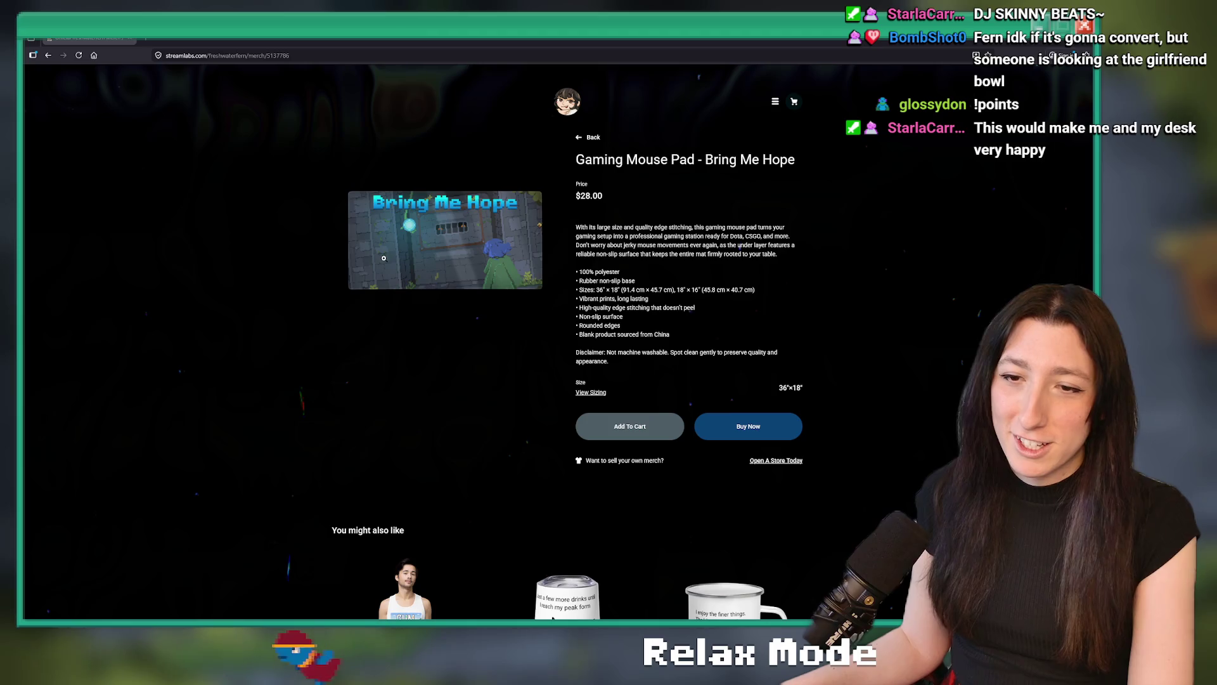
pyautogui.click(383, 258)
pyautogui.click(459, 222)
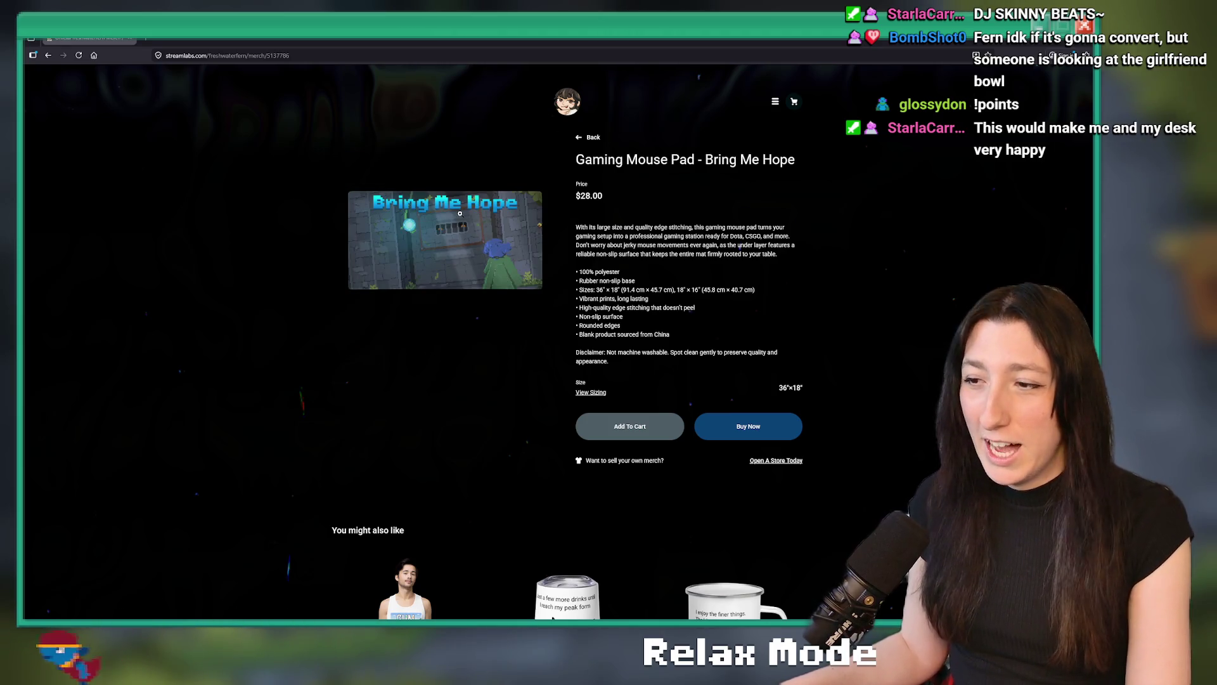
pyautogui.scroll(-1, 569, 238)
pyautogui.scroll(1, 647, 205)
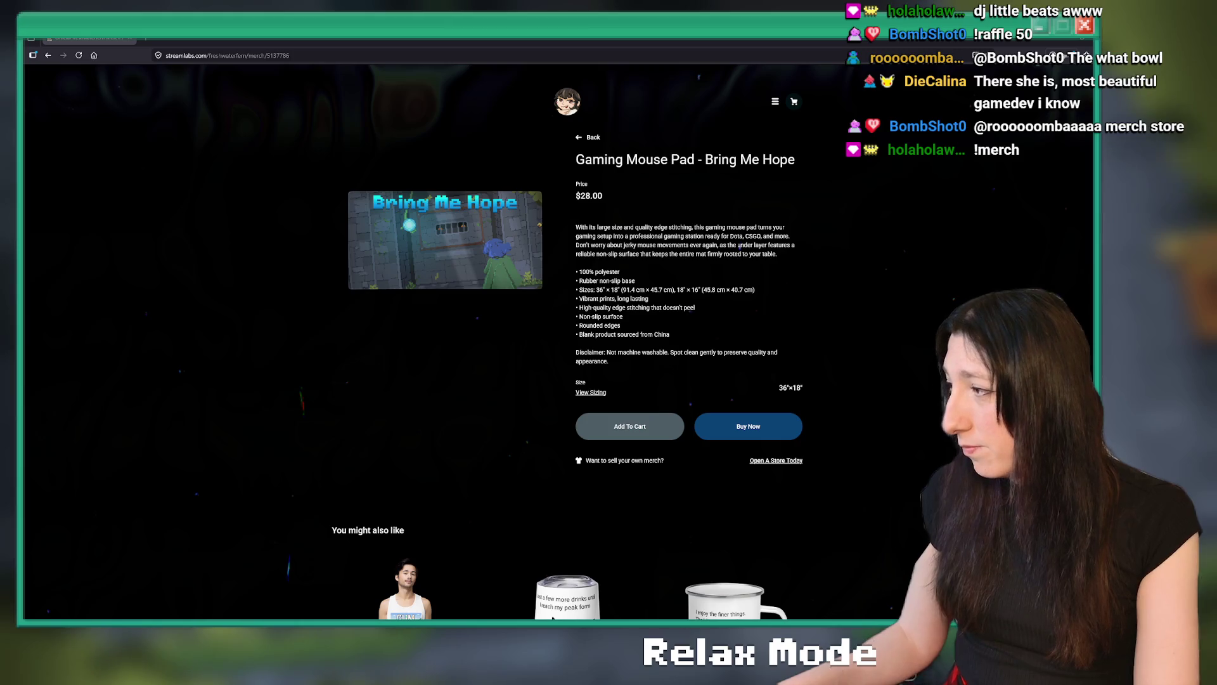
pyautogui.hotkey('alt', 'Tab')
pyautogui.scroll(-1, 256, 378)
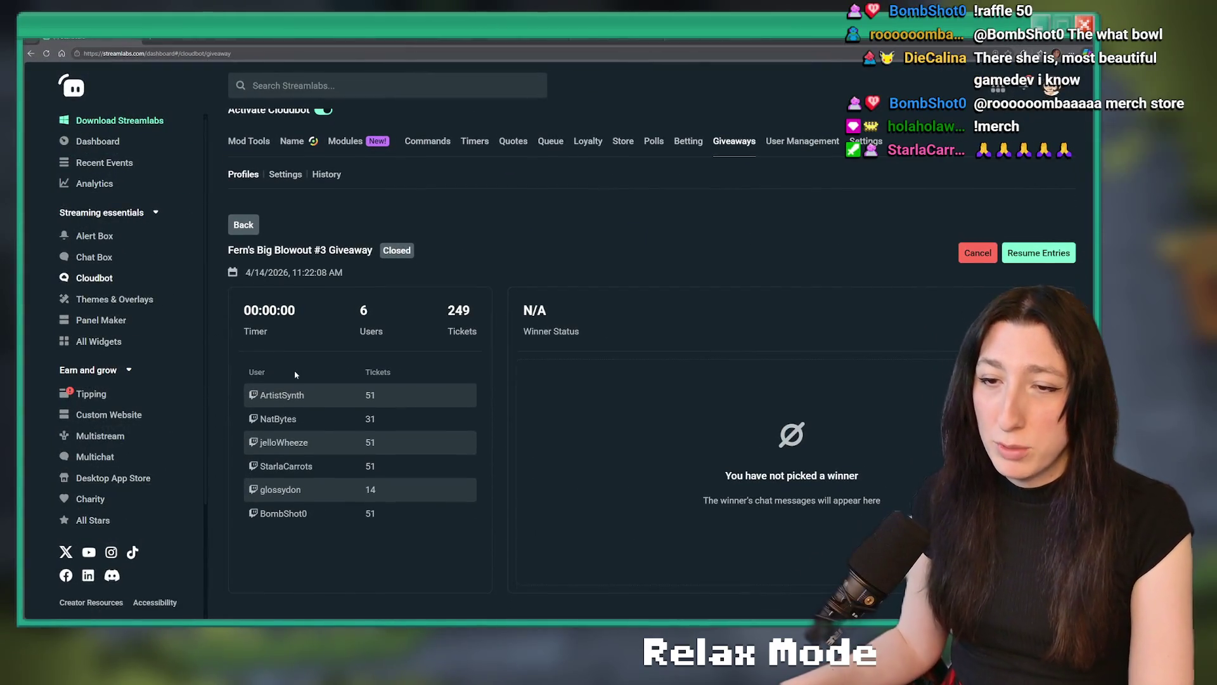
pyautogui.moveTo(305, 395); pyautogui.dragTo(266, 395)
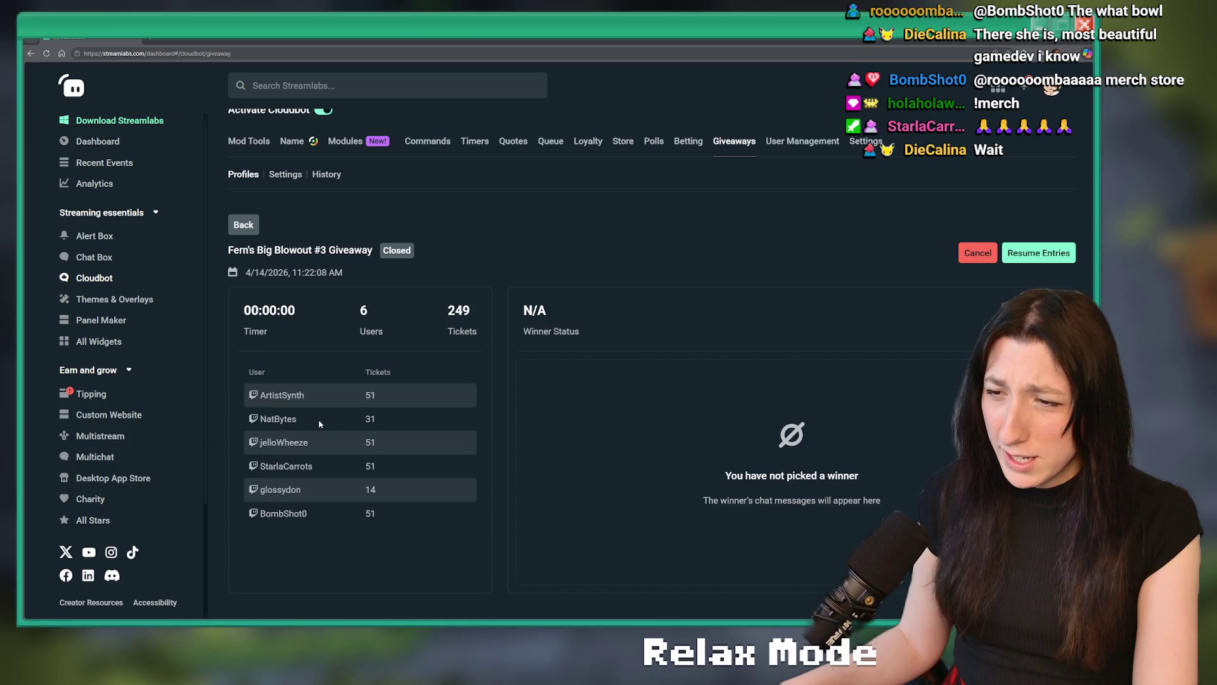
pyautogui.doubleClick(371, 395)
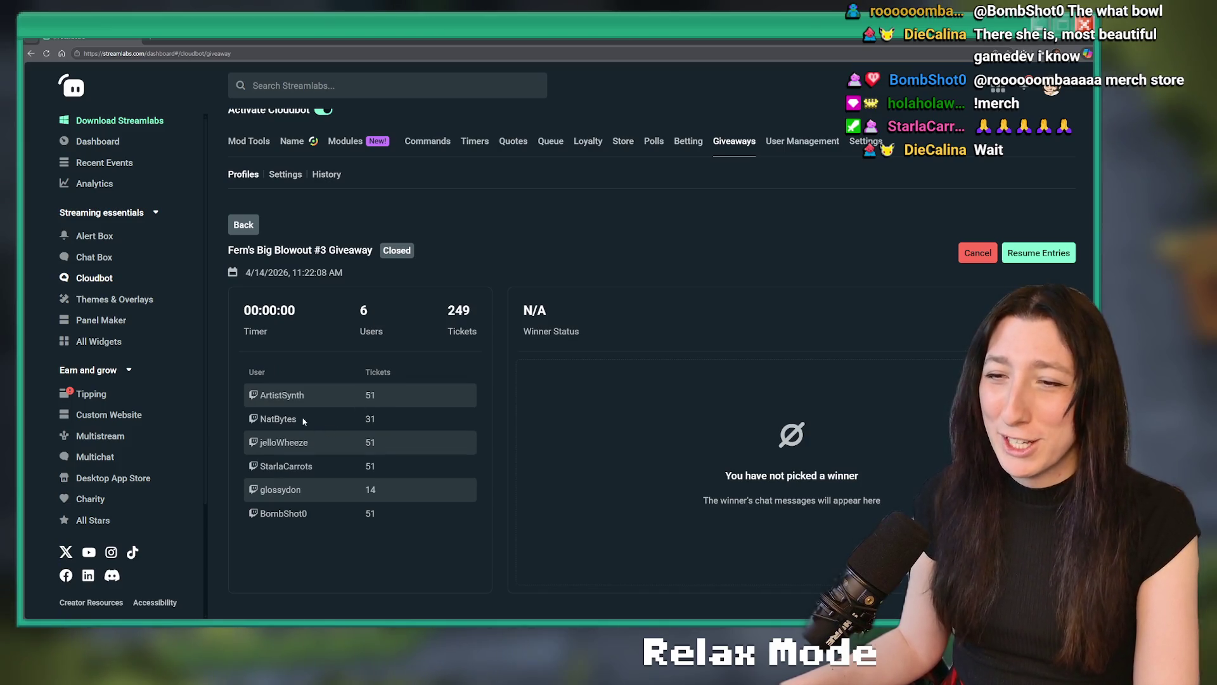
pyautogui.click(284, 421)
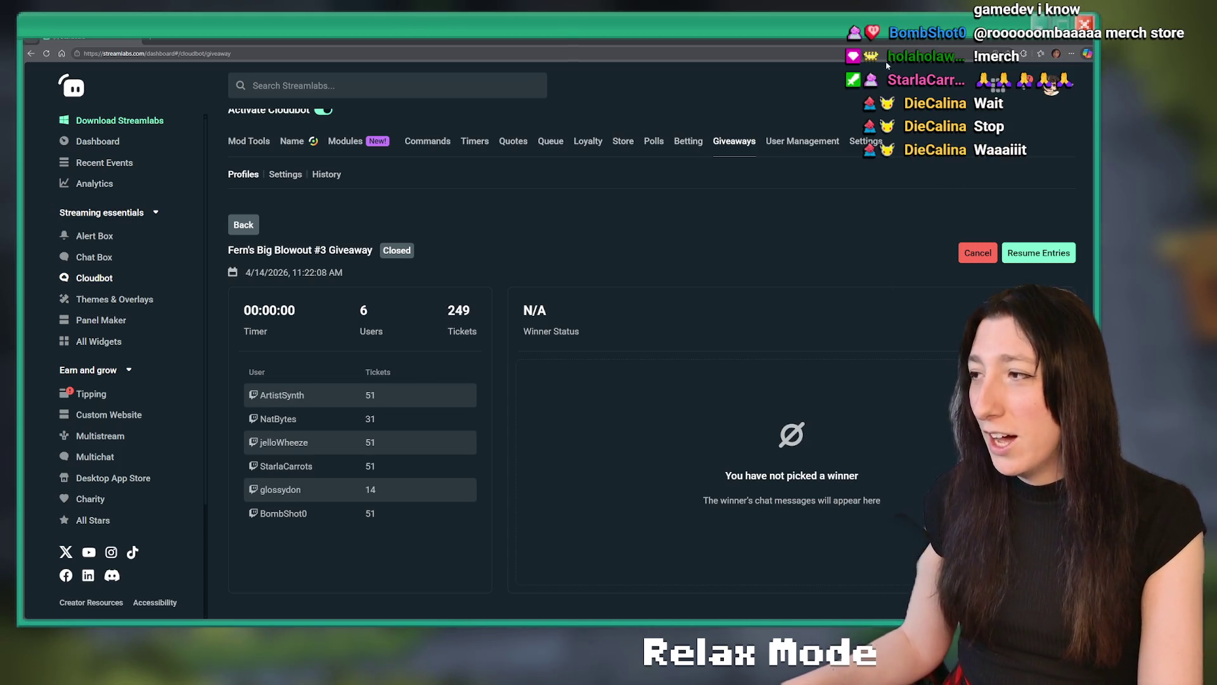
pyautogui.hotkey('alt', 'Tab')
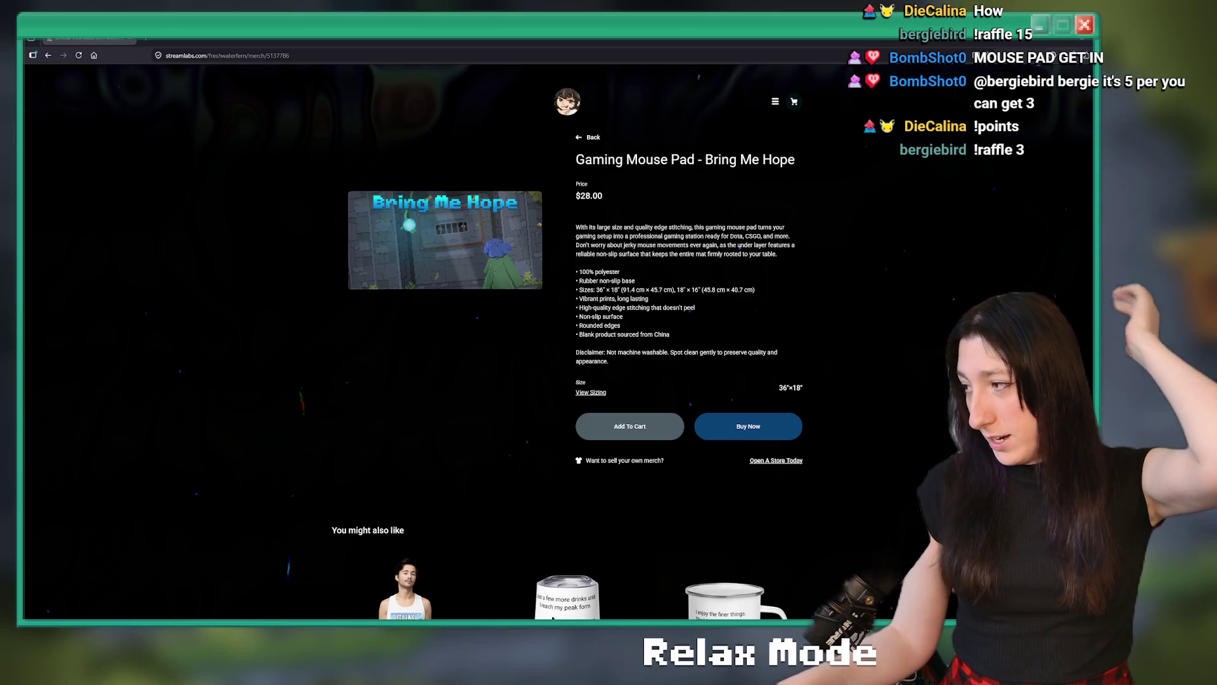
# Switch to Cloudbot Giveaways and view 'Fern's Big Blowout #3 Giveaway' with its 8 entrants and 303 tickets.
pyautogui.hotkey('alt', 'Tab')
pyautogui.scroll(-1, 427, 448)
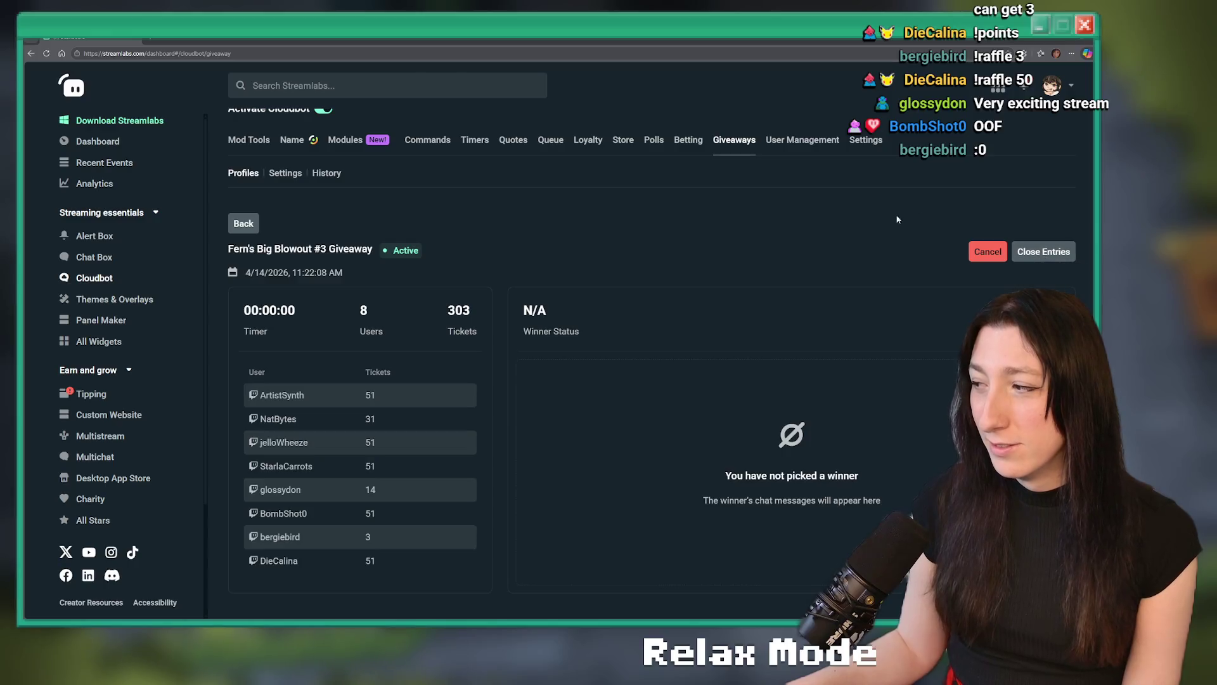
# Close the Cloudbot giveaway to new entries at 8 entrants and 303 tickets.
pyautogui.click(1039, 251)
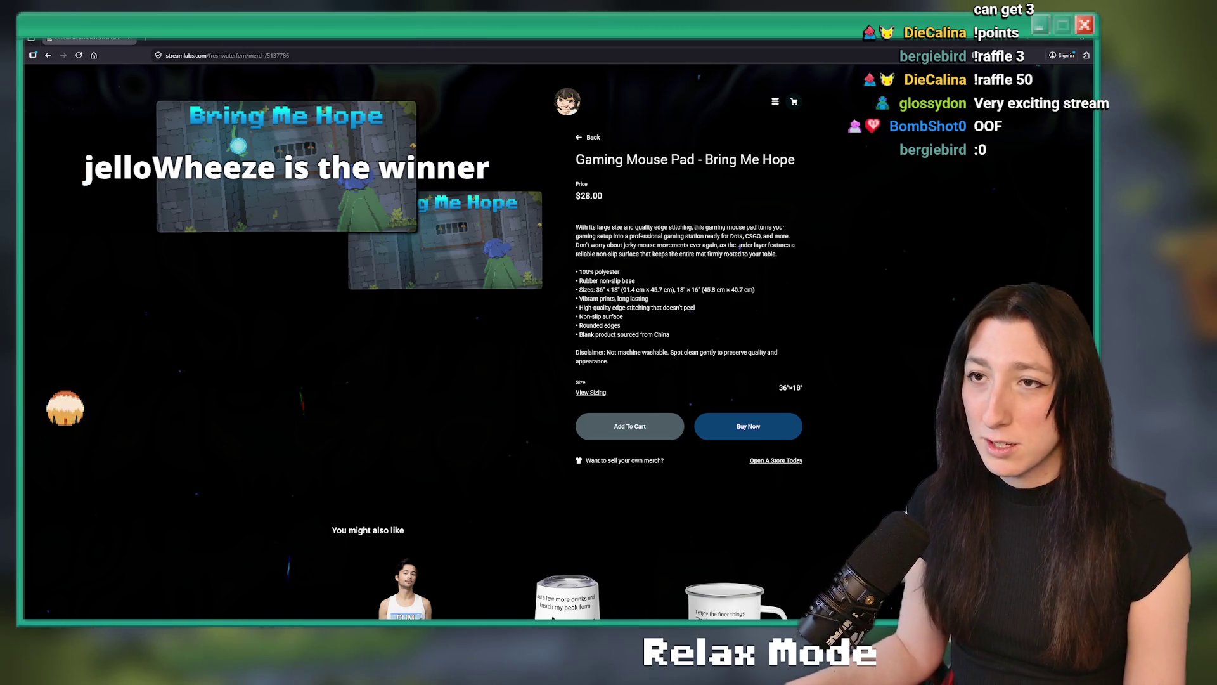
# Switch from the merch store back to GameMaker's rm_sandcity_gudugubcaves room editor.
pyautogui.hotkey('alt', 'Tab')
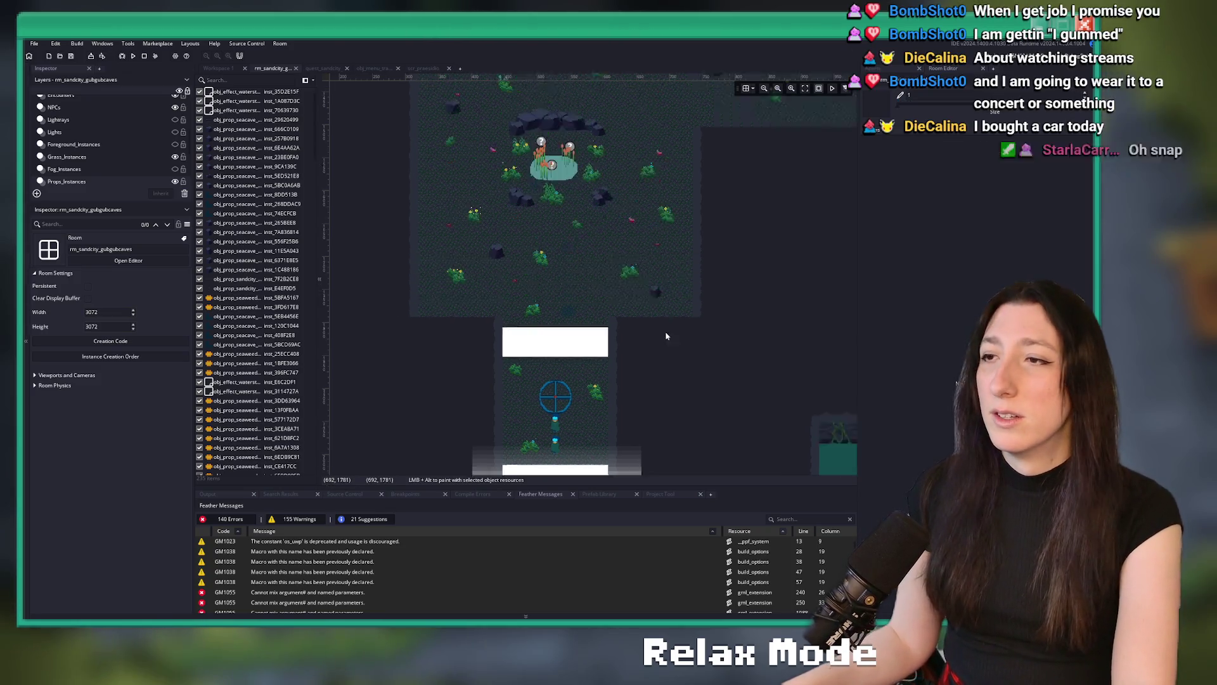
pyautogui.scroll(-10, 665, 331)
pyautogui.scroll(5, 764, 228)
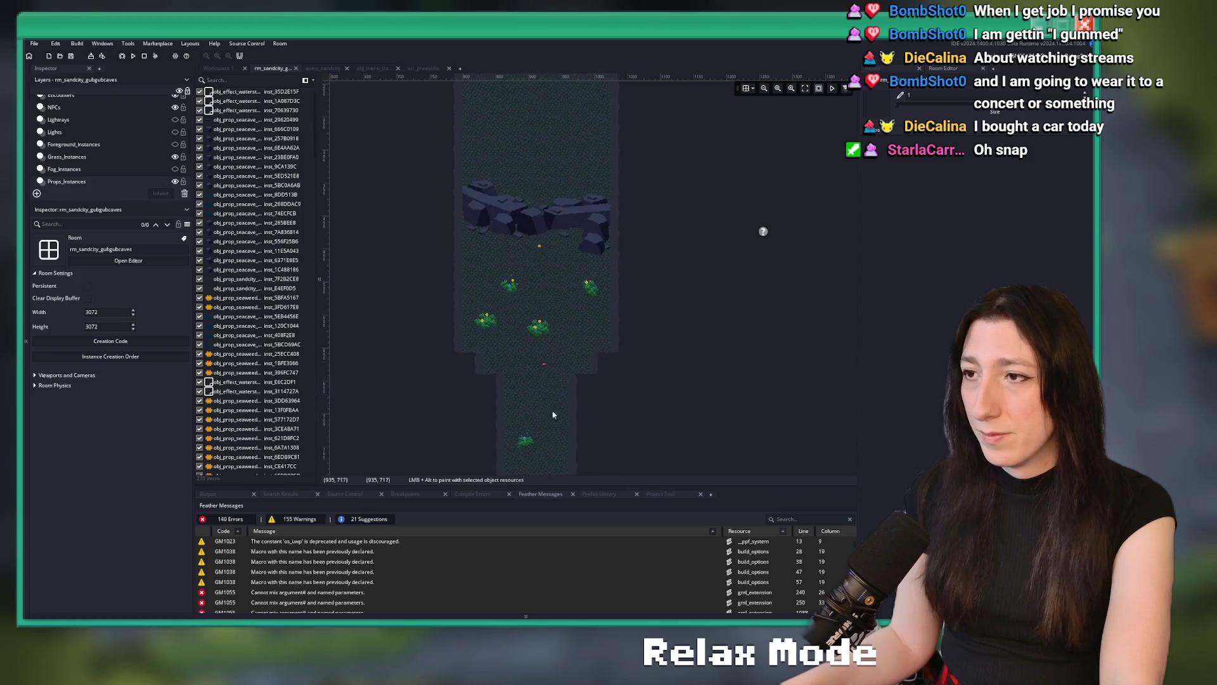
pyautogui.scroll(-5, 780, 340)
pyautogui.scroll(-3, 564, 332)
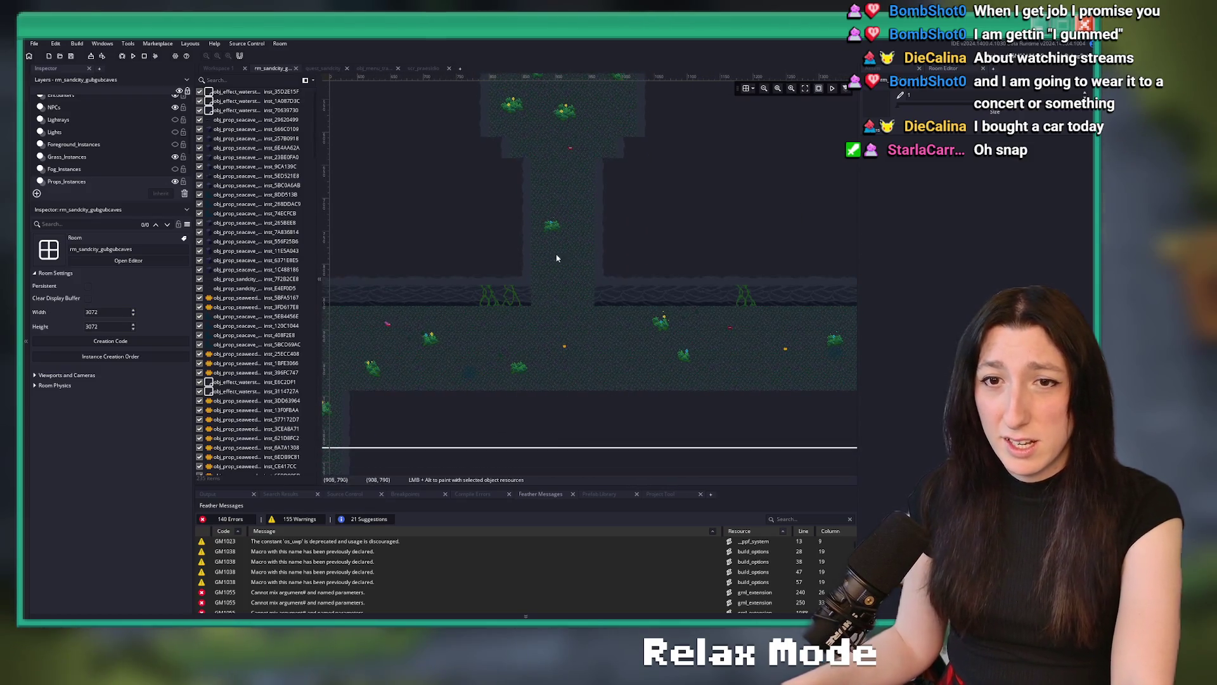
pyautogui.scroll(-3, 533, 265)
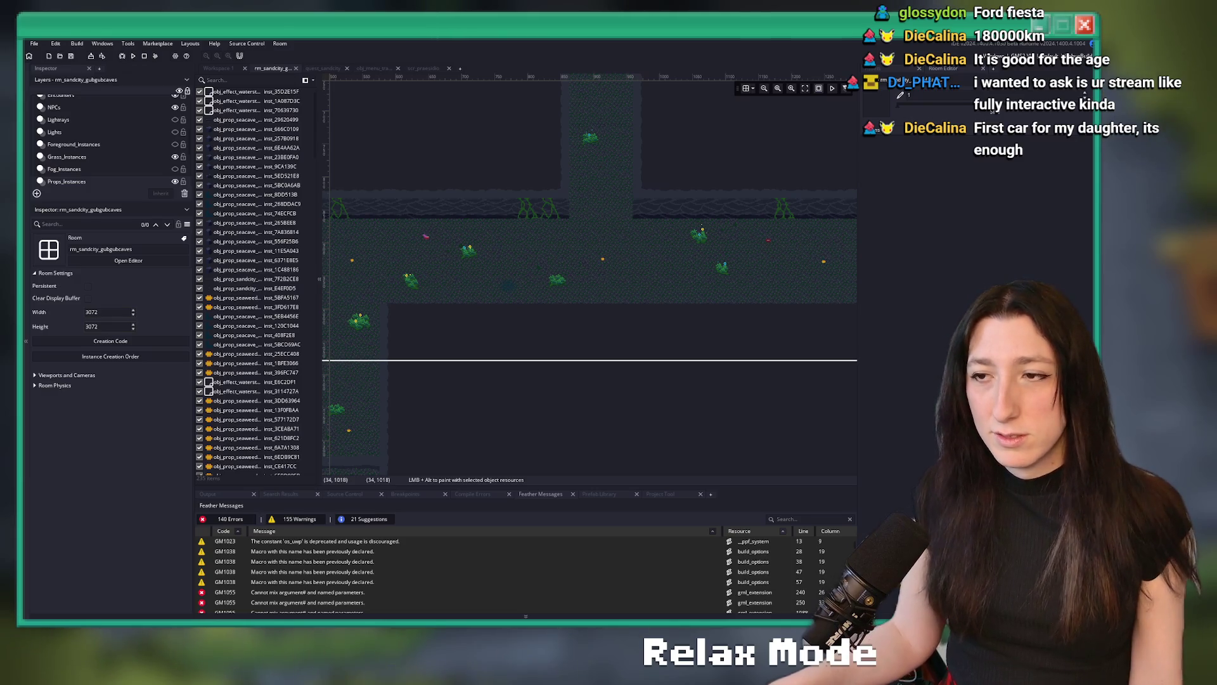
# Zoom out over the cave map and hide the Encounters layer's combat overlays.
pyautogui.scroll(5, 557, 279)
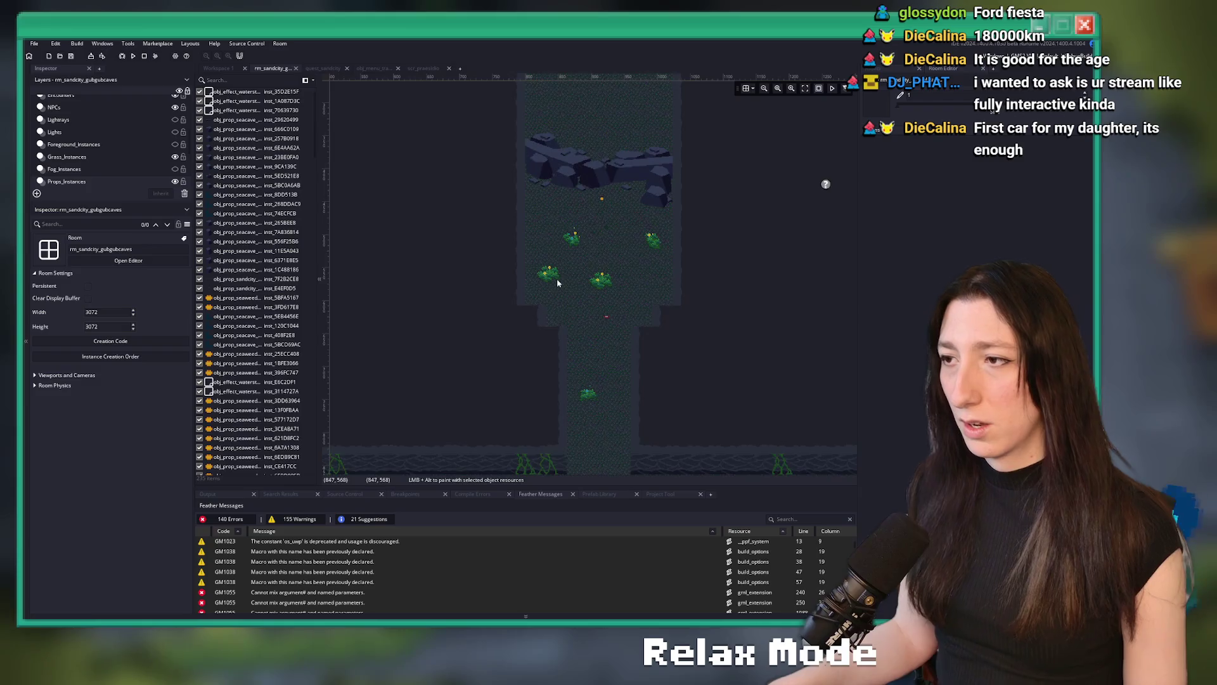
pyautogui.scroll(3, 557, 281)
pyautogui.scroll(-5, 444, 254)
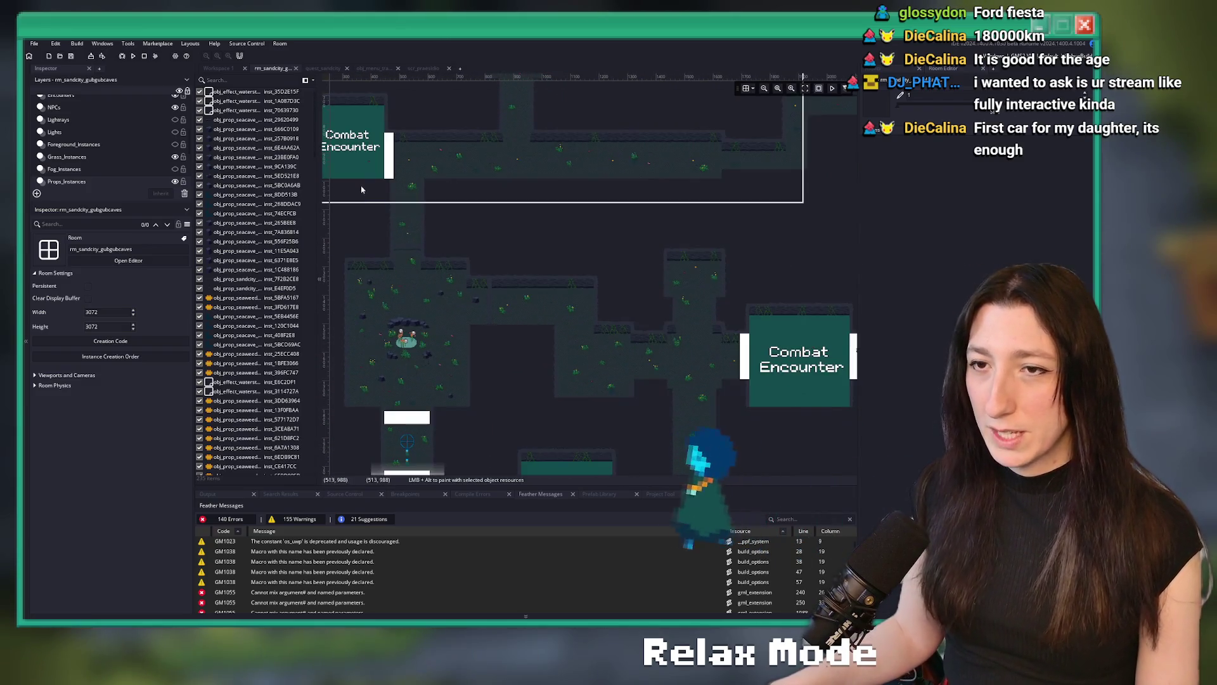
pyautogui.scroll(3, 177, 147)
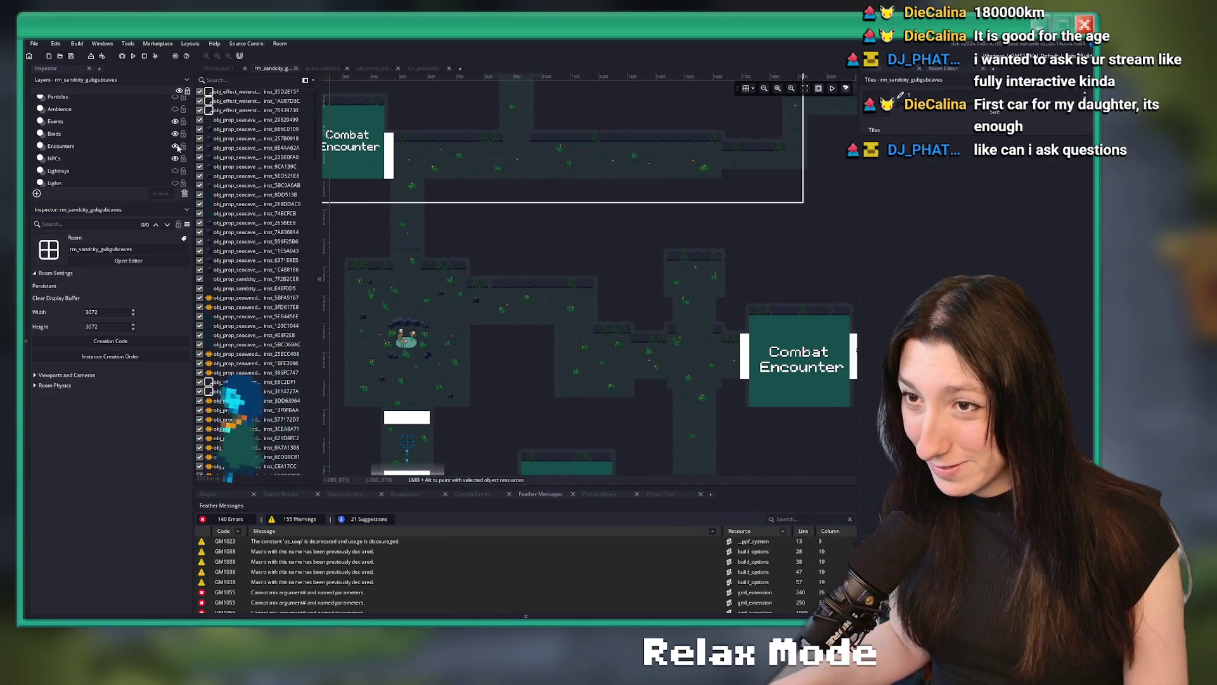
pyautogui.click(175, 146)
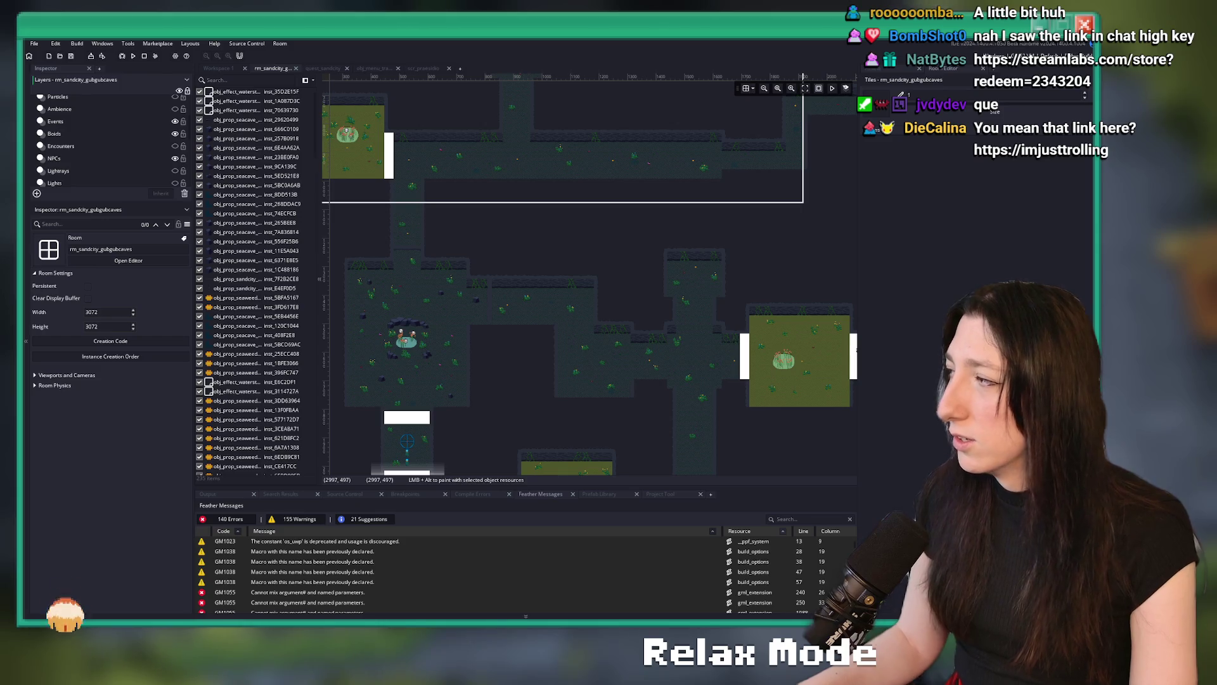
# Bring up the room editor panel, glance at the YouTube music mix, and return to GameMaker.
pyautogui.click(276, 70)
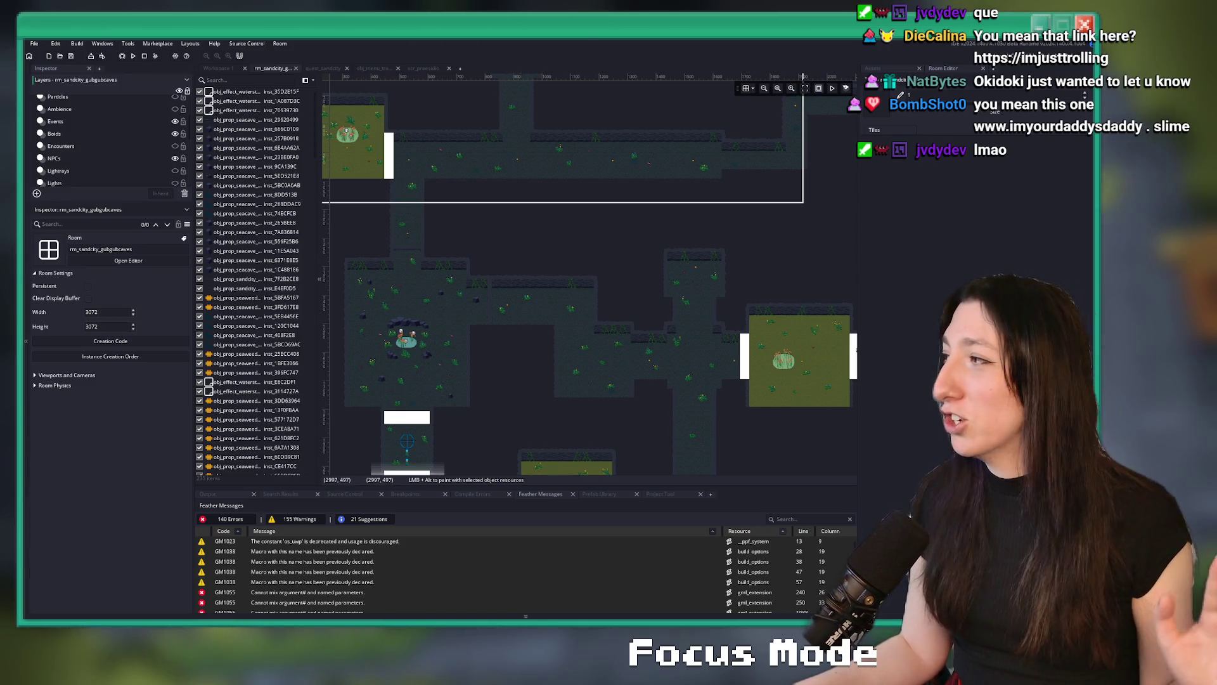
pyautogui.hotkey('alt', 'Tab')
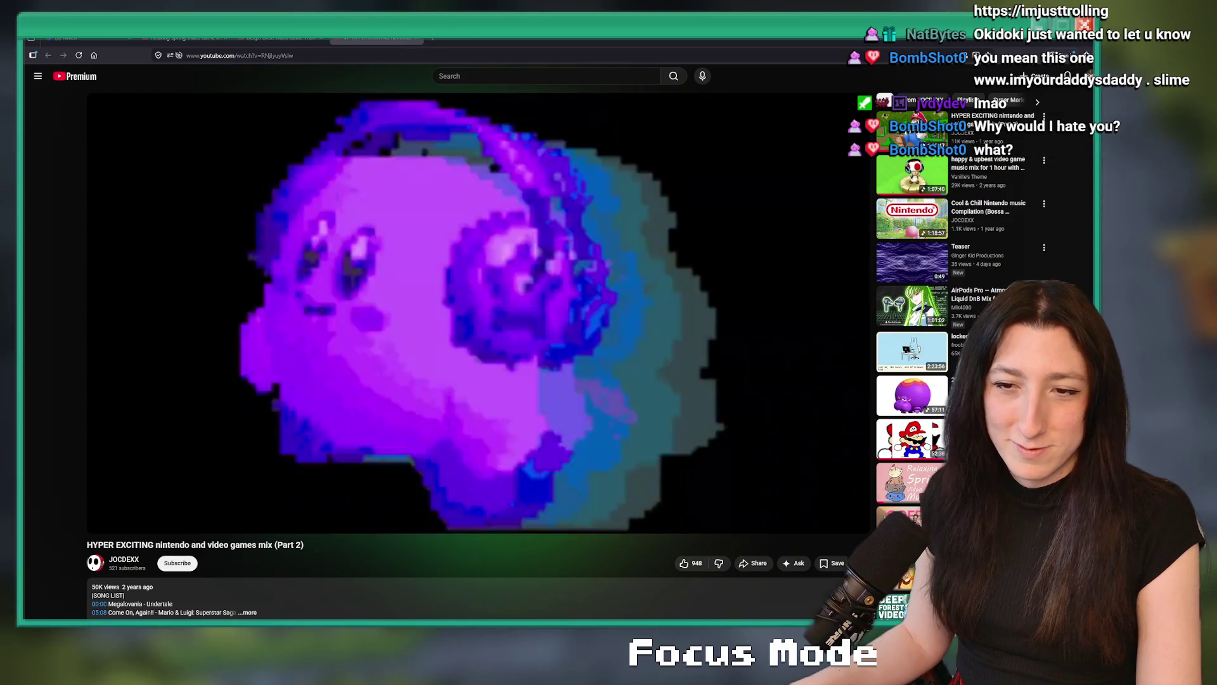
pyautogui.hotkey('alt', 'Tab')
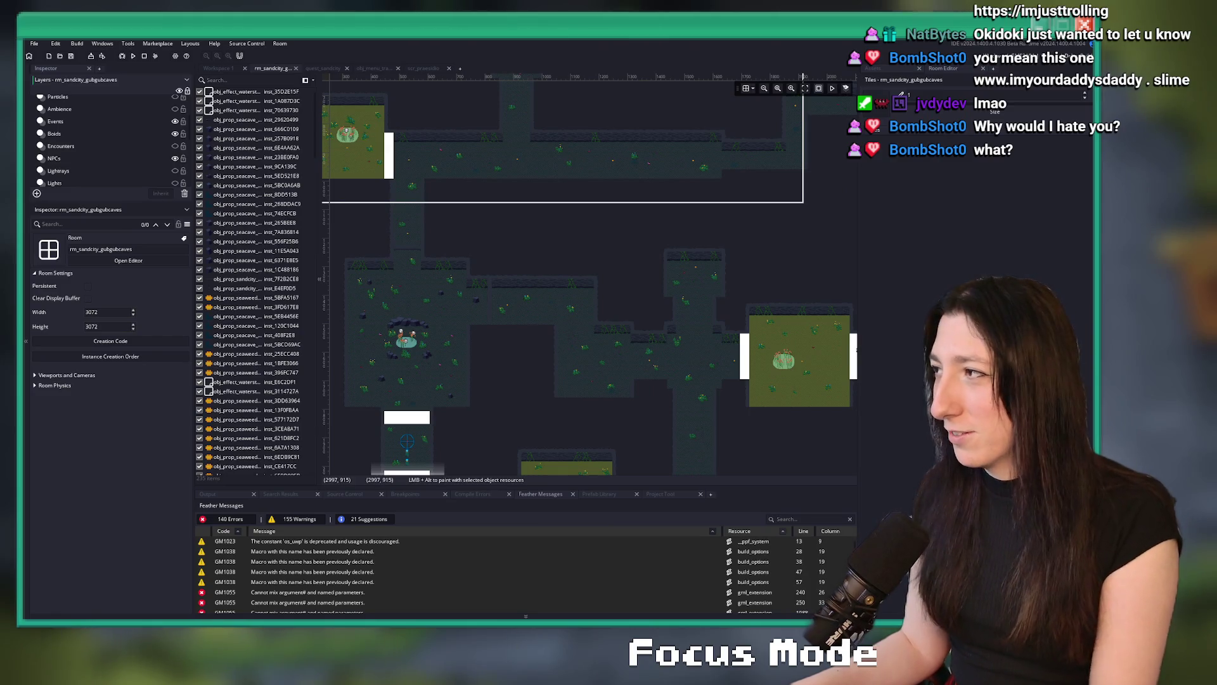
# Zoom around the rm_sandcity_gudugubcaves map to survey its corridors and encounter rooms.
pyautogui.scroll(-1, 462, 203)
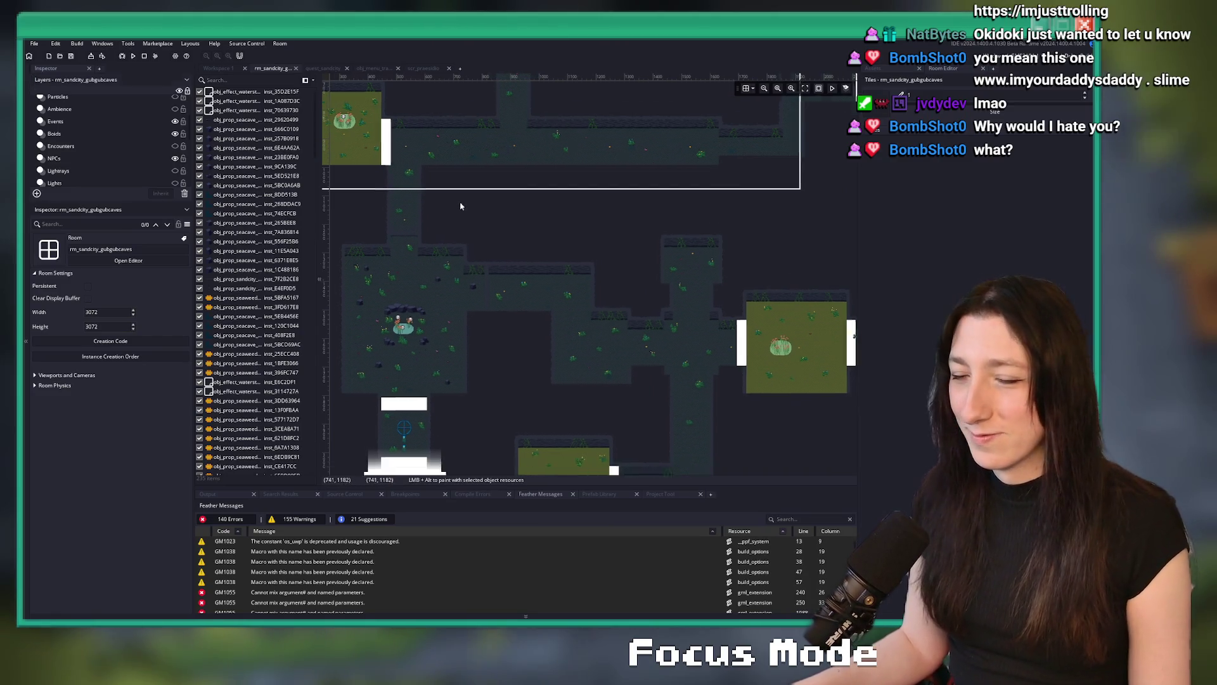
pyautogui.keyDown('ctrl'); pyautogui.scroll(1, 463, 236); pyautogui.keyUp('ctrl')
pyautogui.scroll(-3, 551, 250)
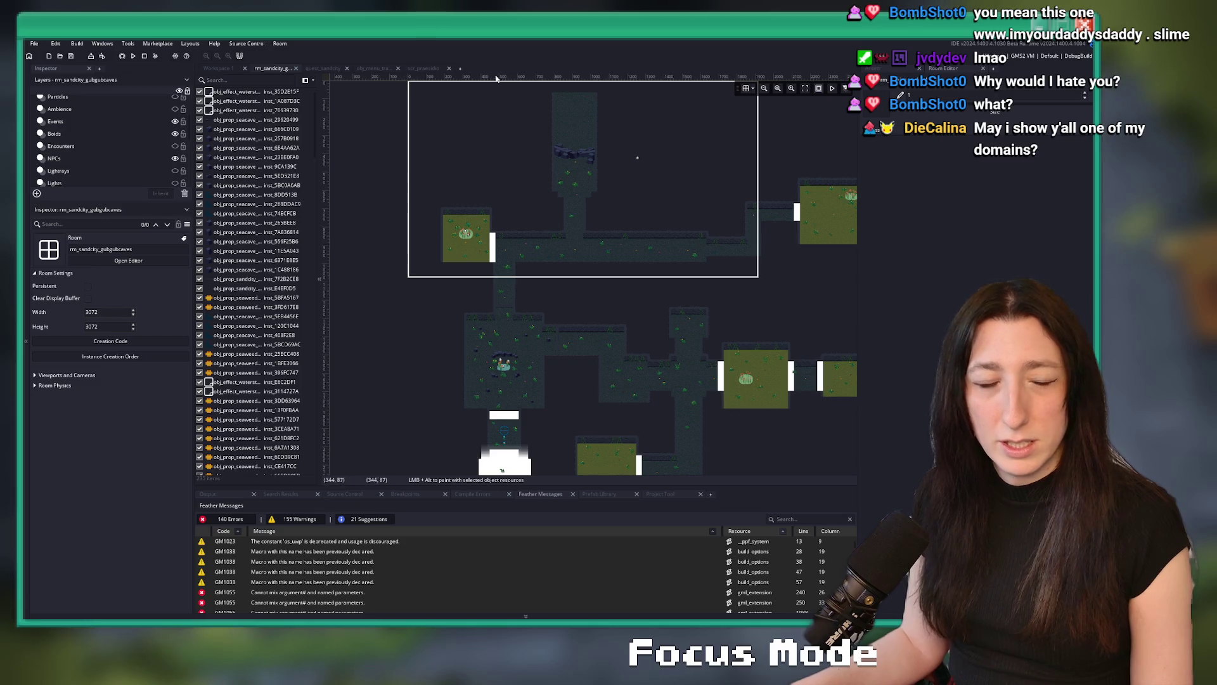
pyautogui.scroll(3, 511, 298)
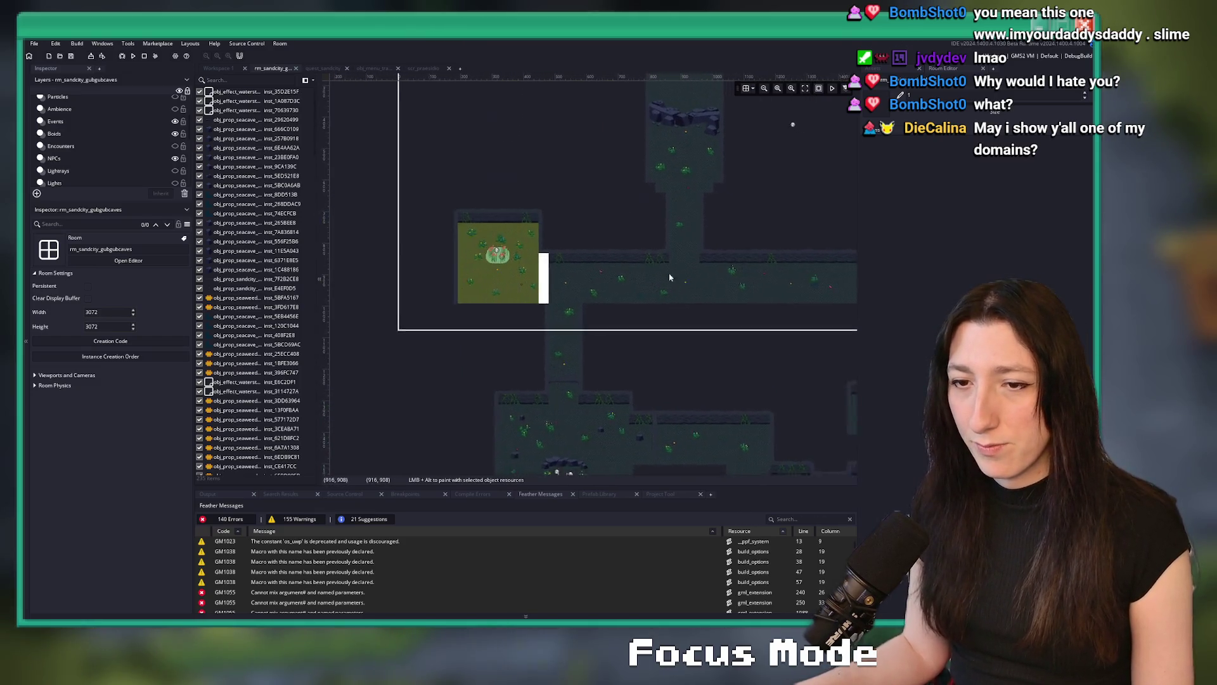
pyautogui.scroll(3, 496, 277)
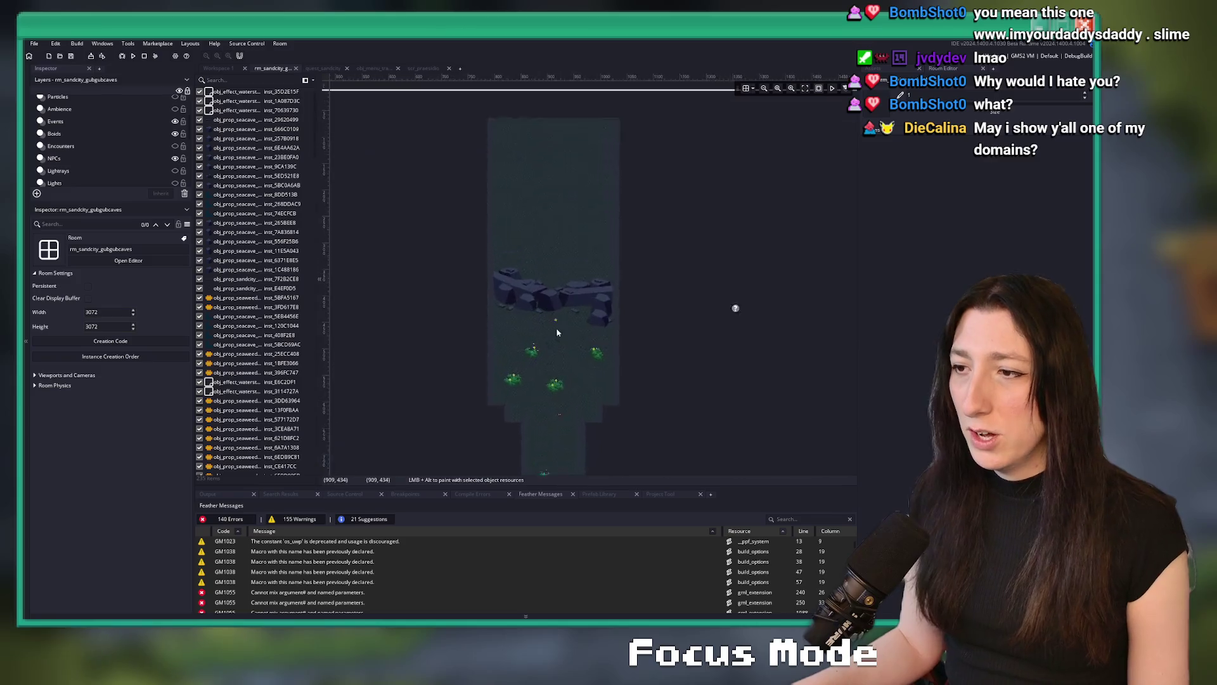
pyautogui.scroll(-3, 549, 245)
pyautogui.scroll(-8, 549, 244)
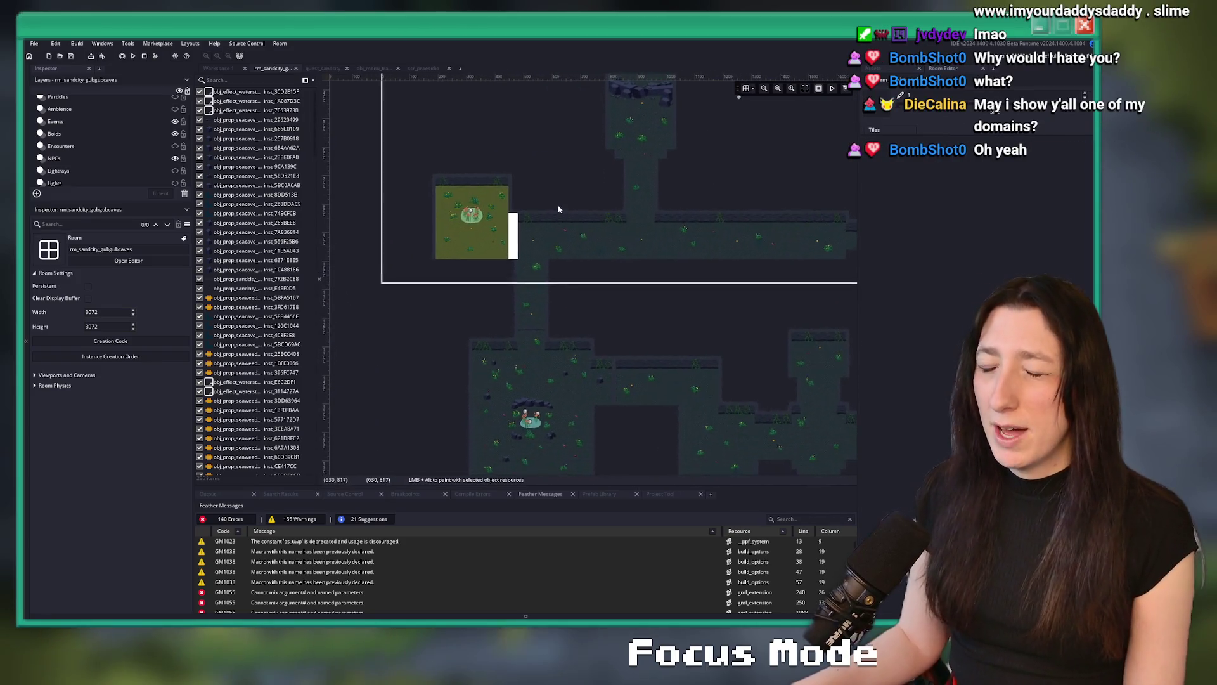
pyautogui.scroll(-5, 656, 218)
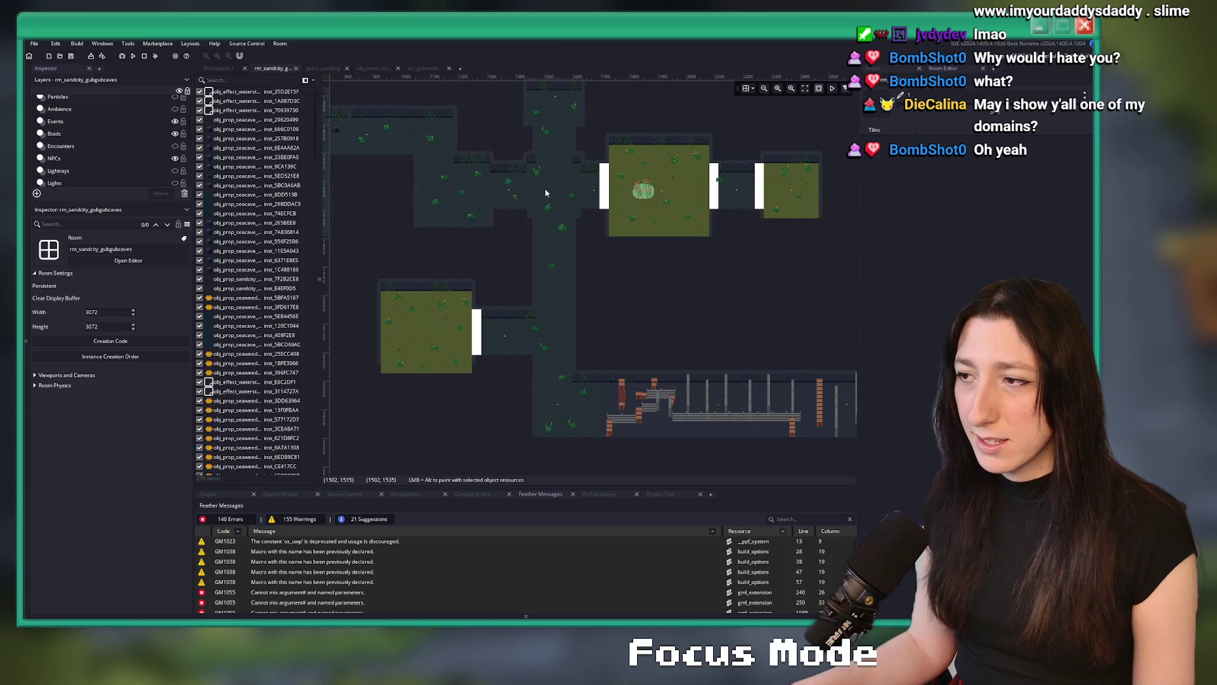
pyautogui.scroll(-2, 557, 223)
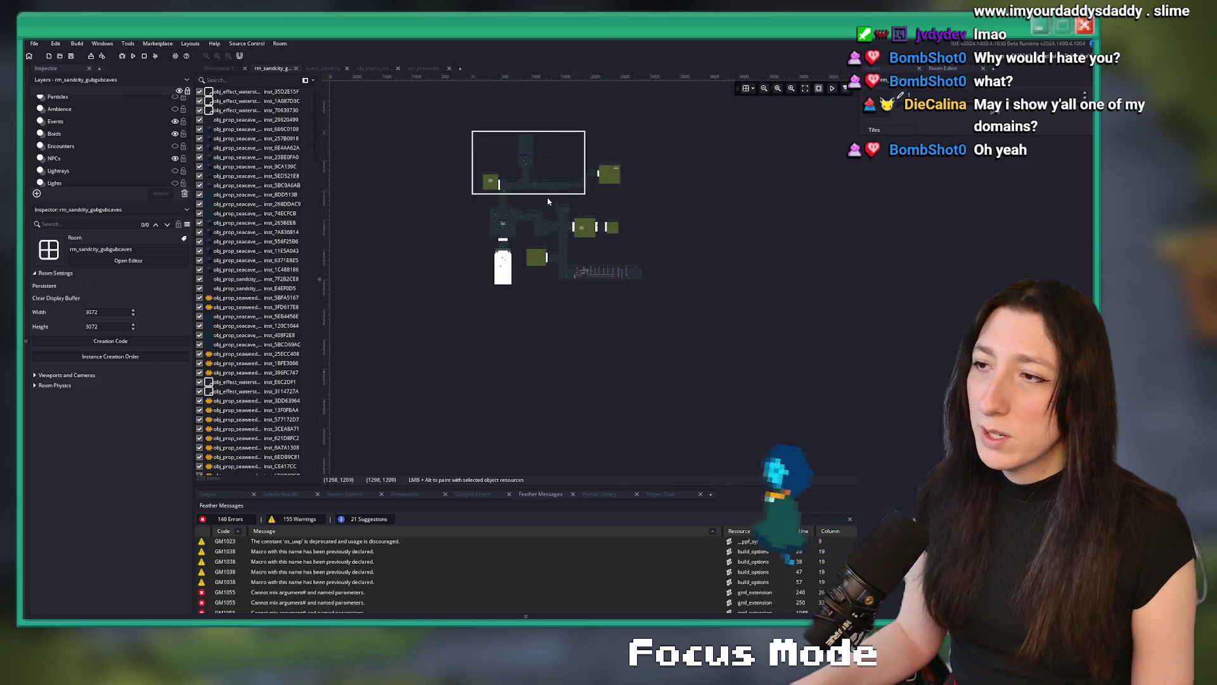
pyautogui.scroll(4, 557, 224)
# Show the Asset Browser and box-select the three plant instances in the rocky corridor.
pyautogui.click(915, 71)
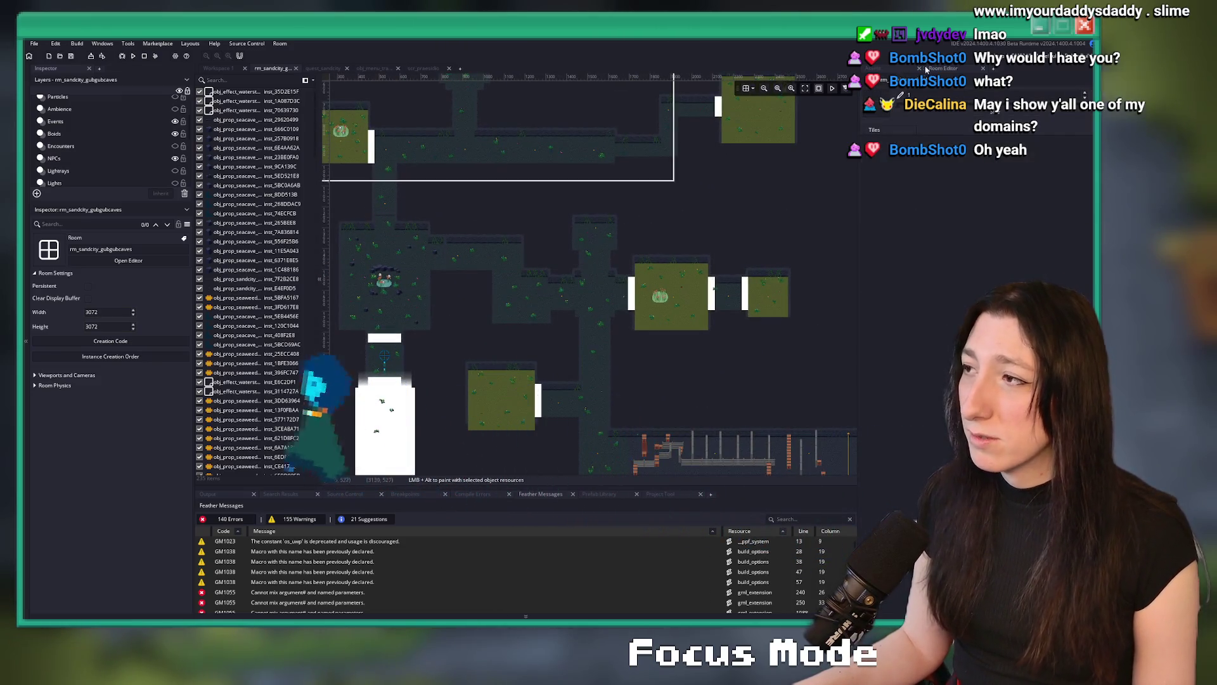
pyautogui.scroll(5, 487, 199)
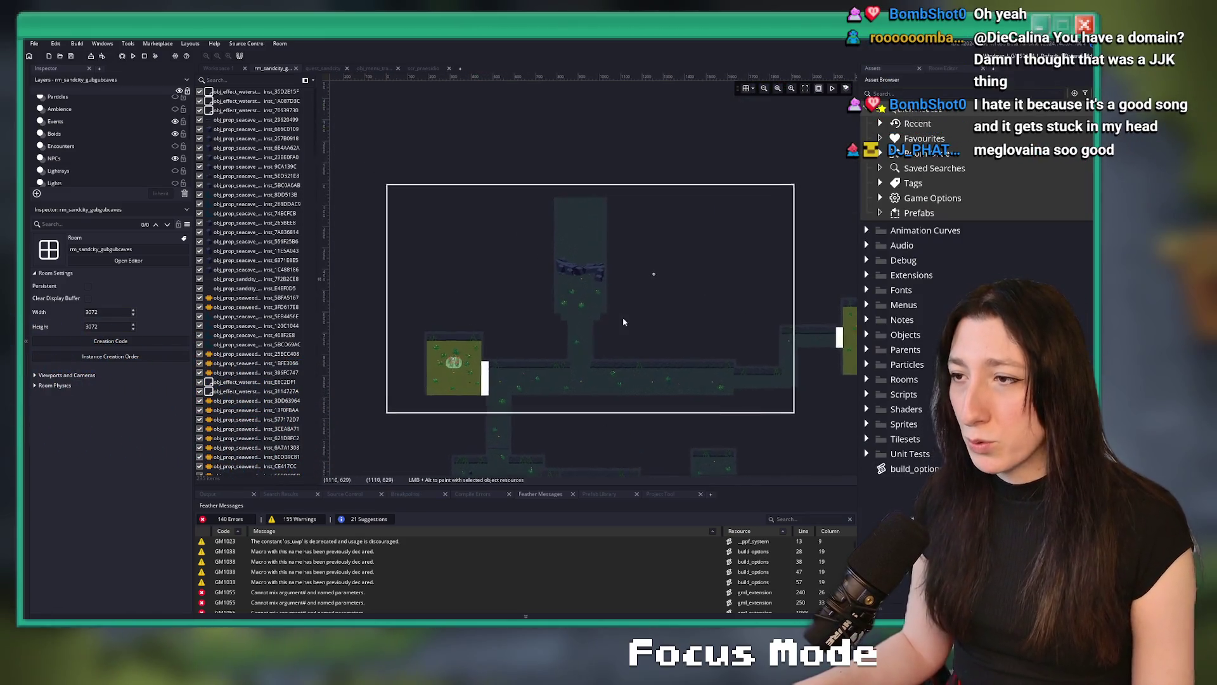
pyautogui.moveTo(406, 110); pyautogui.dragTo(682, 320)
pyautogui.scroll(-3, 571, 305)
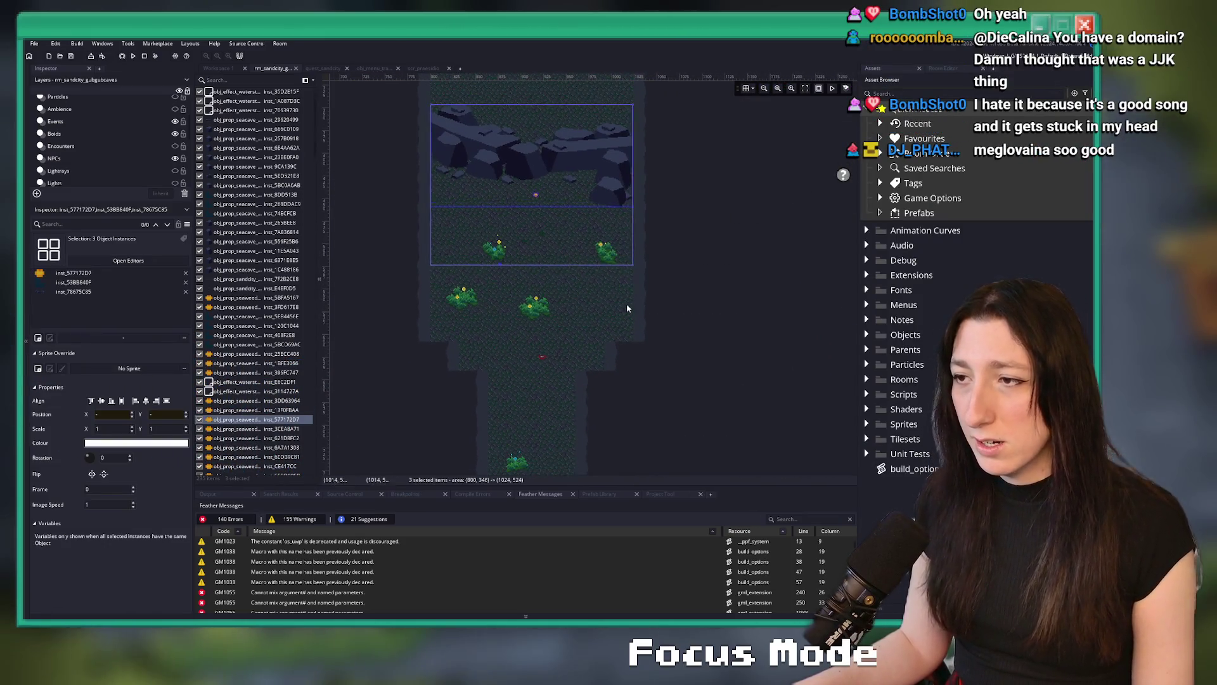
pyautogui.scroll(-5, 644, 185)
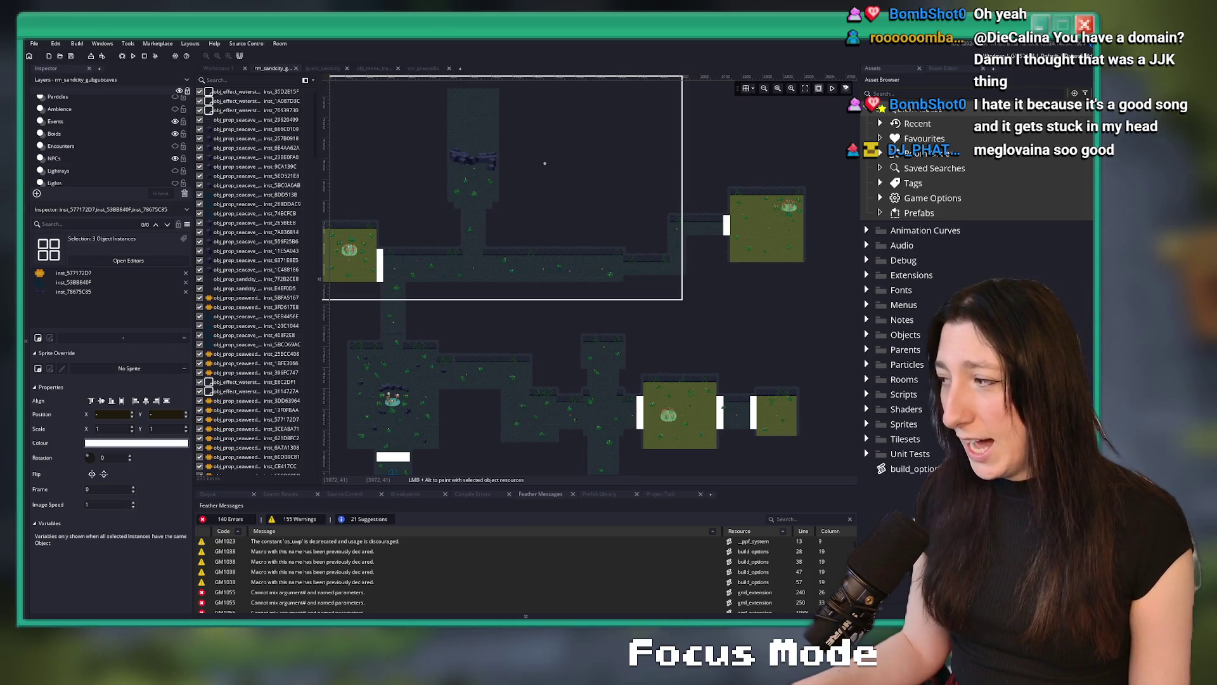
pyautogui.scroll(2, 787, 412)
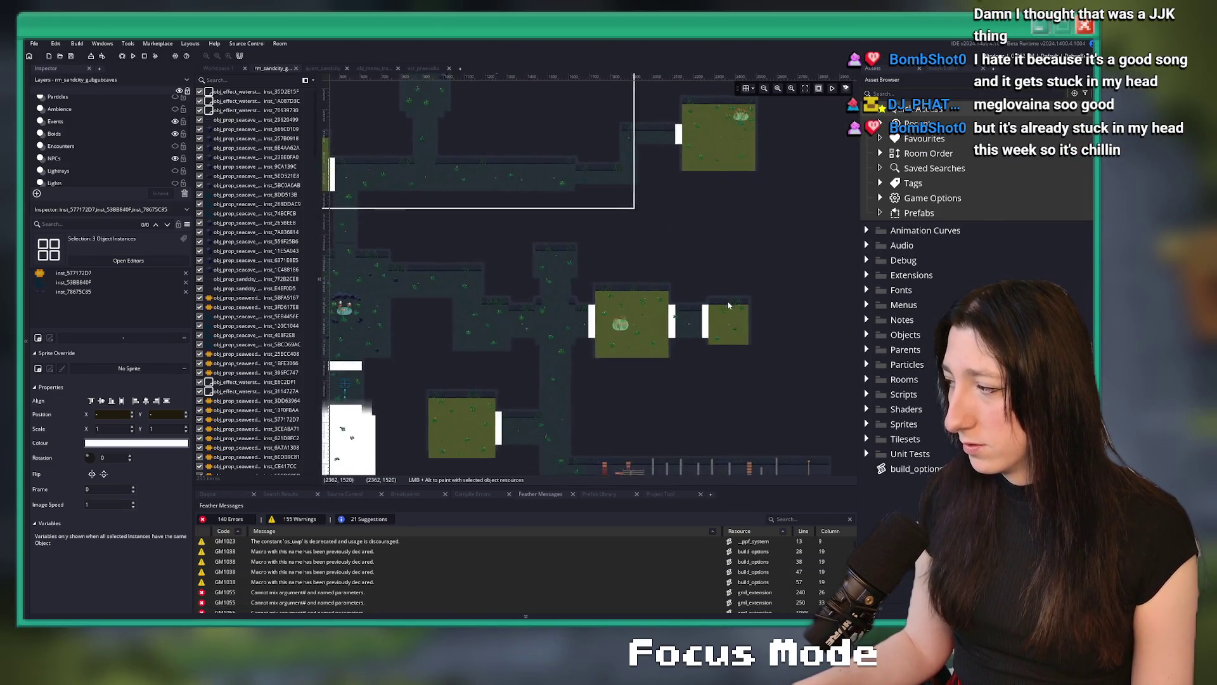
pyautogui.scroll(3, 657, 161)
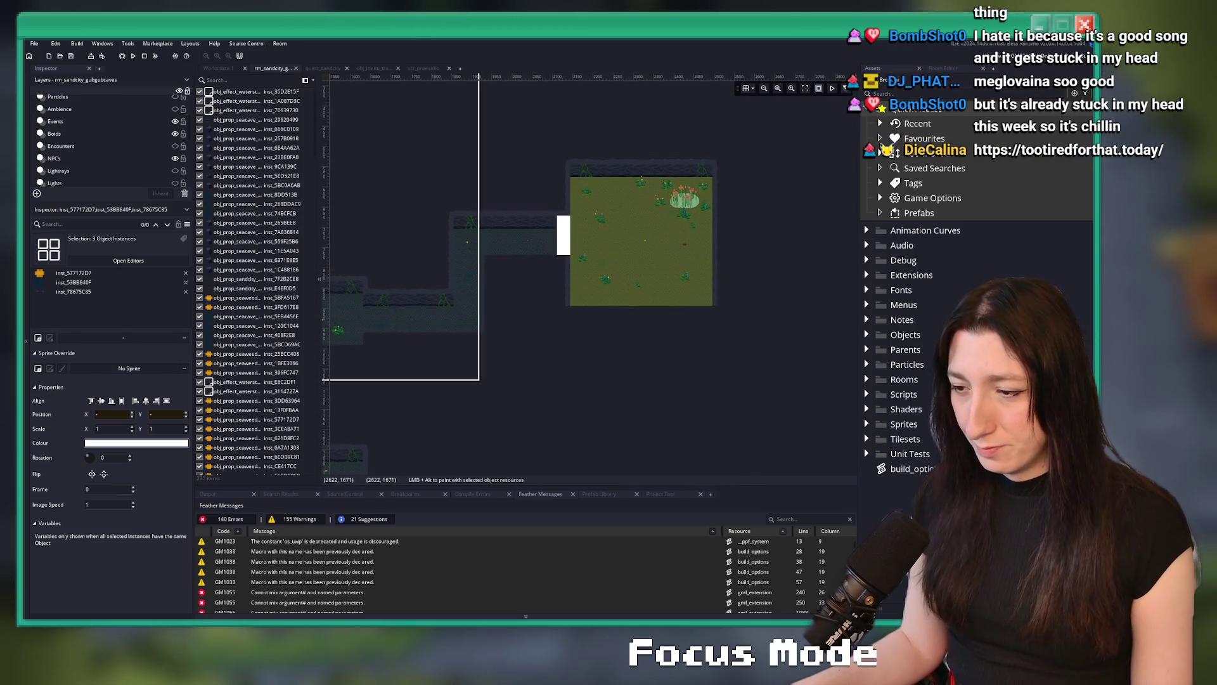
# Launch Aseprite from Windows search.
pyautogui.press('super')
pyautogui.write('aseprite')
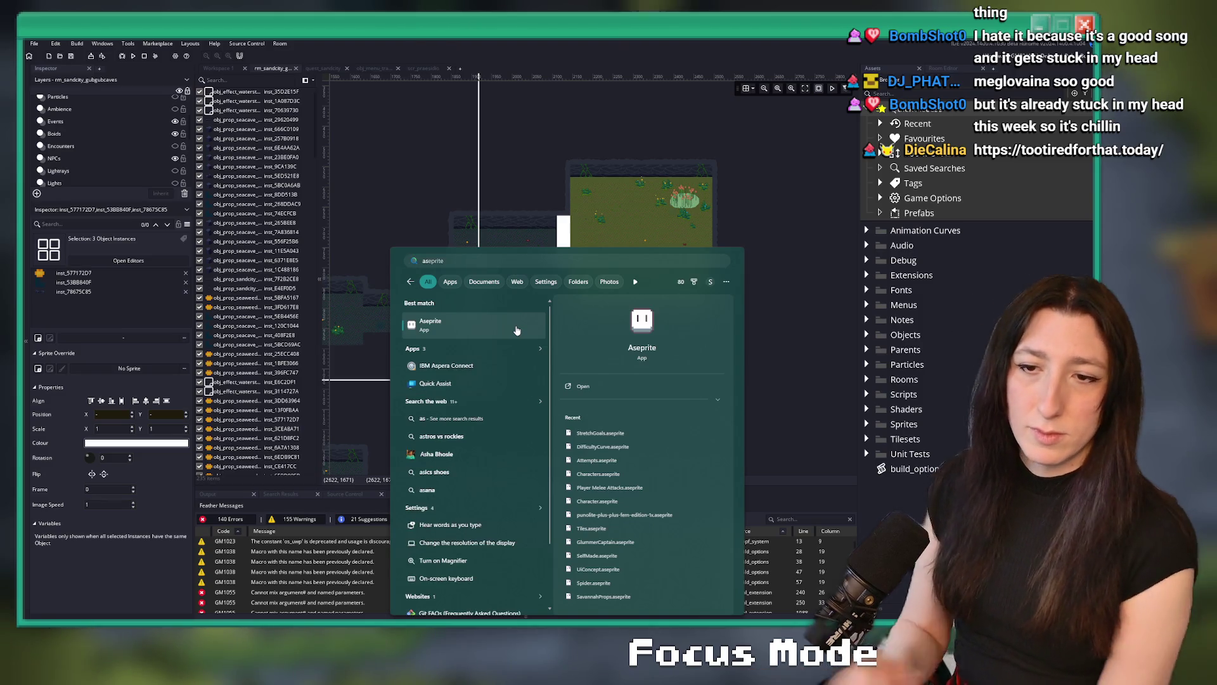
pyautogui.click(516, 331)
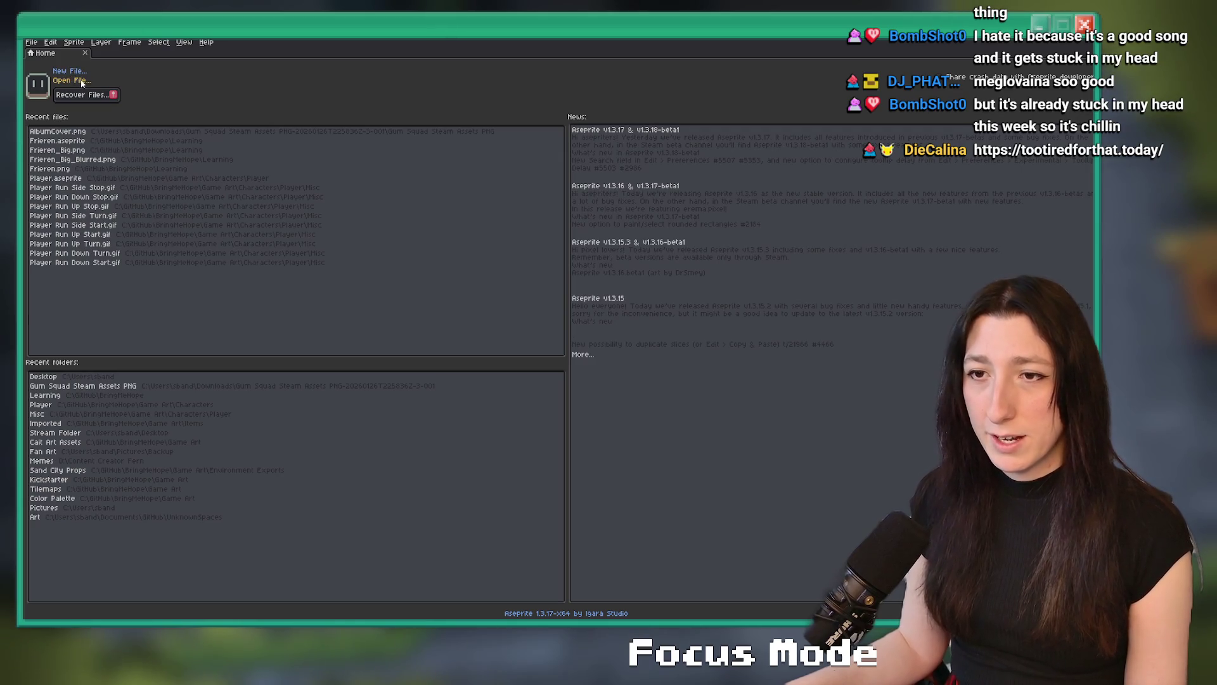
# Open Items 3.aseprite from BringMeHope > Game Art > Items > Source Files.
pyautogui.click(82, 81)
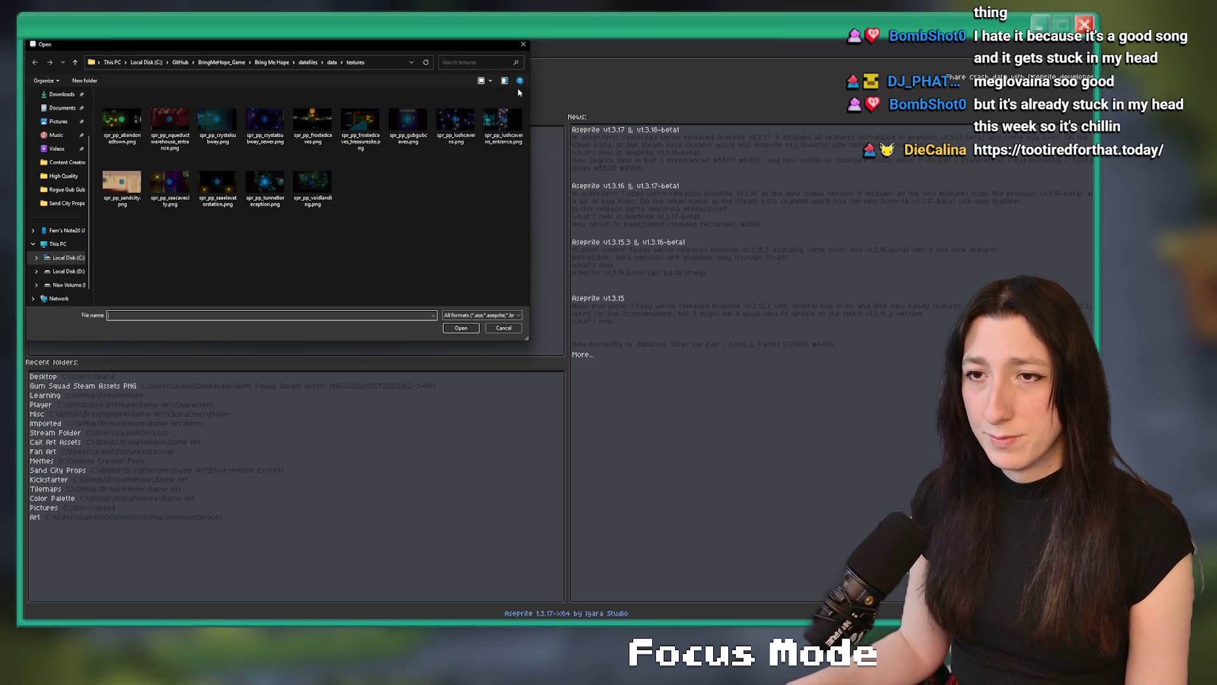
pyautogui.click(277, 63)
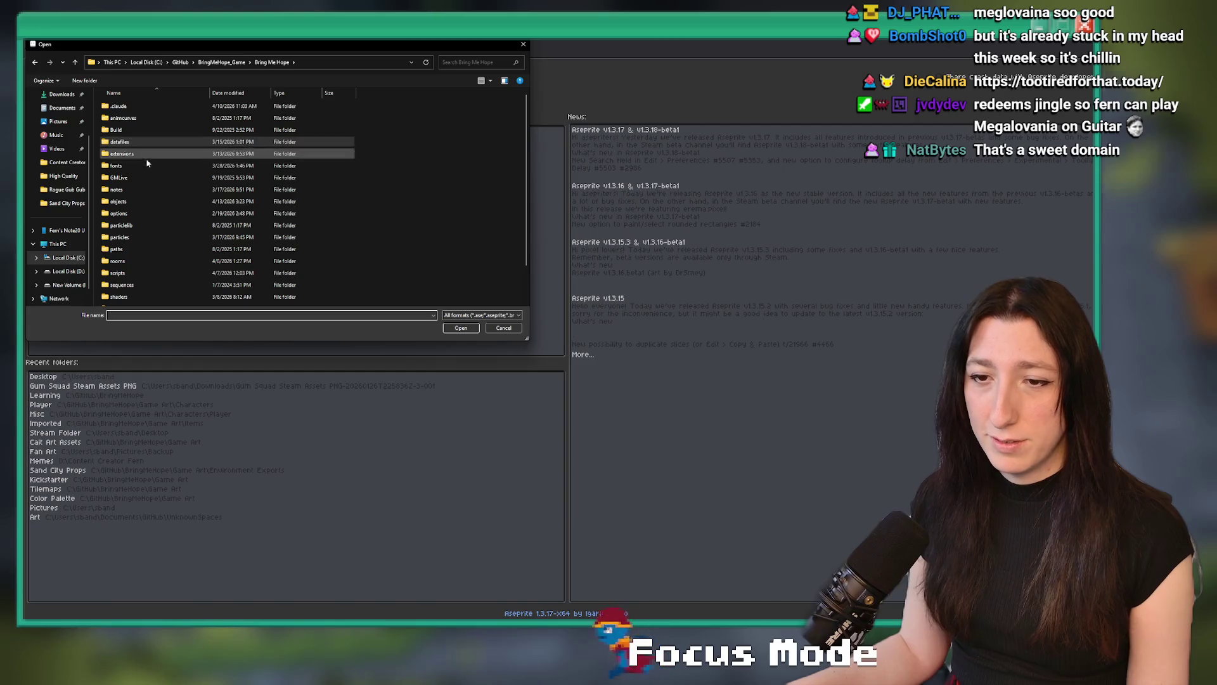
pyautogui.scroll(-3, 177, 266)
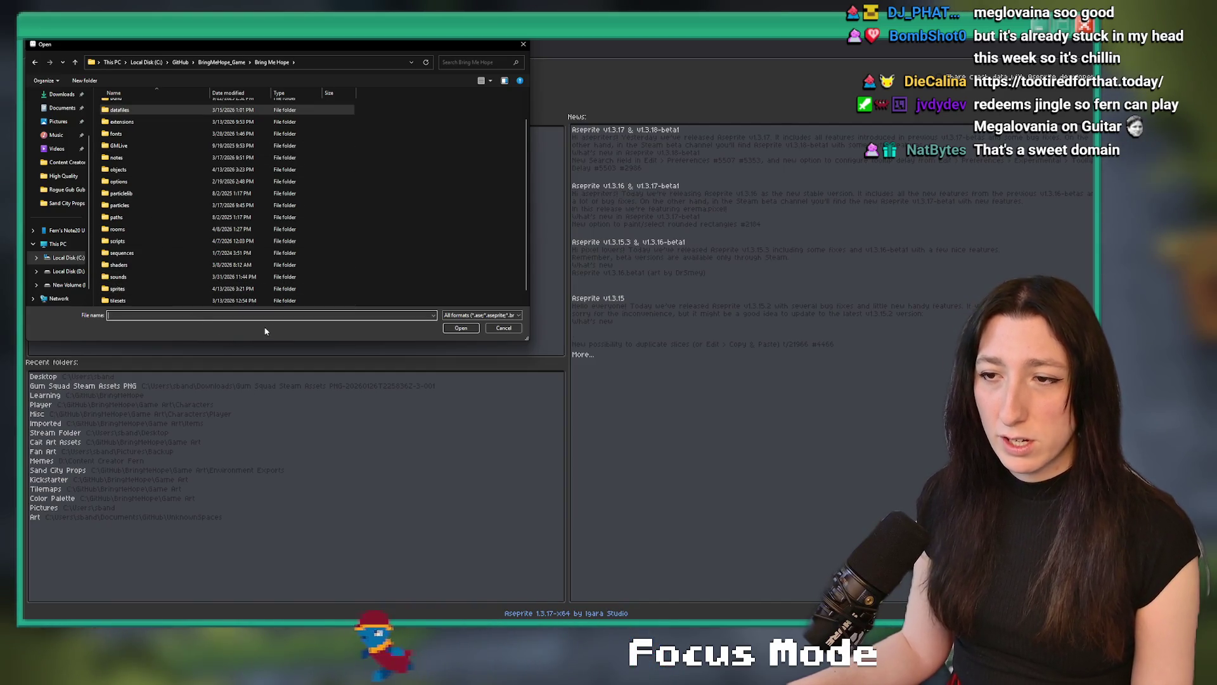
pyautogui.scroll(-1, 164, 273)
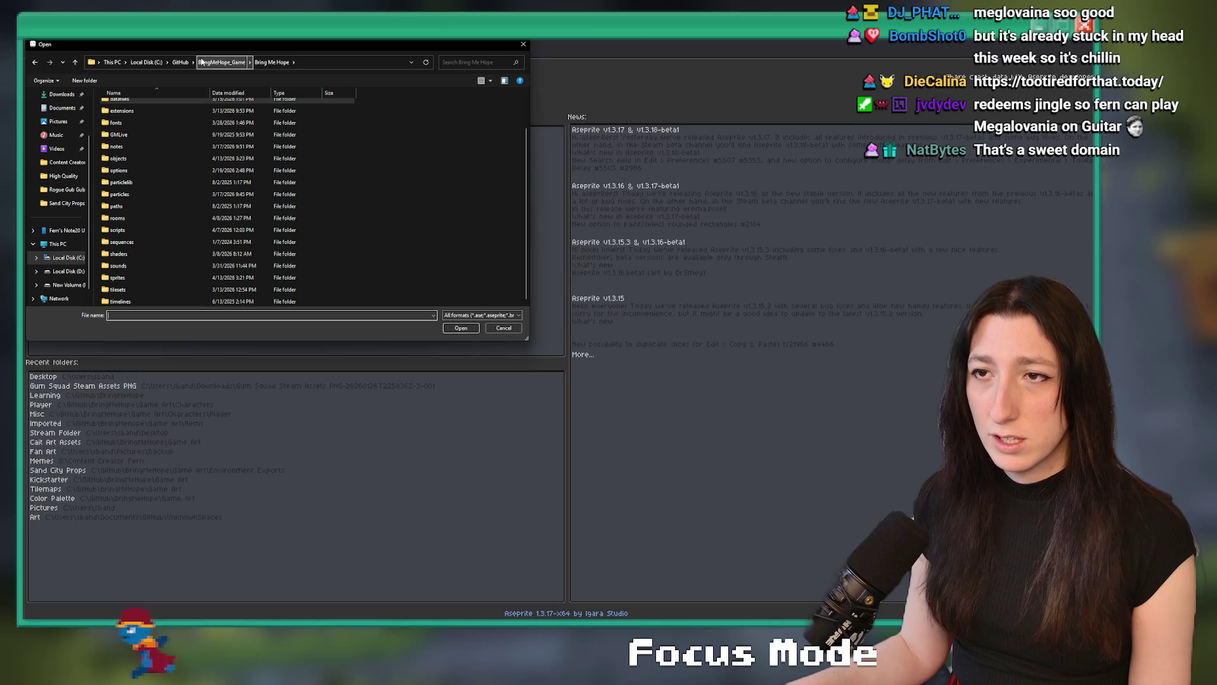
pyautogui.click(180, 61)
pyautogui.doubleClick(172, 130)
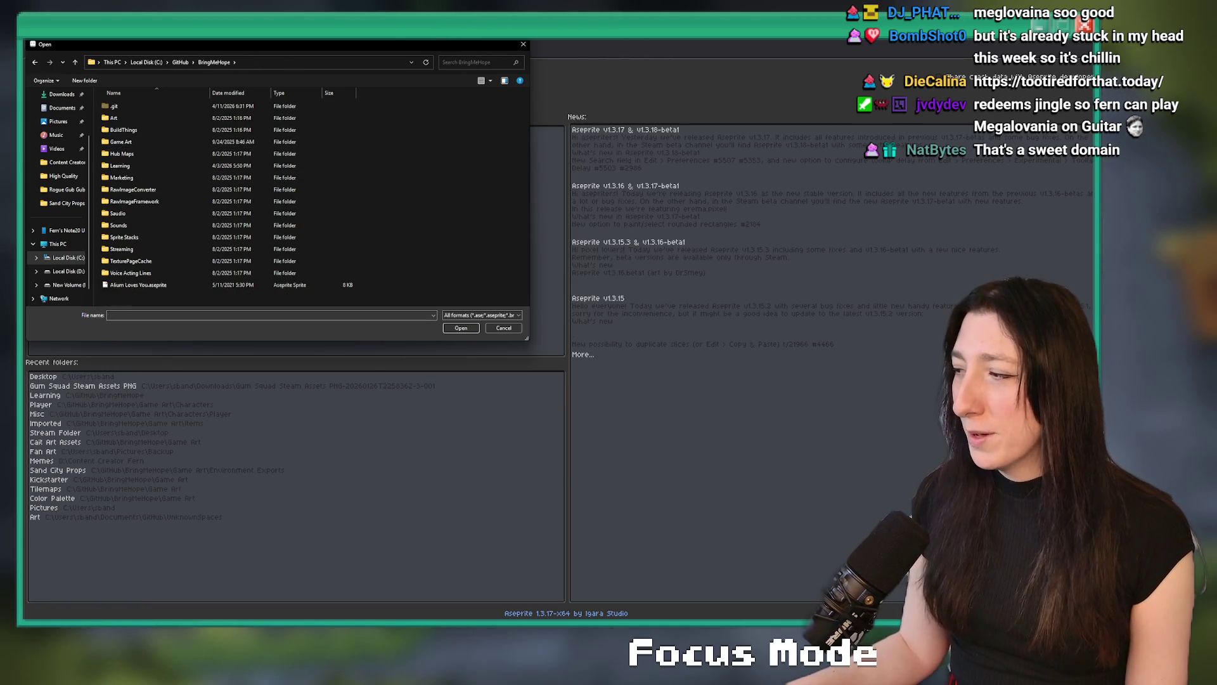
pyautogui.doubleClick(216, 141)
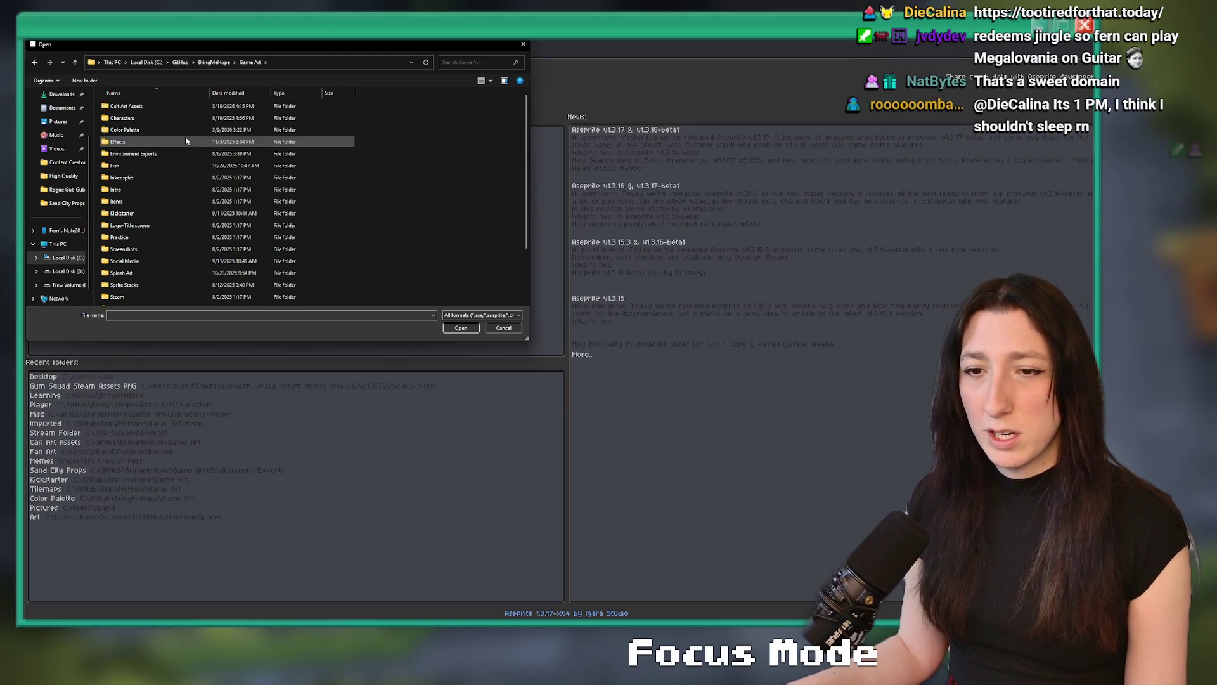
pyautogui.scroll(-1, 212, 168)
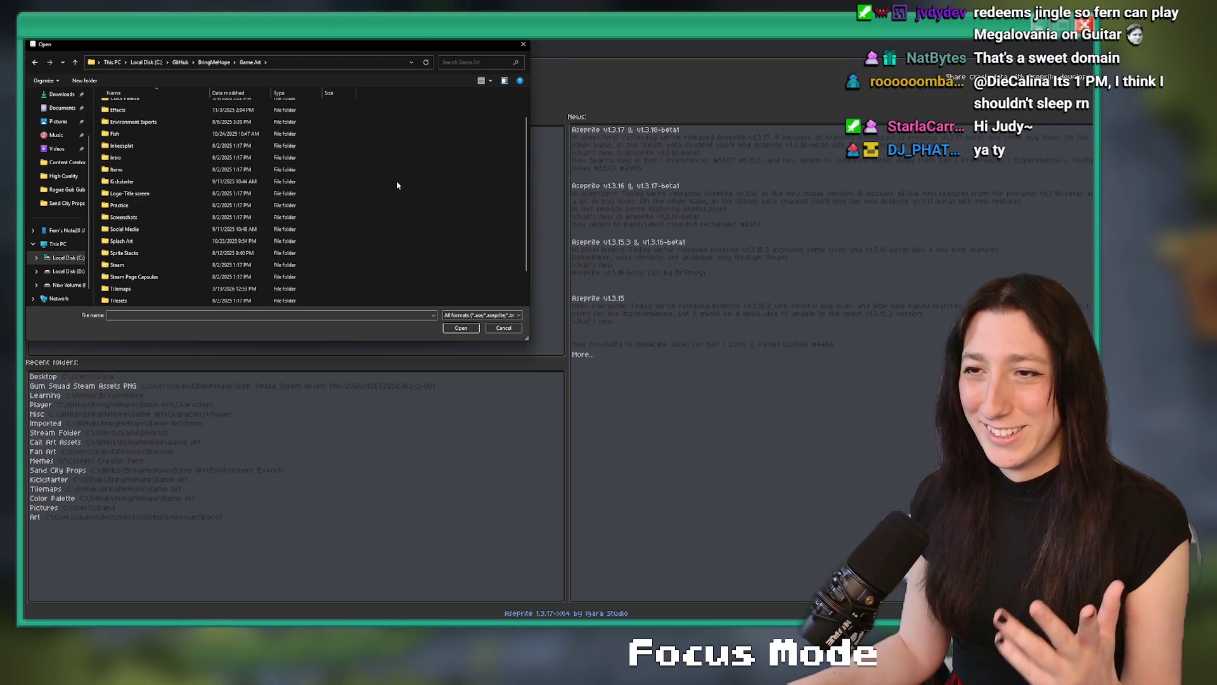
pyautogui.doubleClick(312, 169)
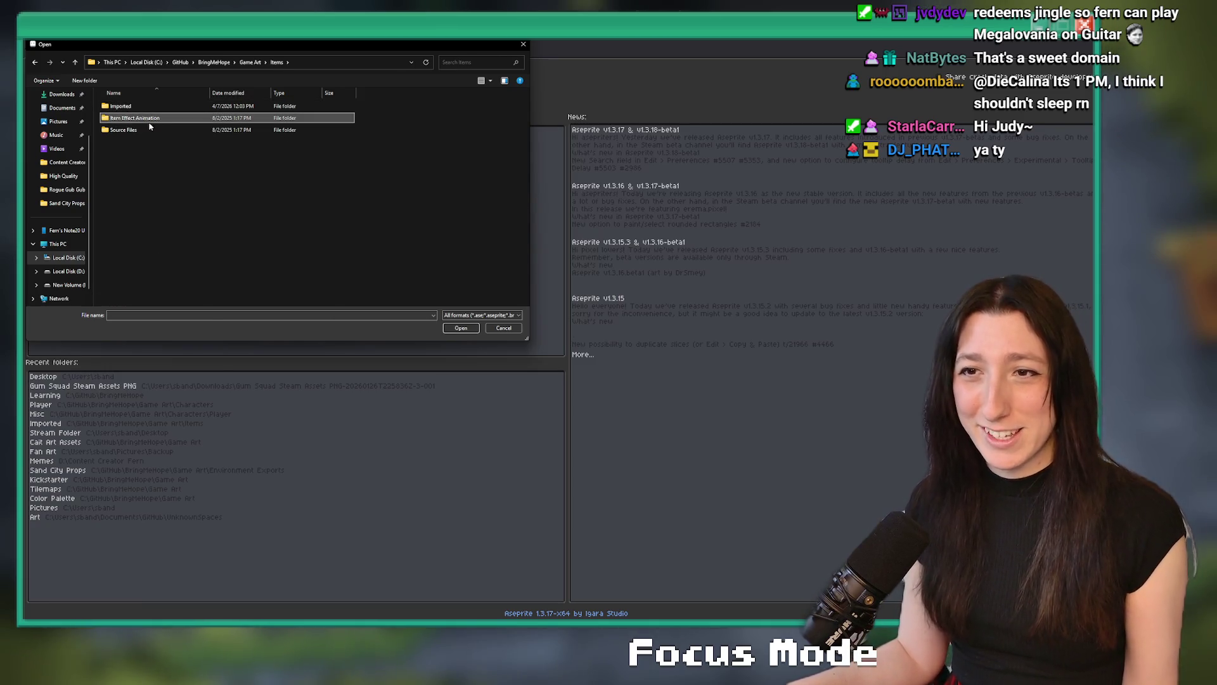
pyautogui.doubleClick(138, 132)
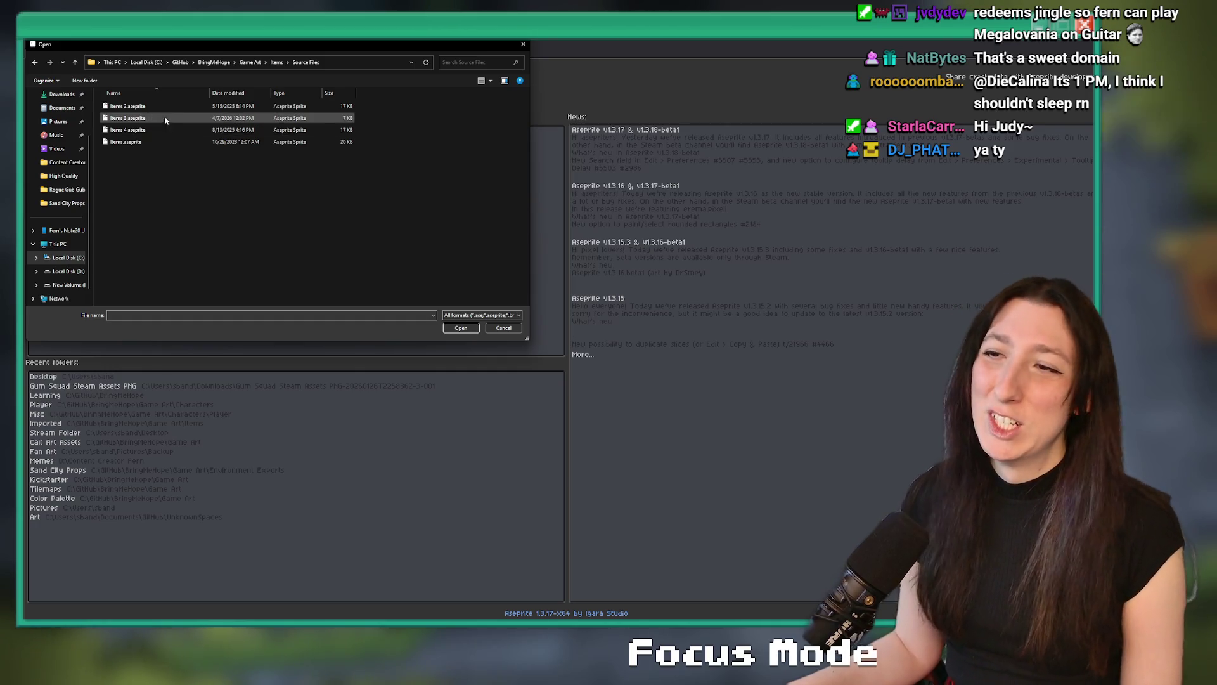
pyautogui.doubleClick(151, 119)
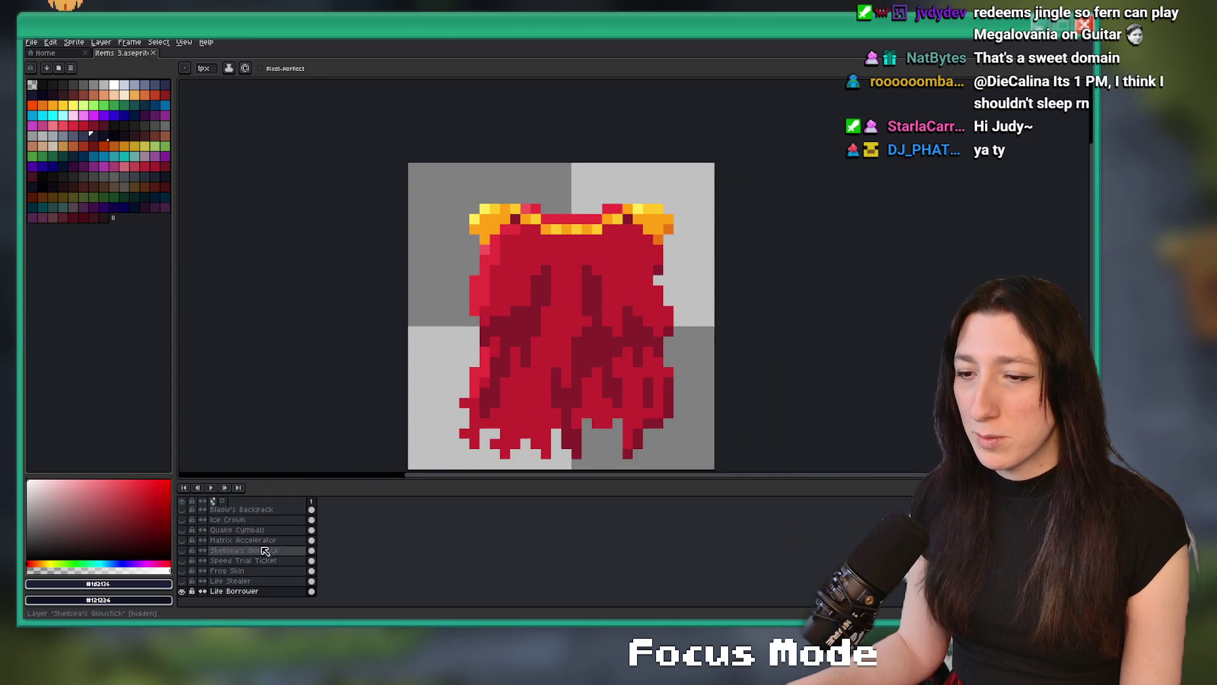
# Add a new layer named 'Bomb' below the Life Borrower layer.
pyautogui.hotkey('shift', 'n')
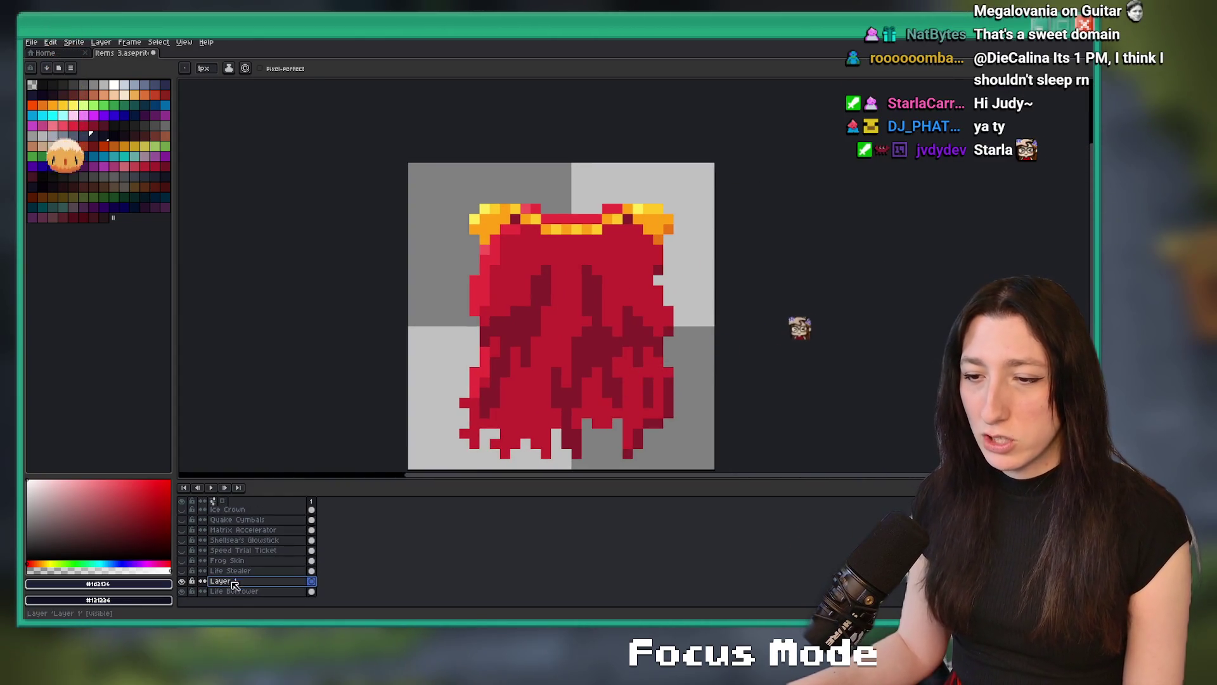
pyautogui.moveTo(246, 581); pyautogui.dragTo(254, 592)
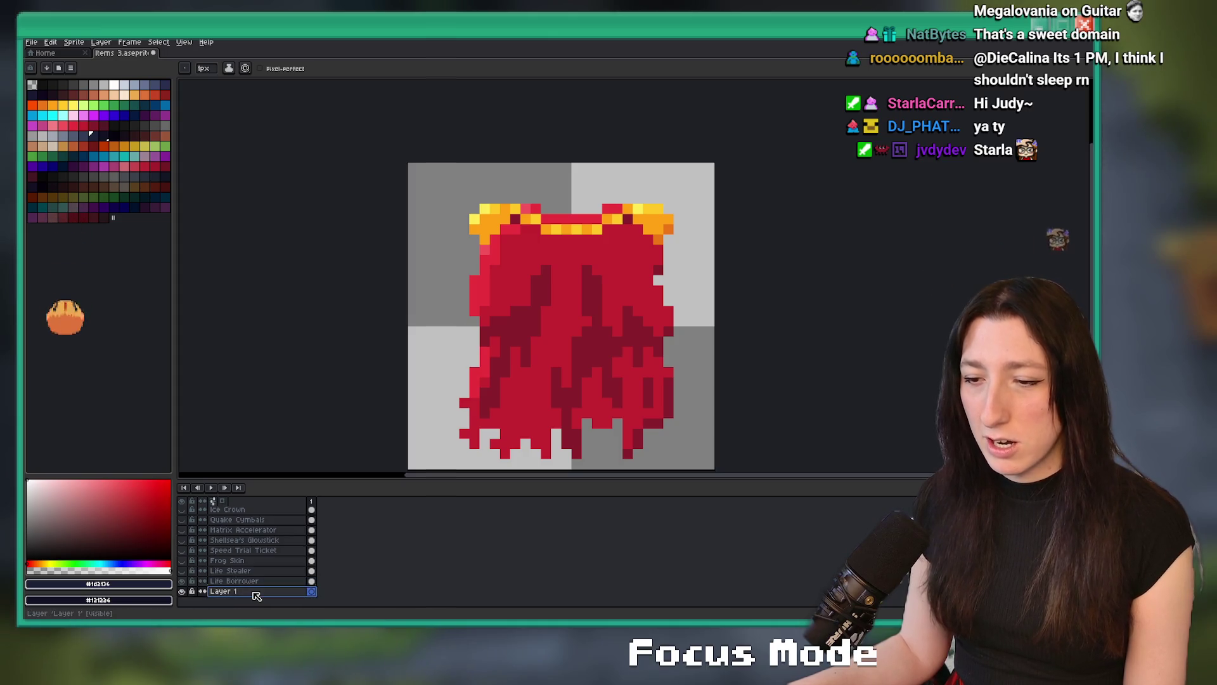
pyautogui.doubleClick(255, 591)
pyautogui.write('Bomb')
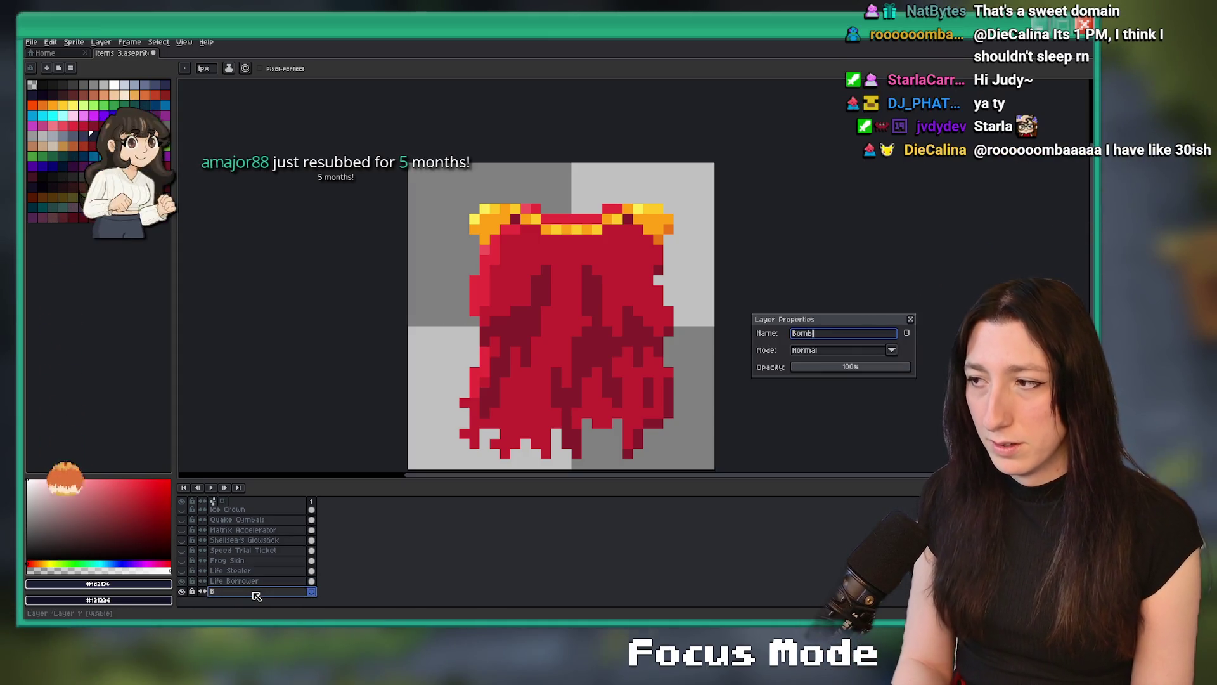
pyautogui.press('Return')
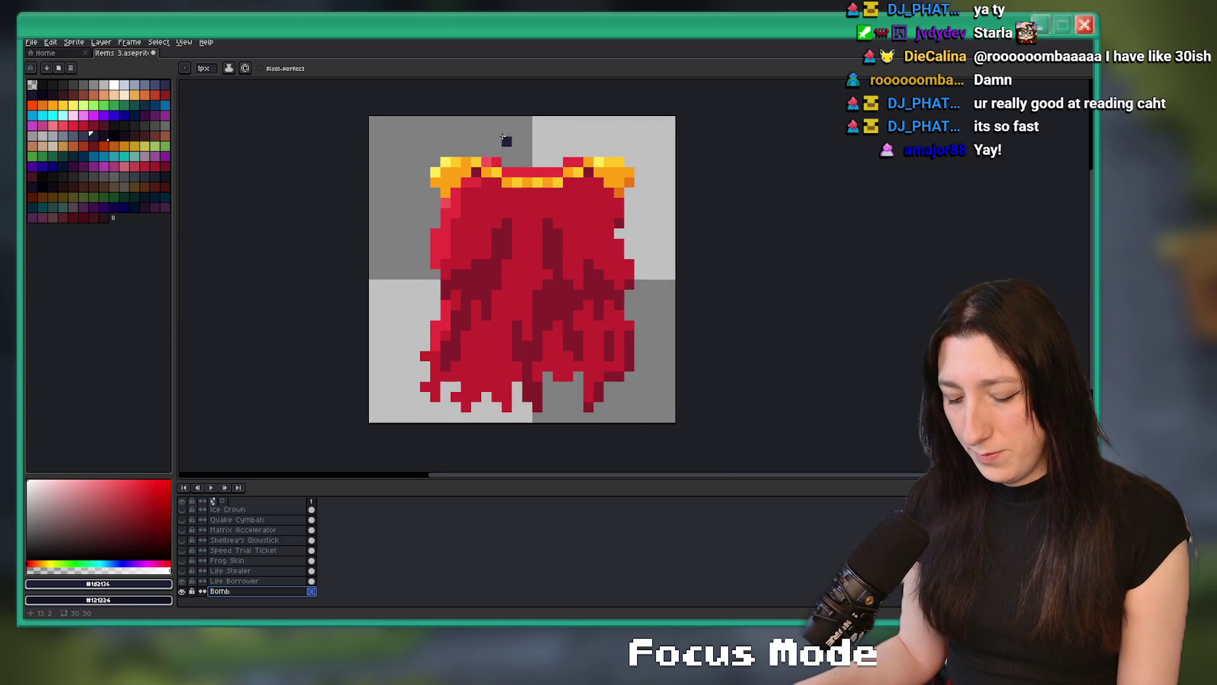
# Hide the red cape, leaving the Items 3 canvas blank.
pyautogui.scroll(1, 465, 141)
pyautogui.scroll(-2, 459, 245)
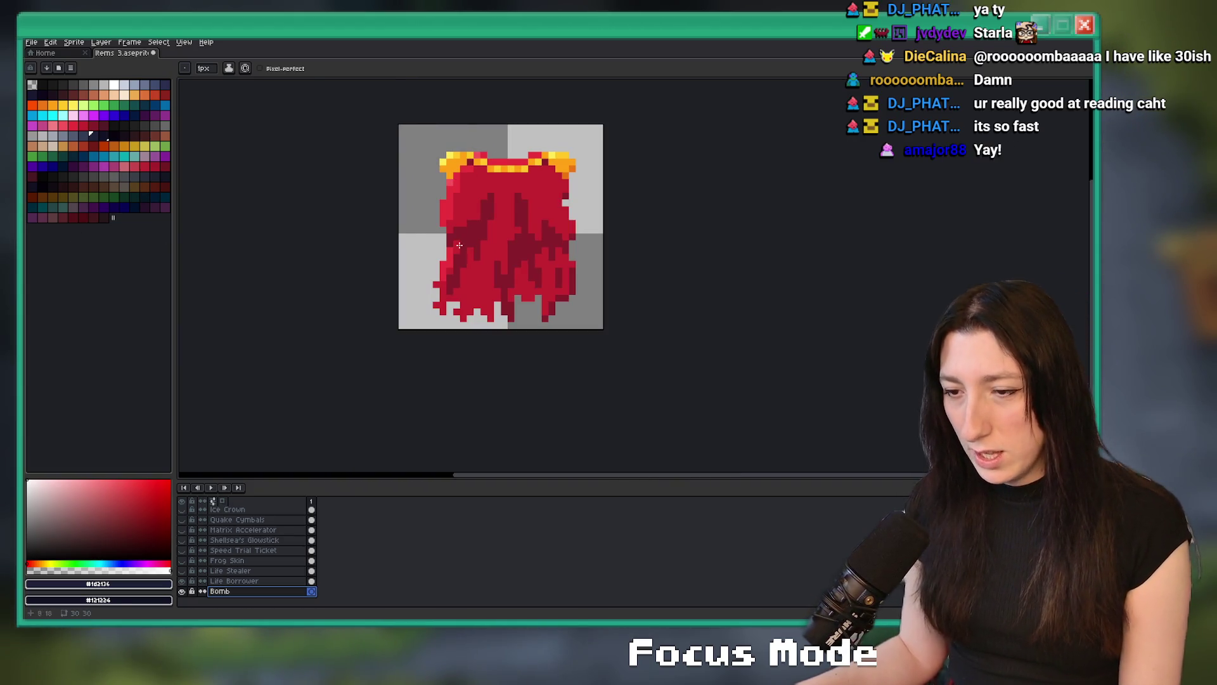
pyautogui.click(182, 591)
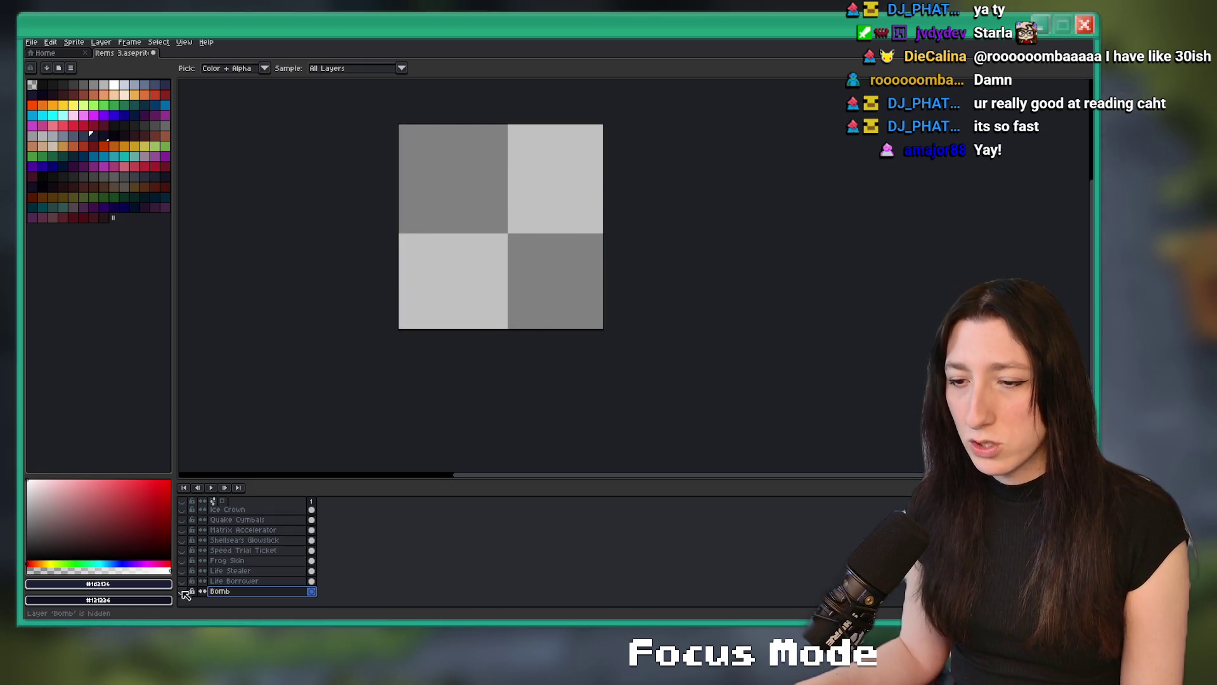
# Mark out a round elliptical selection for the bomb body.
pyautogui.moveTo(486, 233); pyautogui.dragTo(470, 286)
pyautogui.press('m')
pyautogui.scroll(2, 456, 253)
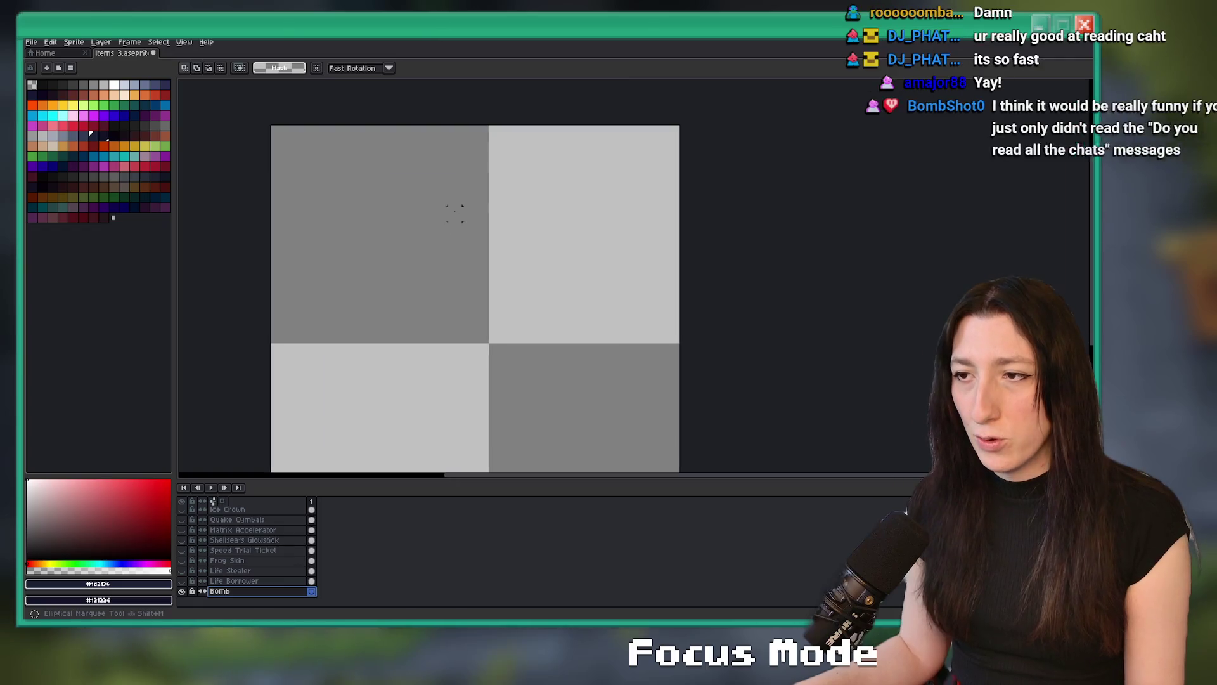
pyautogui.moveTo(316, 157)
pyautogui.mouseDown()
pyautogui.moveTo(558, 388)
pyautogui.moveTo(603, 416)
pyautogui.moveTo(571, 372)
pyautogui.mouseUp()
pyautogui.click(492, 346)
pyautogui.scroll(-2, 492, 347)
pyautogui.moveTo(367, 236)
pyautogui.mouseDown()
pyautogui.moveTo(484, 342)
pyautogui.moveTo(423, 298)
pyautogui.mouseUp()
pyautogui.click(422, 298)
pyautogui.moveTo(477, 339)
pyautogui.mouseDown()
pyautogui.moveTo(484, 352)
pyautogui.moveTo(452, 318)
pyautogui.mouseUp()
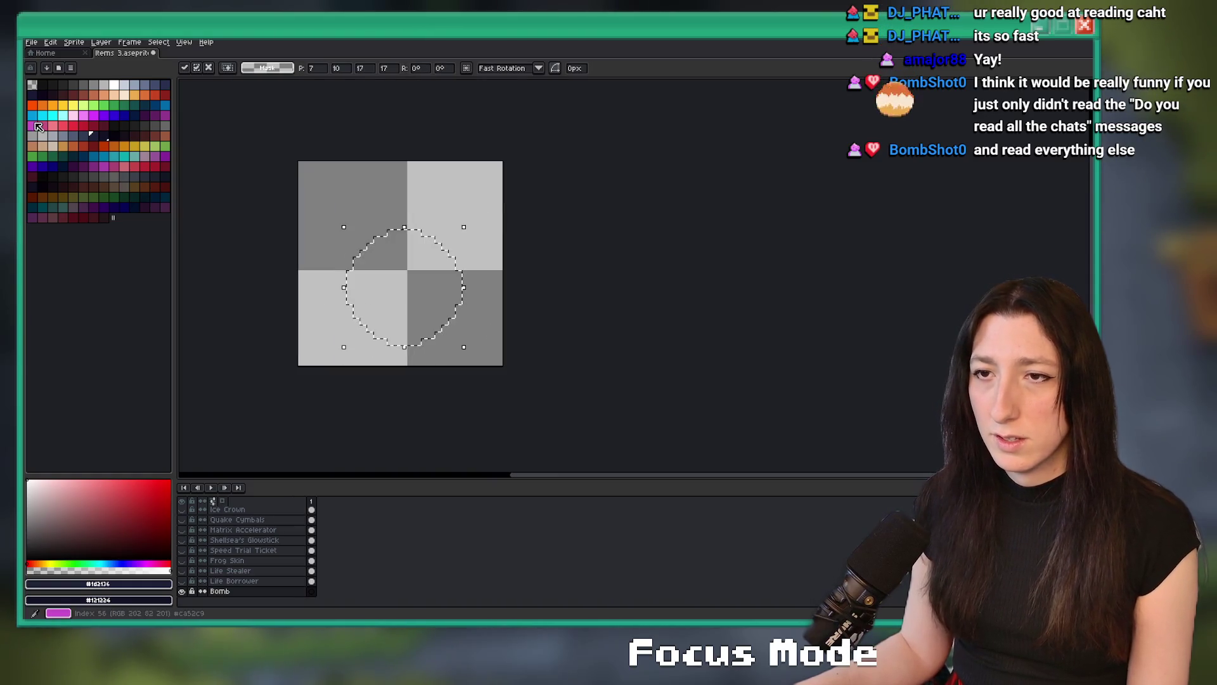
# Fill the circle with dark navy, then refill it with the next darker swatch.
pyautogui.click(85, 139)
pyautogui.press('f')
pyautogui.press('+')
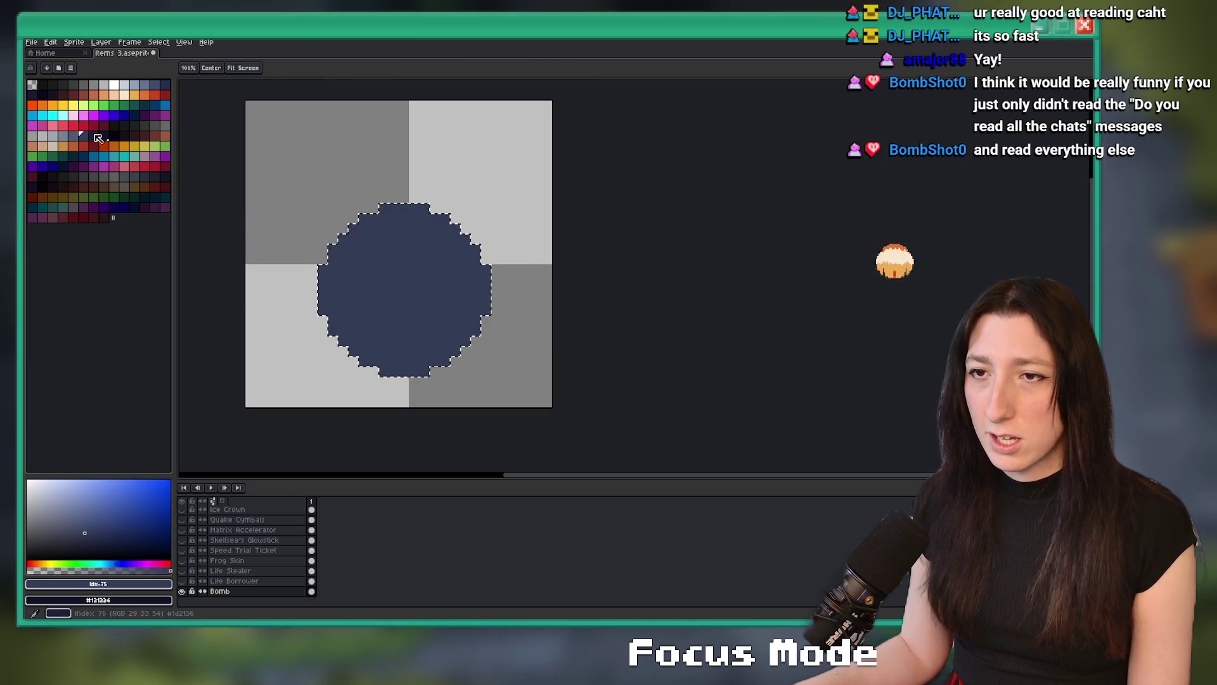
pyautogui.click(97, 138)
pyautogui.press('b')
pyautogui.press('f')
pyautogui.press('+')
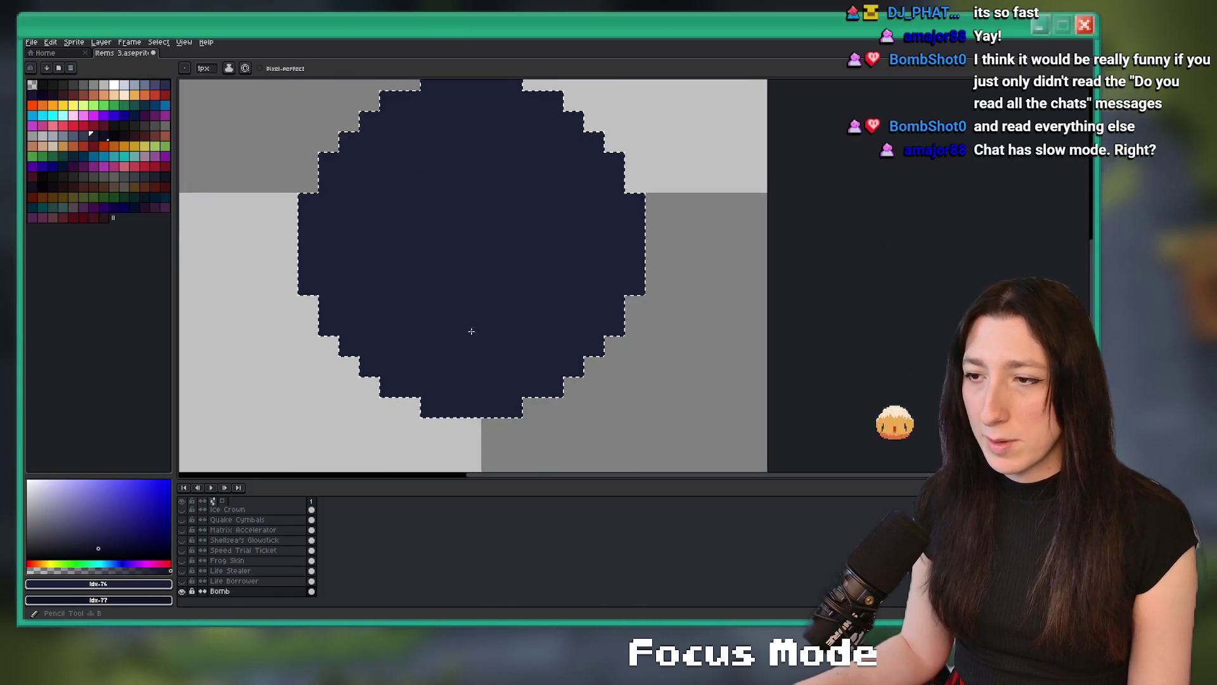
pyautogui.scroll(2, 482, 336)
pyautogui.scroll(-2, 558, 387)
pyautogui.press('i')
# Pencil darker navy shadow pixels along the bomb's lower-right edge.
pyautogui.hotkey('ctrl', 'd')
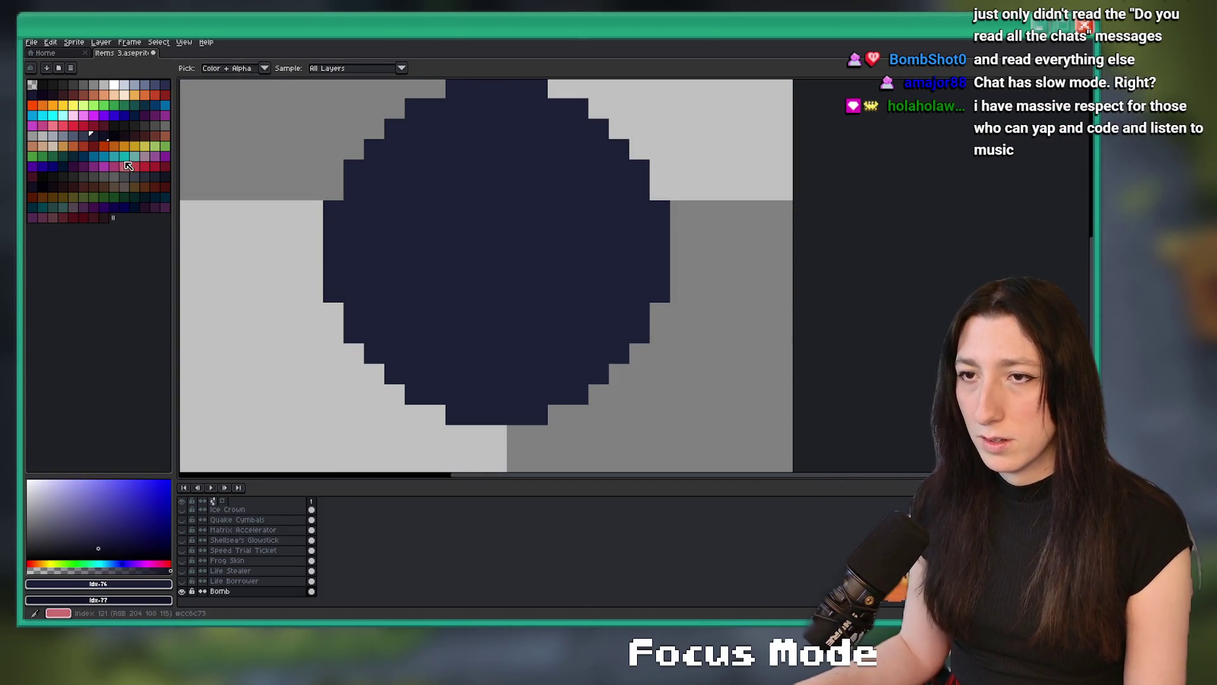
pyautogui.click(104, 136)
pyautogui.press('b')
pyautogui.click(639, 312)
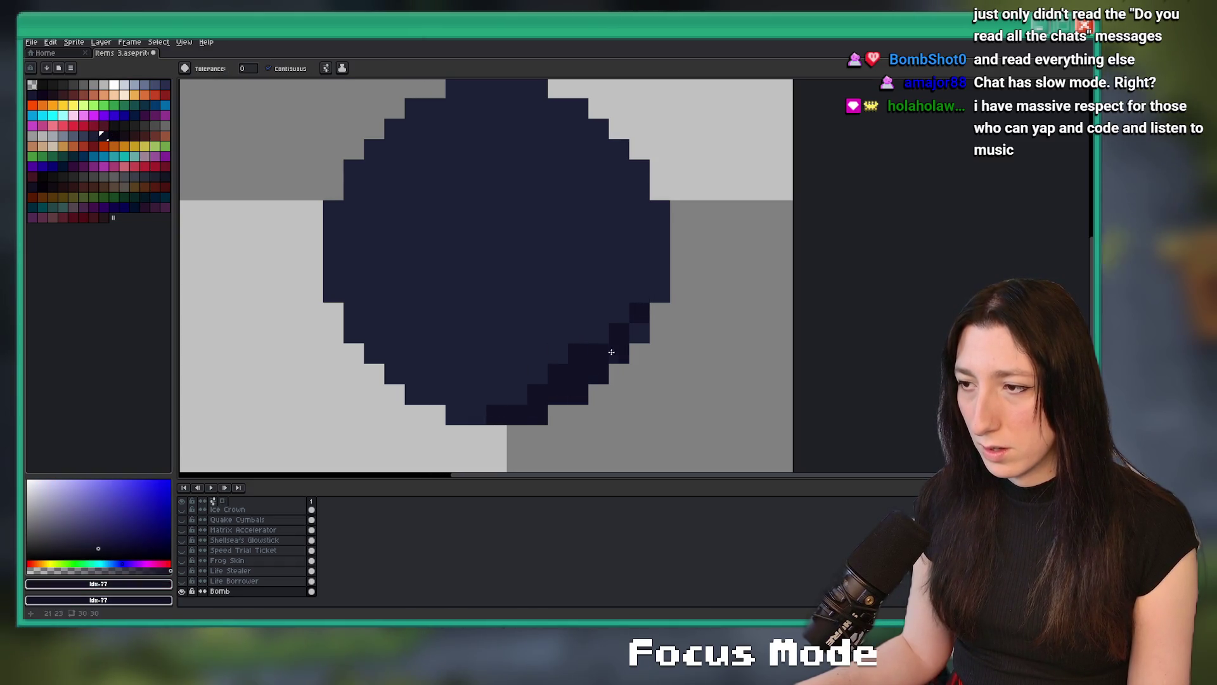
pyautogui.scroll(-3, 620, 344)
pyautogui.scroll(4, 634, 298)
pyautogui.press('b')
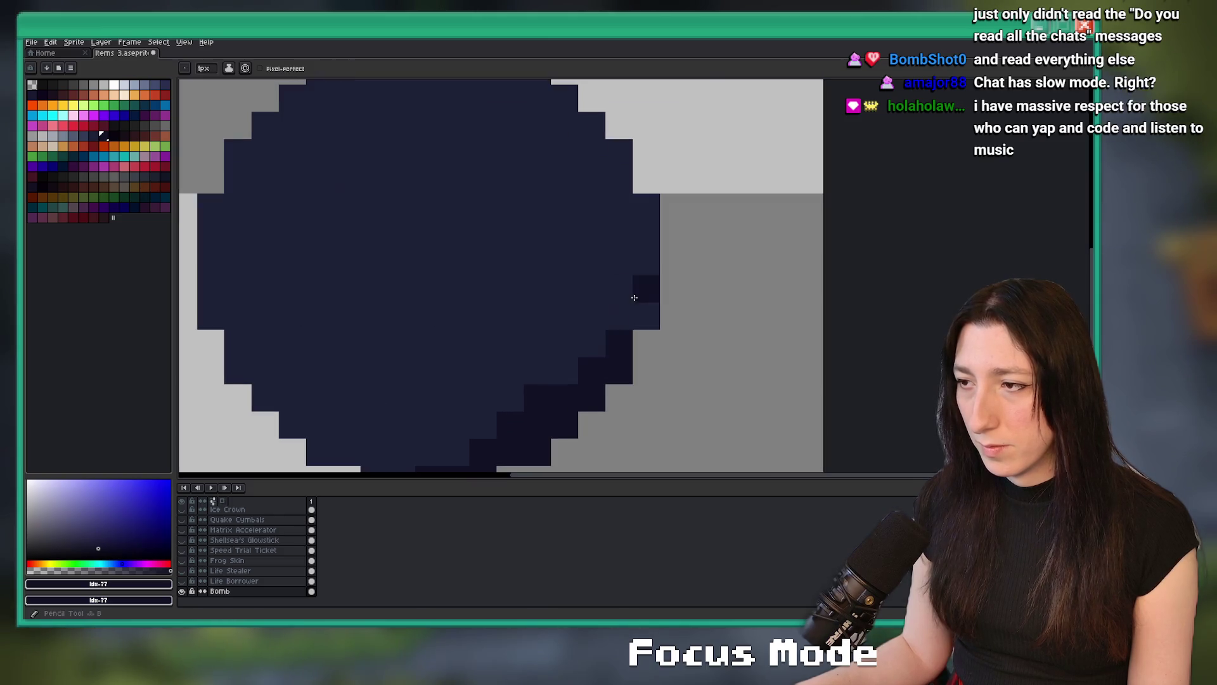
pyautogui.scroll(-3, 597, 351)
pyautogui.scroll(5, 556, 399)
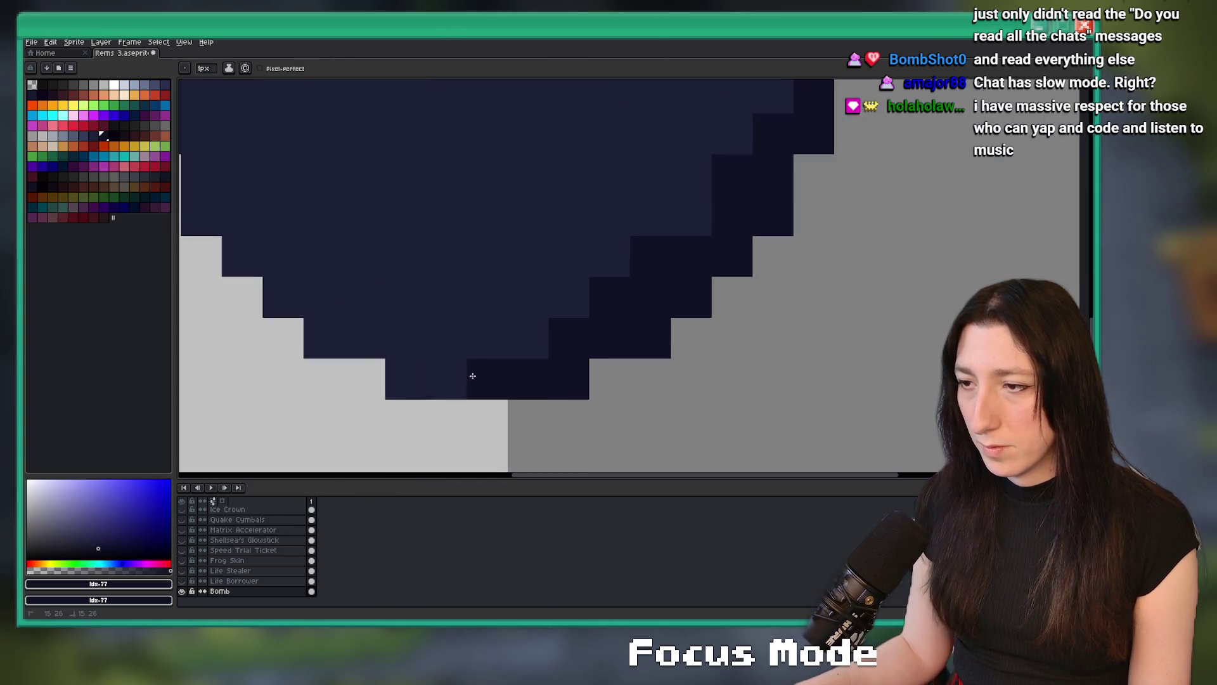
pyautogui.moveTo(466, 379); pyautogui.dragTo(406, 379)
pyautogui.click(697, 222)
pyautogui.scroll(-5, 697, 223)
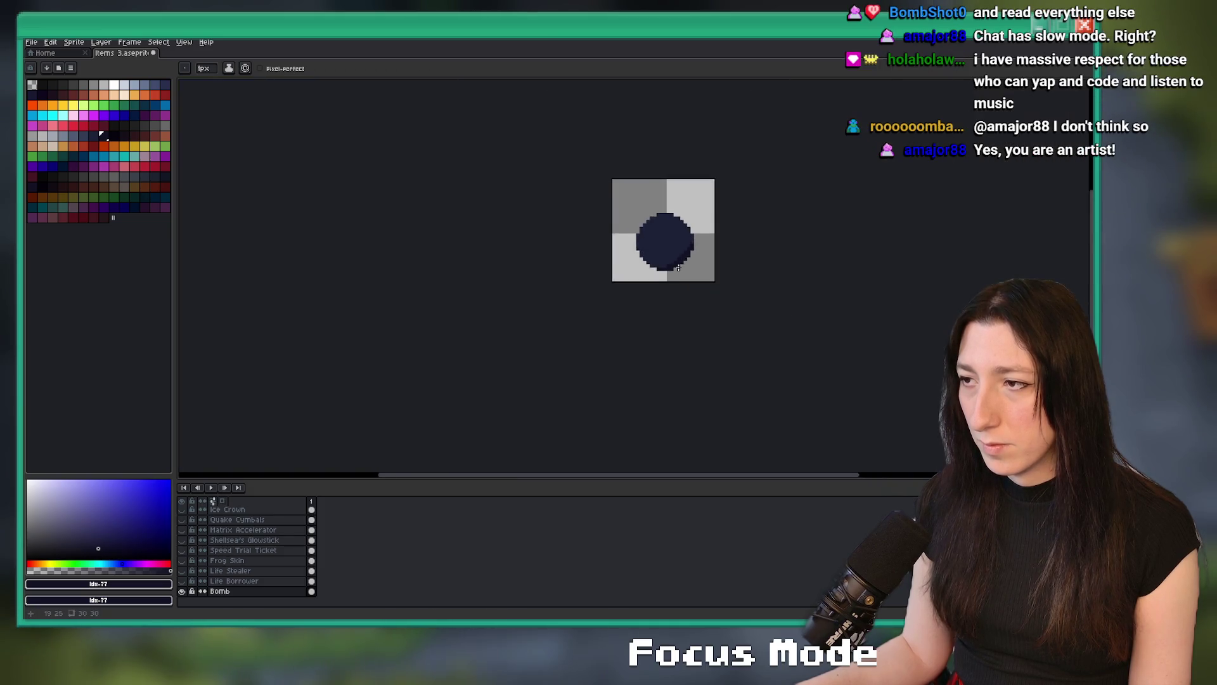
# Sample the bomb's main navy and recentre the view on the bomb.
pyautogui.press('i')
pyautogui.click(603, 308)
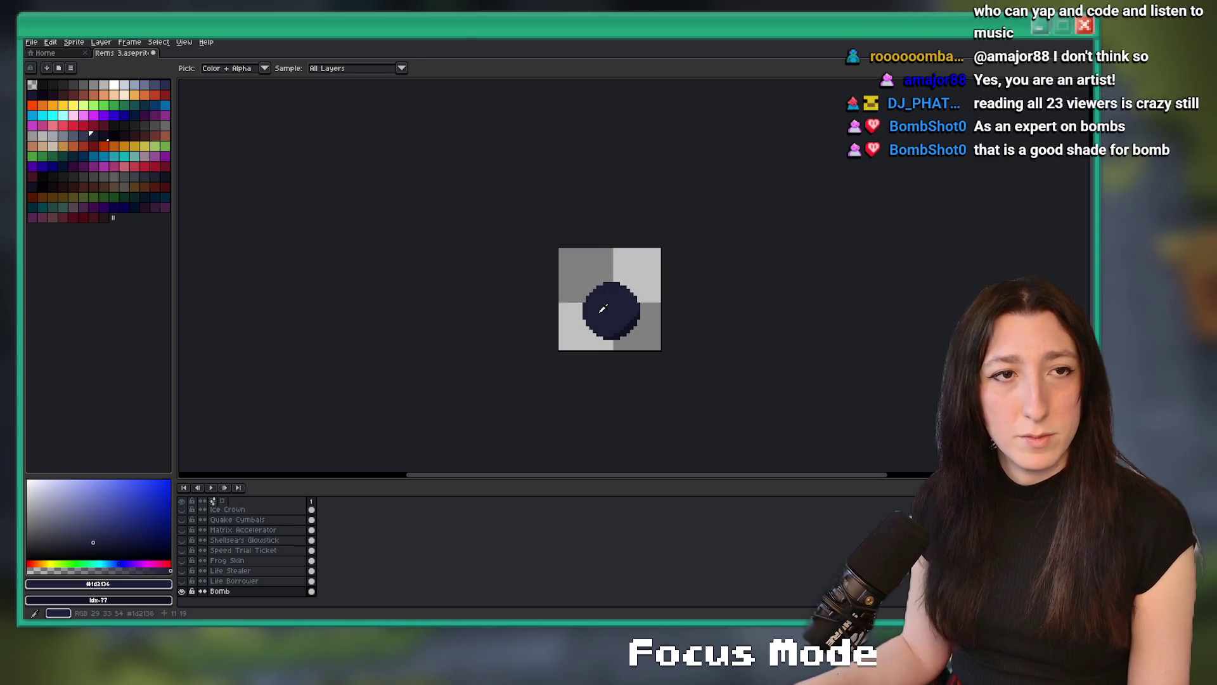
pyautogui.scroll(6, 468, 268)
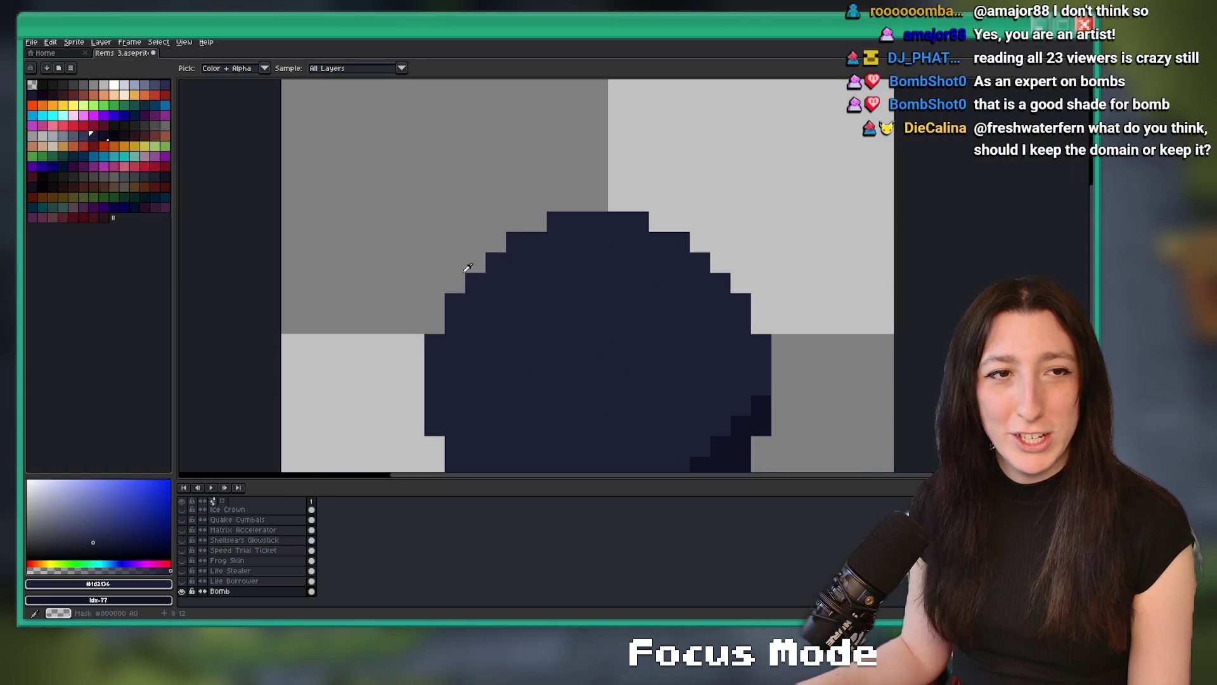
pyautogui.moveTo(468, 267); pyautogui.dragTo(517, 238)
pyautogui.moveTo(672, 173); pyautogui.dragTo(468, 141)
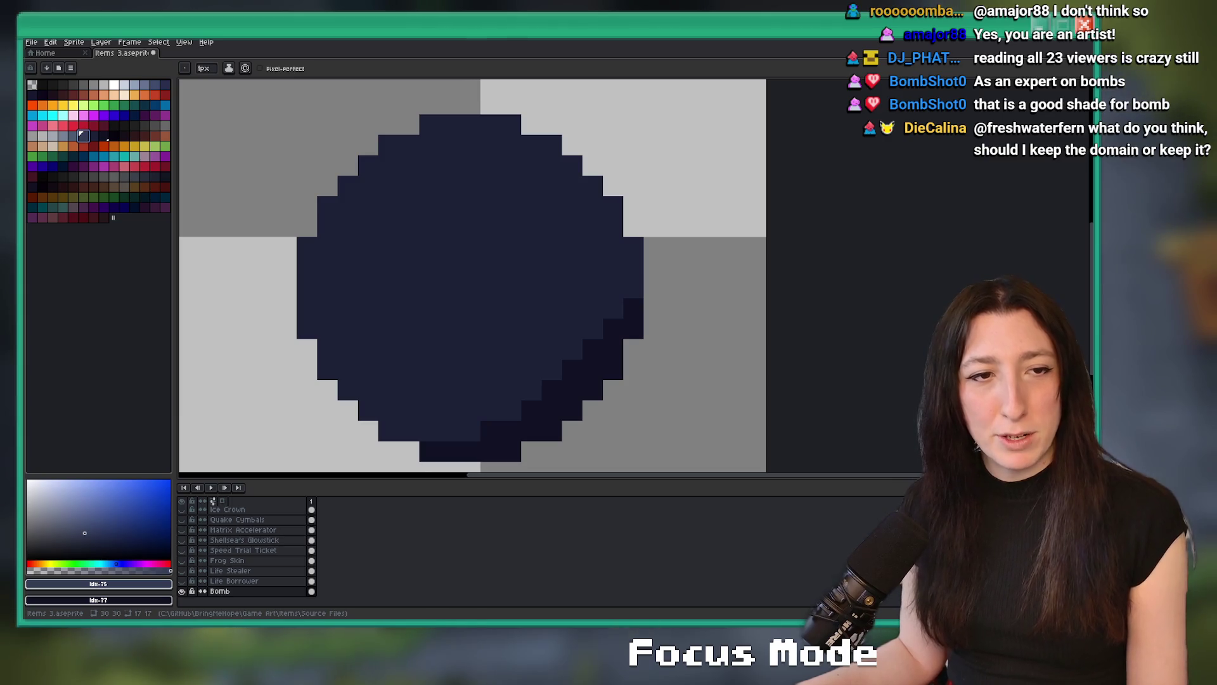
pyautogui.moveTo(440, 100); pyautogui.dragTo(487, 94)
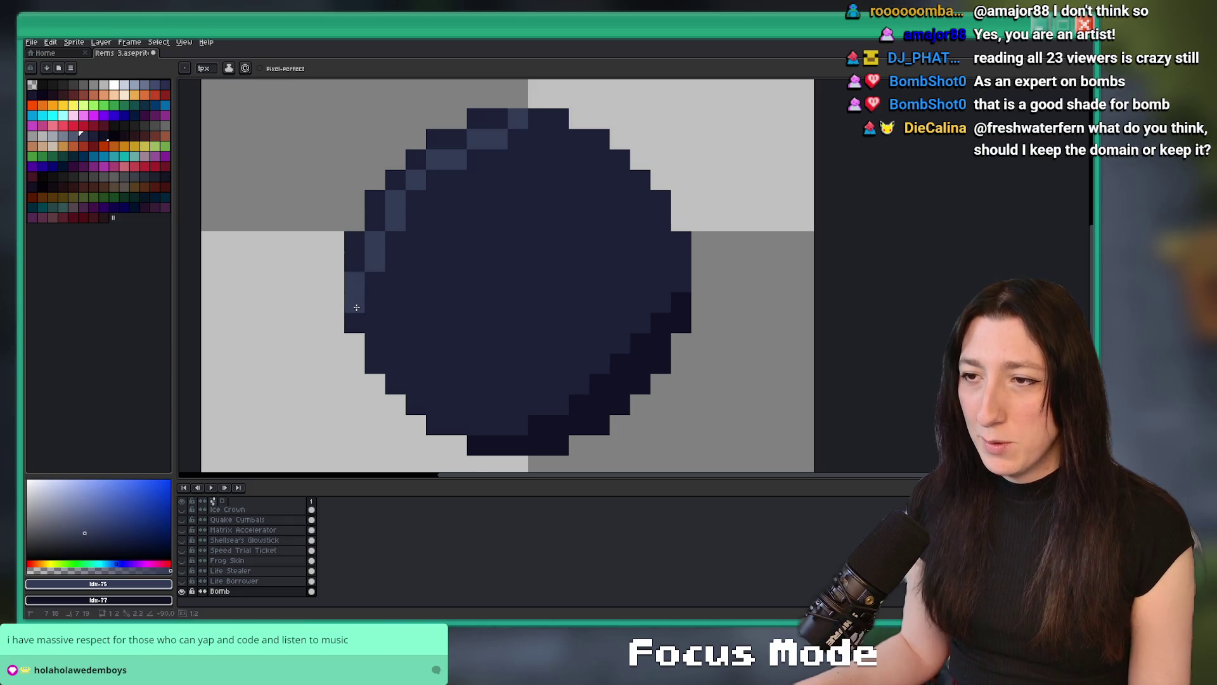
# Place a lighter-blue pixel on the bomb's left edge.
pyautogui.press('g')
pyautogui.click(355, 264)
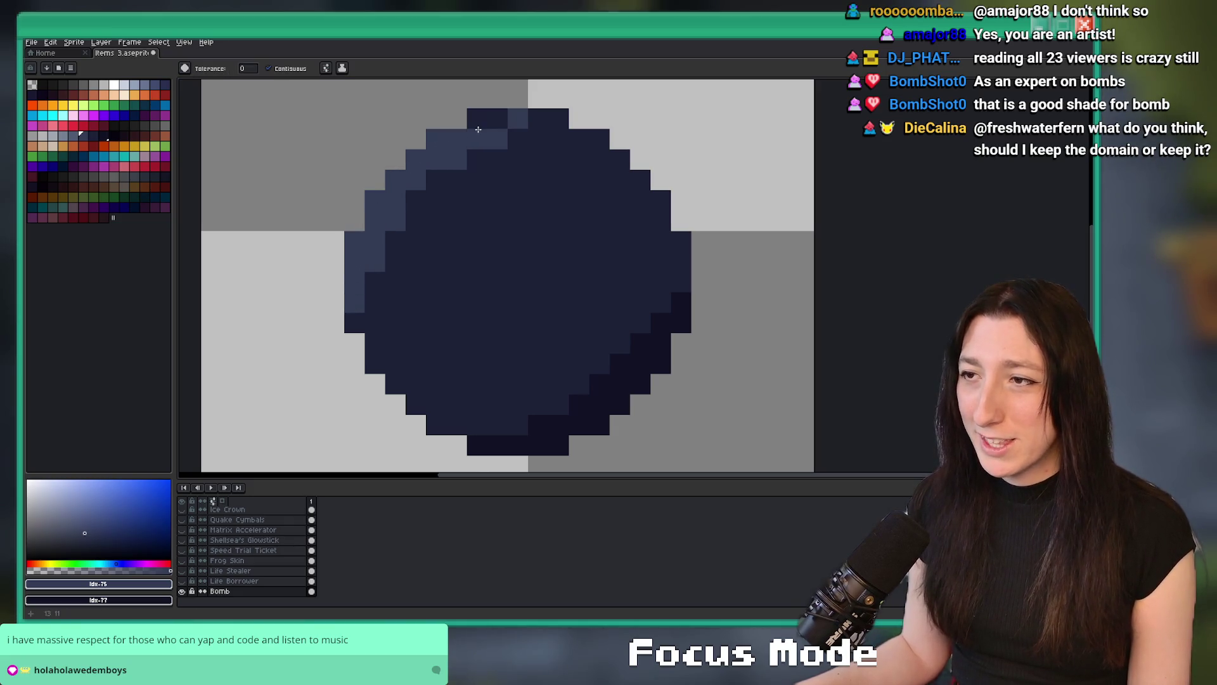
pyautogui.scroll(-7, 478, 130)
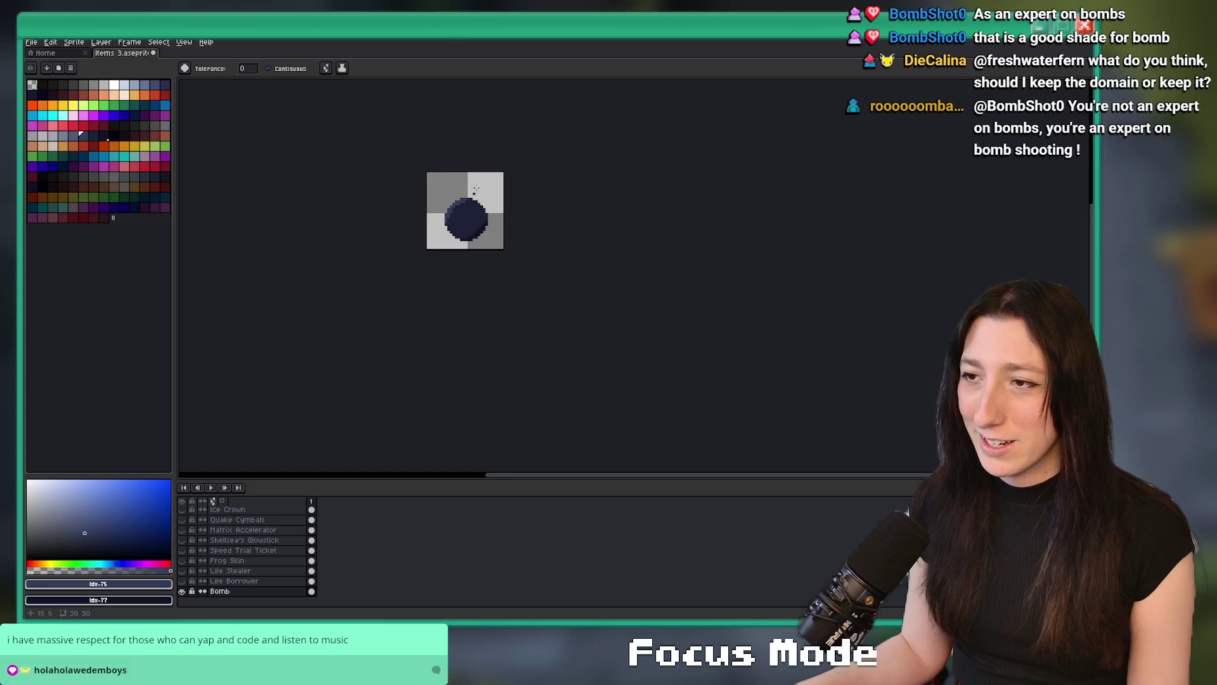
pyautogui.scroll(1, 475, 189)
pyautogui.press('v')
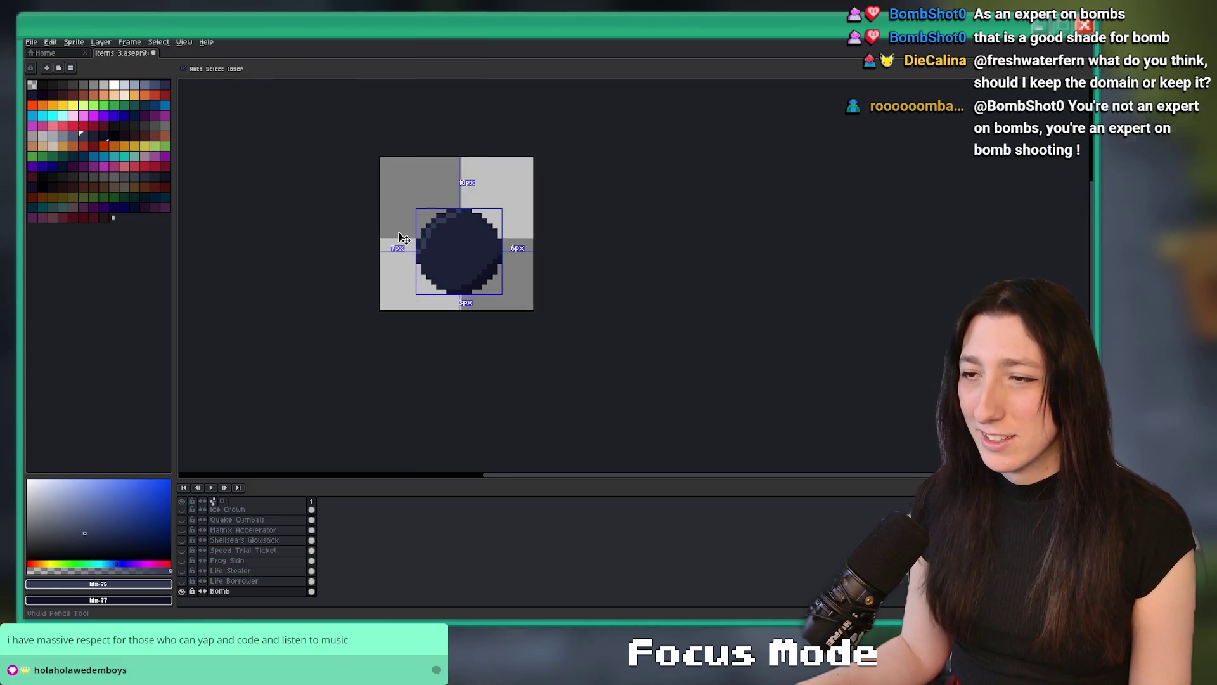
pyautogui.scroll(2, 449, 195)
pyautogui.press('b')
pyautogui.scroll(1, 569, 193)
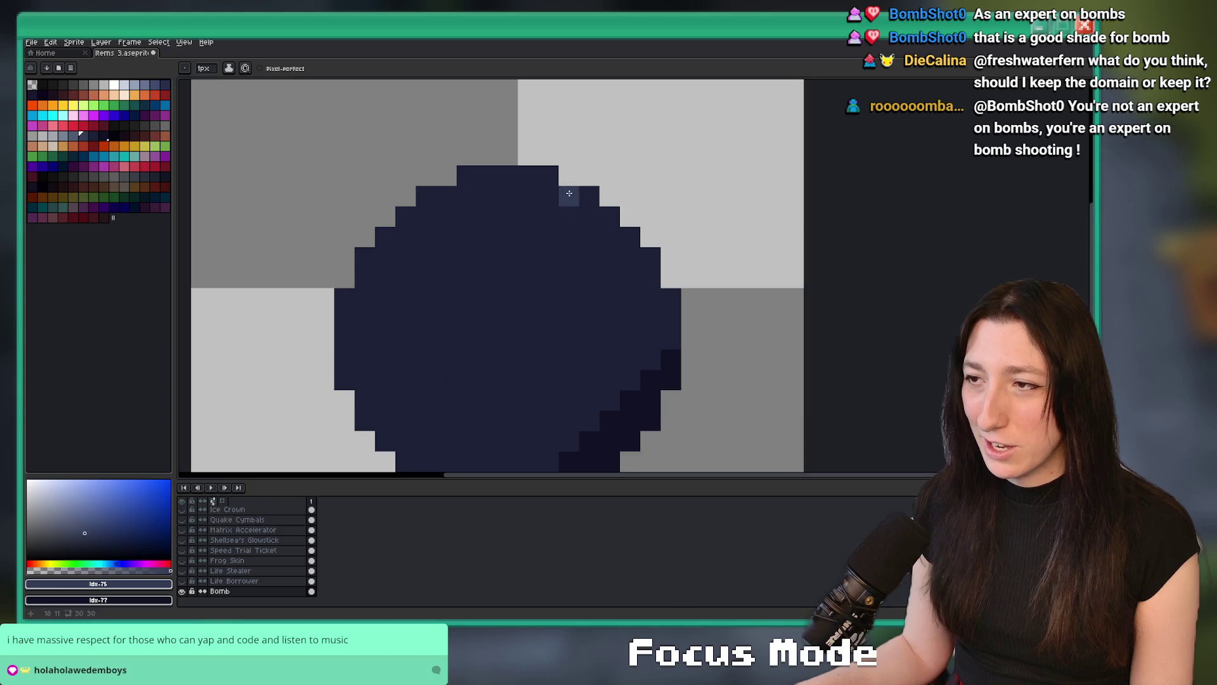
# Draw a stepped lighter-blue line across the bomb and bucket-fill the area left of it.
pyautogui.moveTo(501, 221); pyautogui.dragTo(389, 398)
pyautogui.click(372, 331)
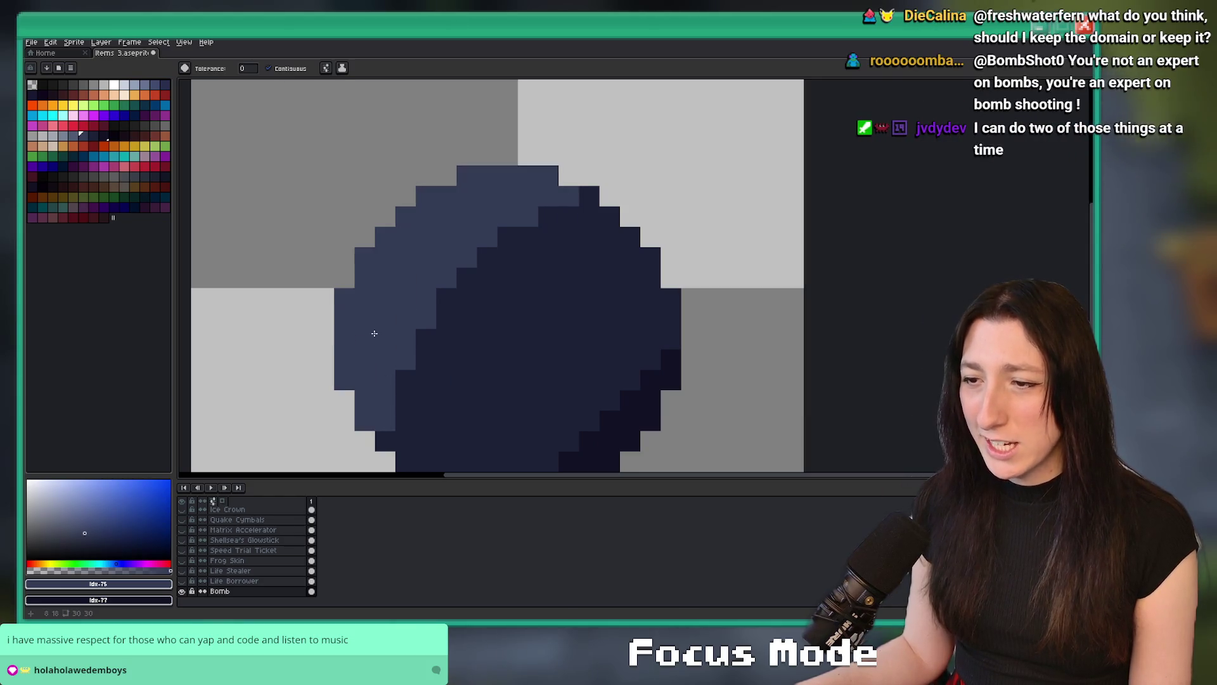
pyautogui.scroll(-3, 380, 355)
pyautogui.scroll(2, 390, 371)
pyautogui.press('b')
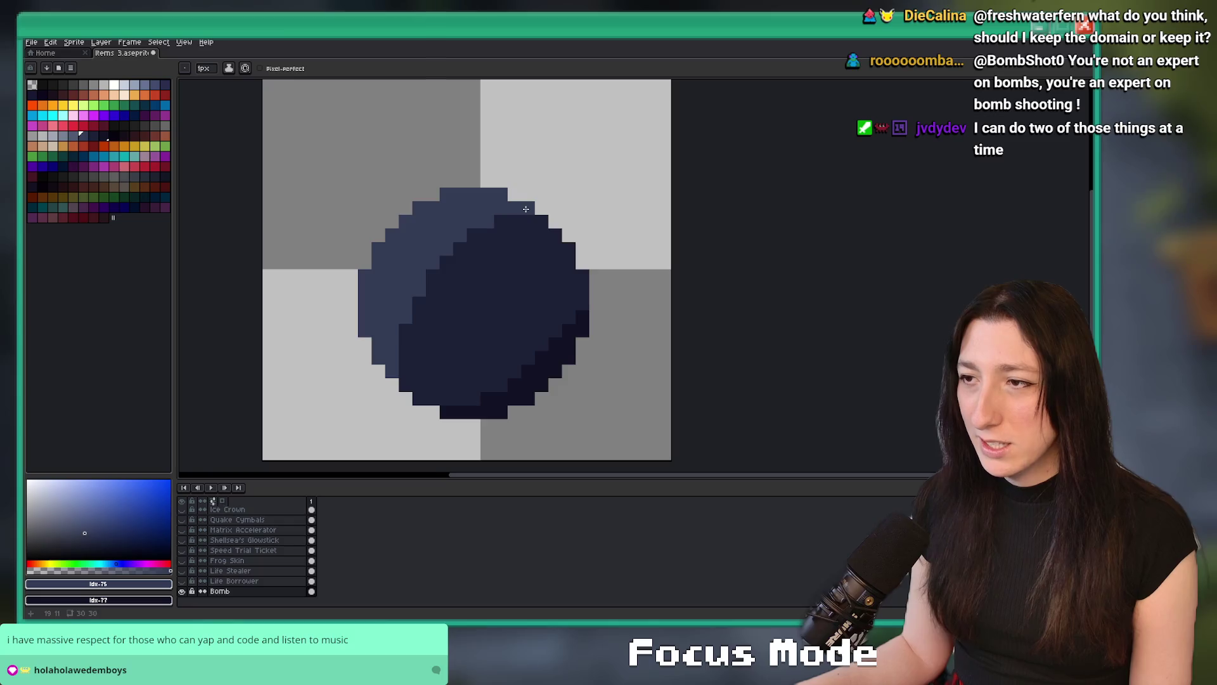
pyautogui.scroll(-4, 526, 208)
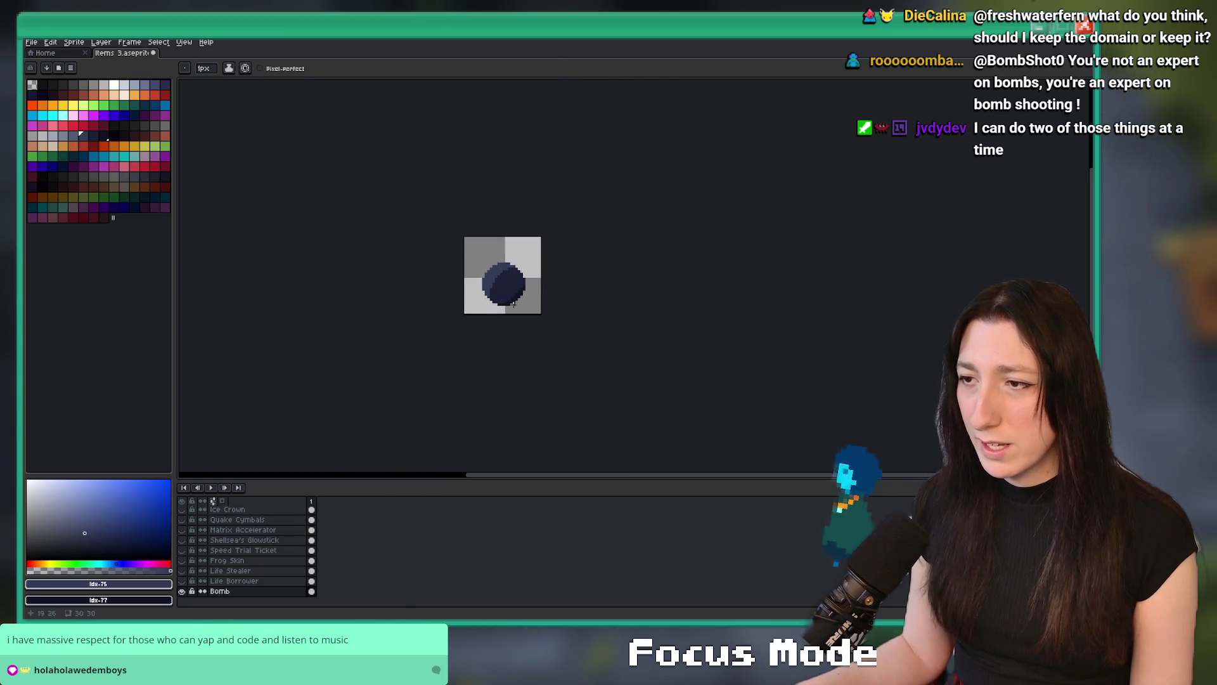
# Undo the broad lighter-blue fill, keeping only a thin lighter rim on the upper-left.
pyautogui.scroll(-2, 513, 301)
pyautogui.scroll(4, 514, 292)
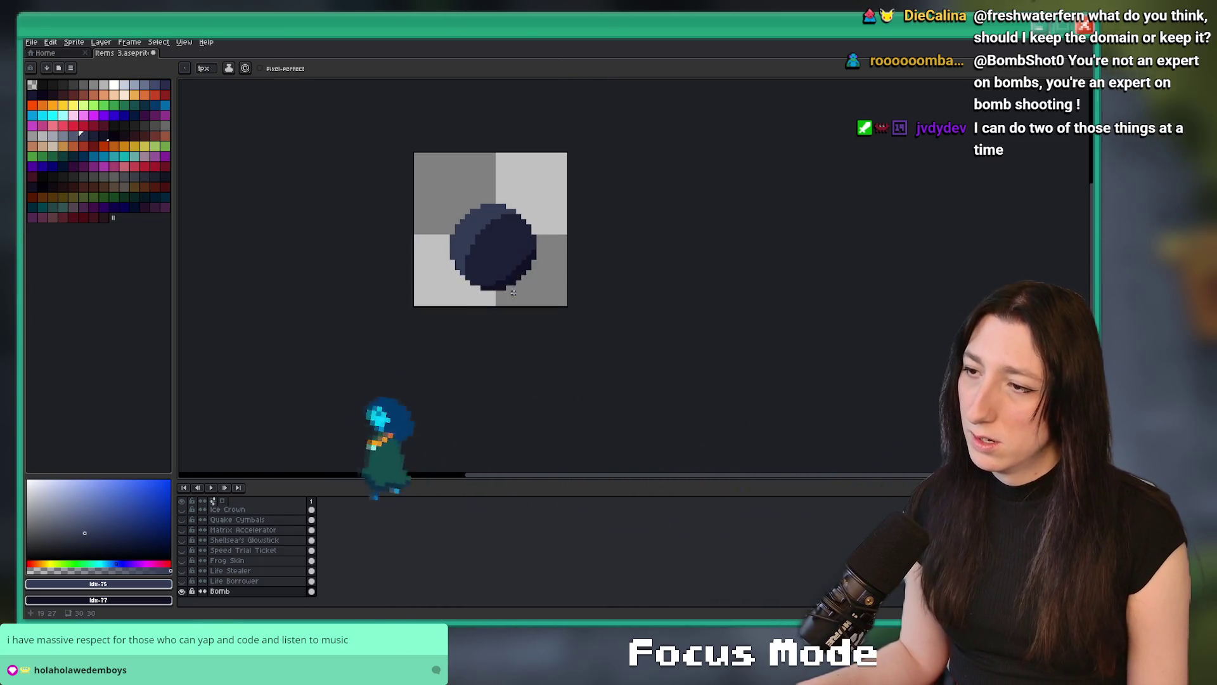
pyautogui.scroll(2, 513, 292)
pyautogui.hotkey('ctrl', 'z')
pyautogui.hotkey('ctrl', 'z')
pyautogui.hotkey('ctrl', 'z')
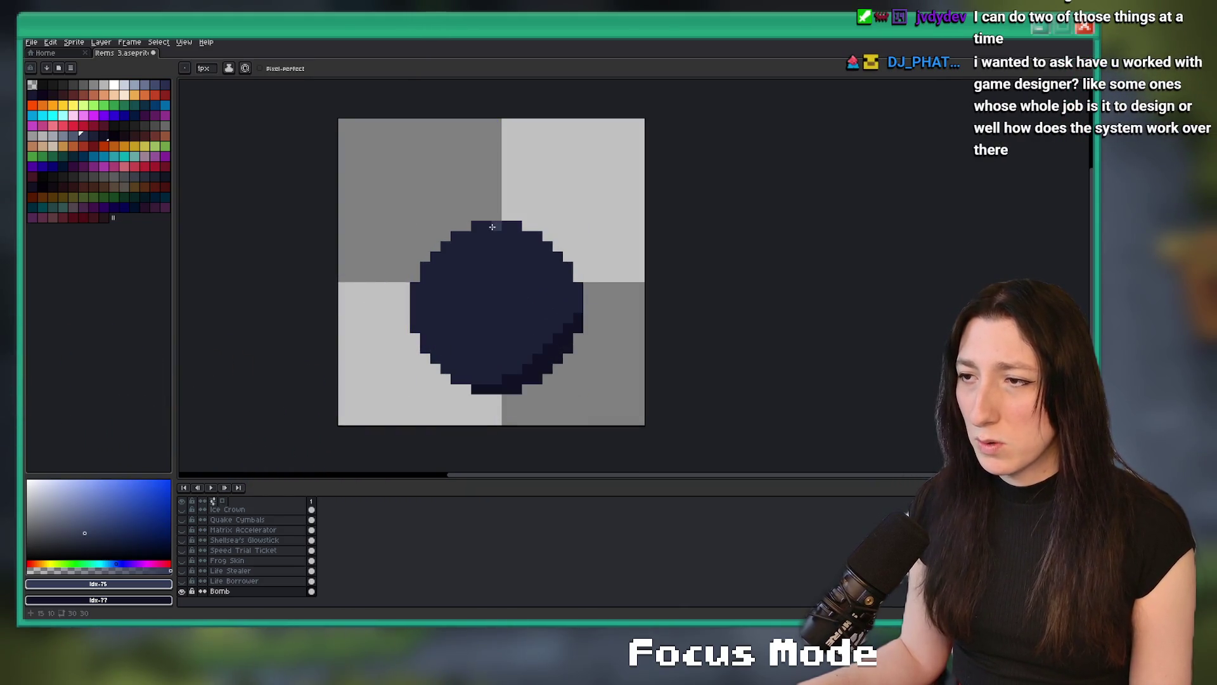
pyautogui.scroll(1, 492, 226)
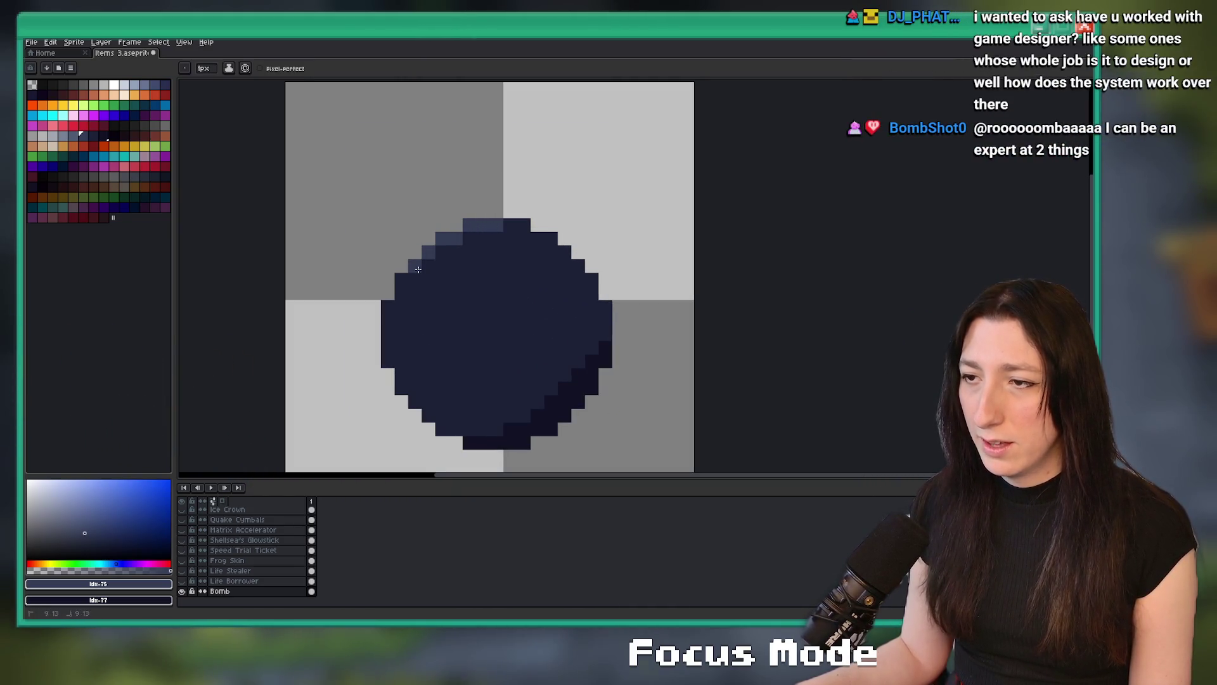
pyautogui.click(401, 284)
pyautogui.hotkey('ctrl', 'z')
pyautogui.hotkey('ctrl', 'z')
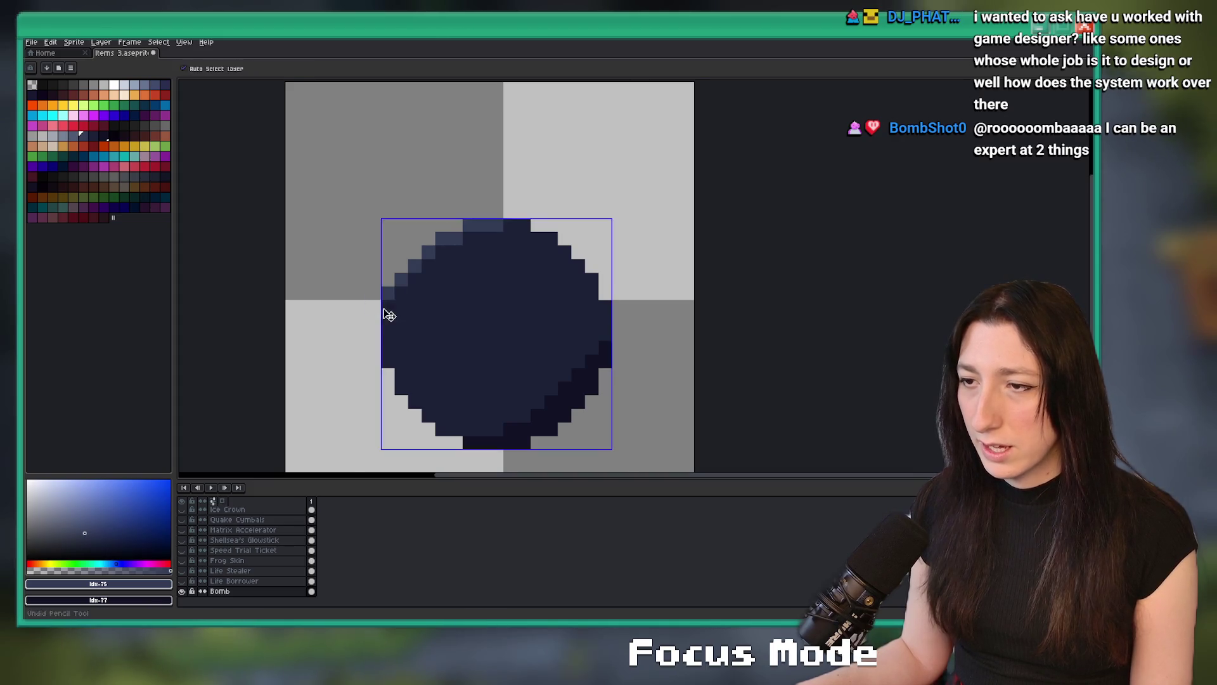
pyautogui.scroll(-5, 429, 327)
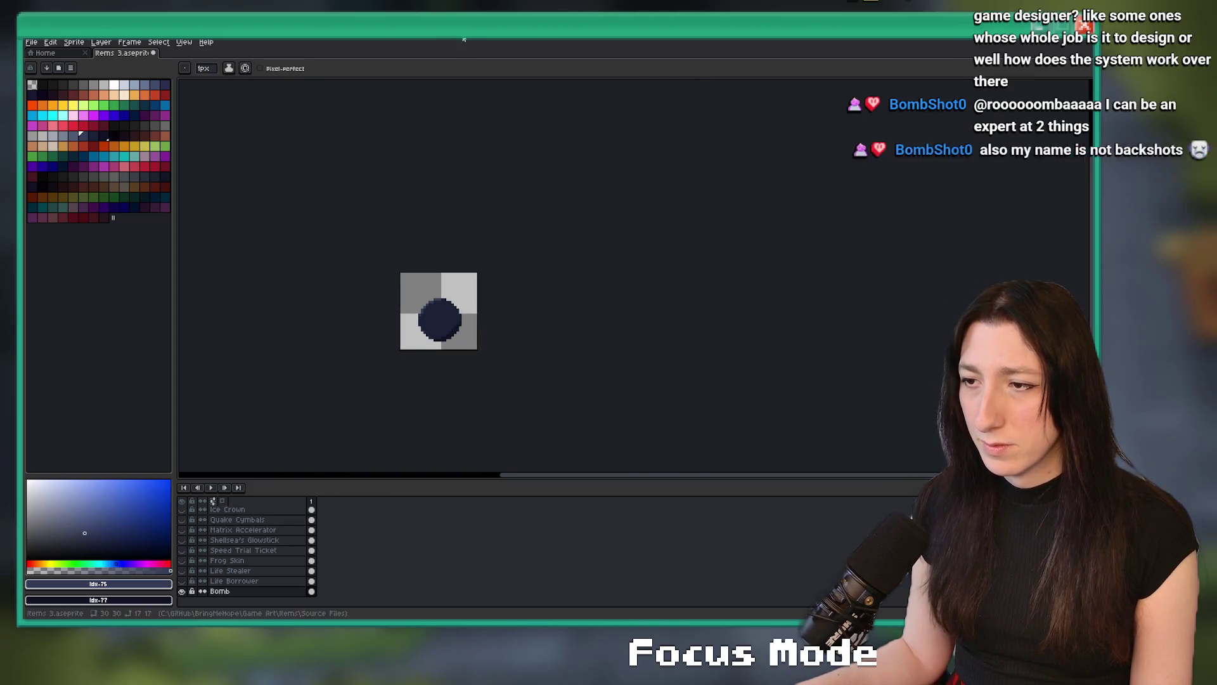
pyautogui.scroll(2, 429, 327)
pyautogui.press('i')
pyautogui.scroll(2, 462, 277)
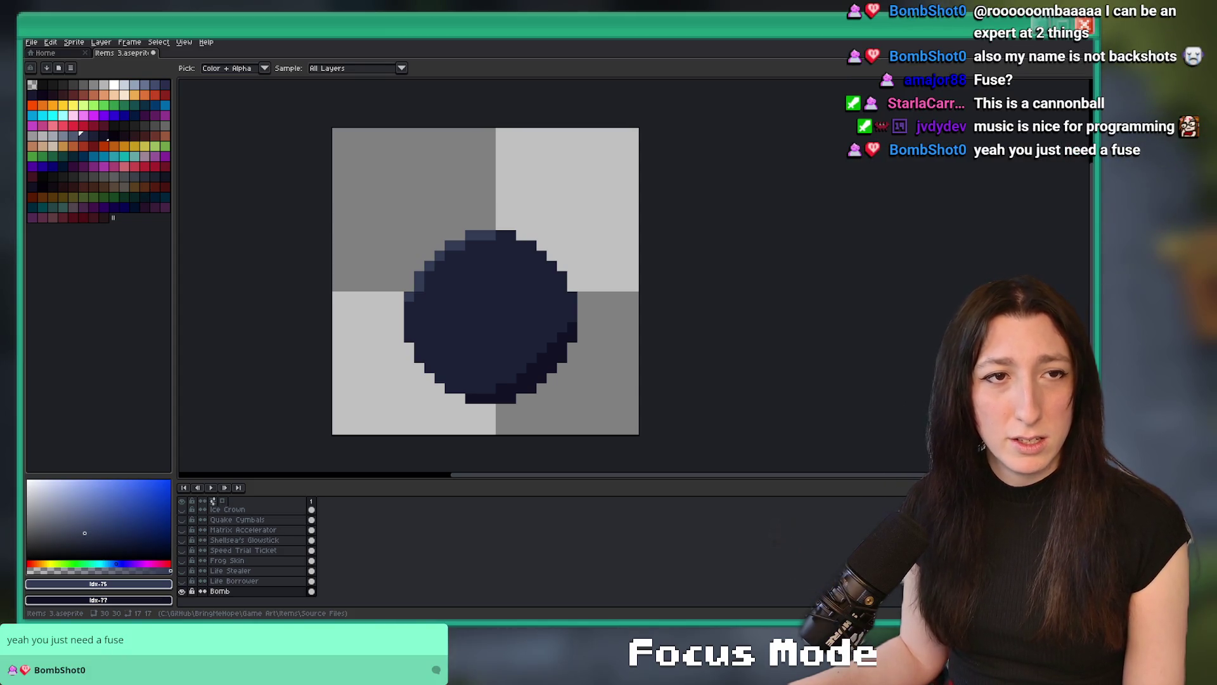
pyautogui.scroll(1, 388, 258)
# Pan around the bomb and try a rectangular selection around it.
pyautogui.moveTo(380, 251); pyautogui.dragTo(268, 194)
pyautogui.moveTo(250, 120)
pyautogui.mouseDown()
pyautogui.moveTo(484, 374)
pyautogui.moveTo(554, 409)
pyautogui.mouseUp()
pyautogui.click(667, 359)
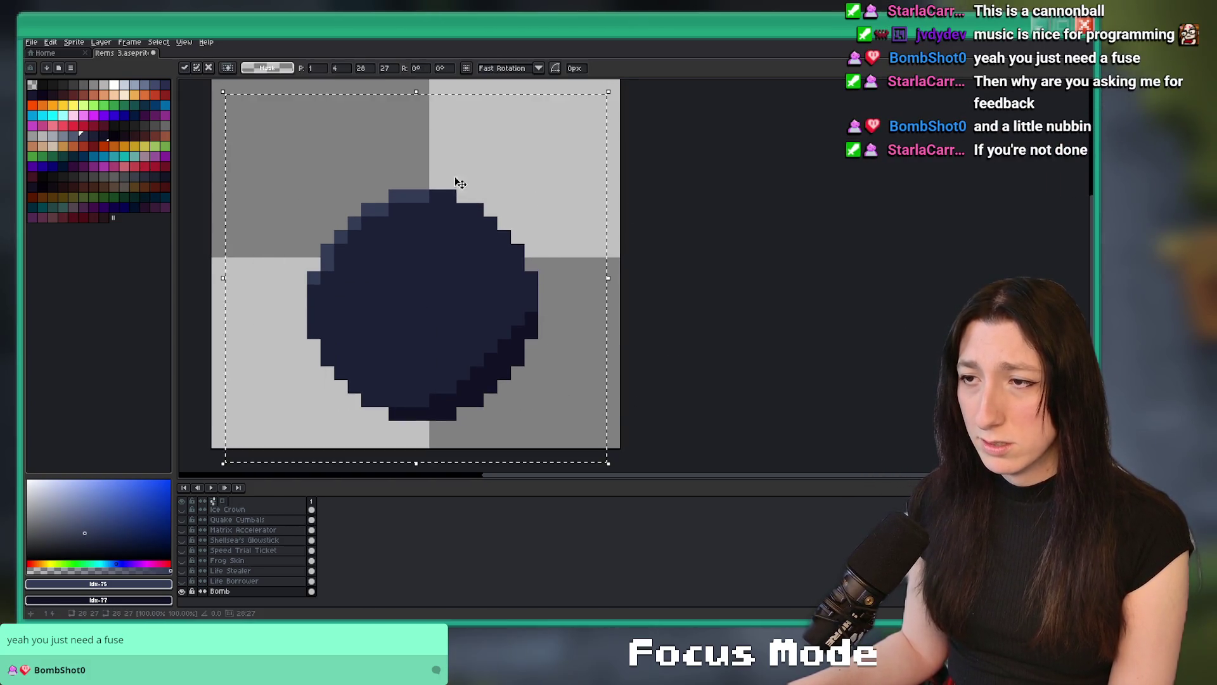
pyautogui.scroll(2, 435, 186)
pyautogui.press('b')
pyautogui.scroll(1, 435, 186)
# Paint a dark top row and a short post on the bomb in the darkest shadow shade.
pyautogui.keyDown('alt'); pyautogui.click(525, 372); pyautogui.keyUp('alt')
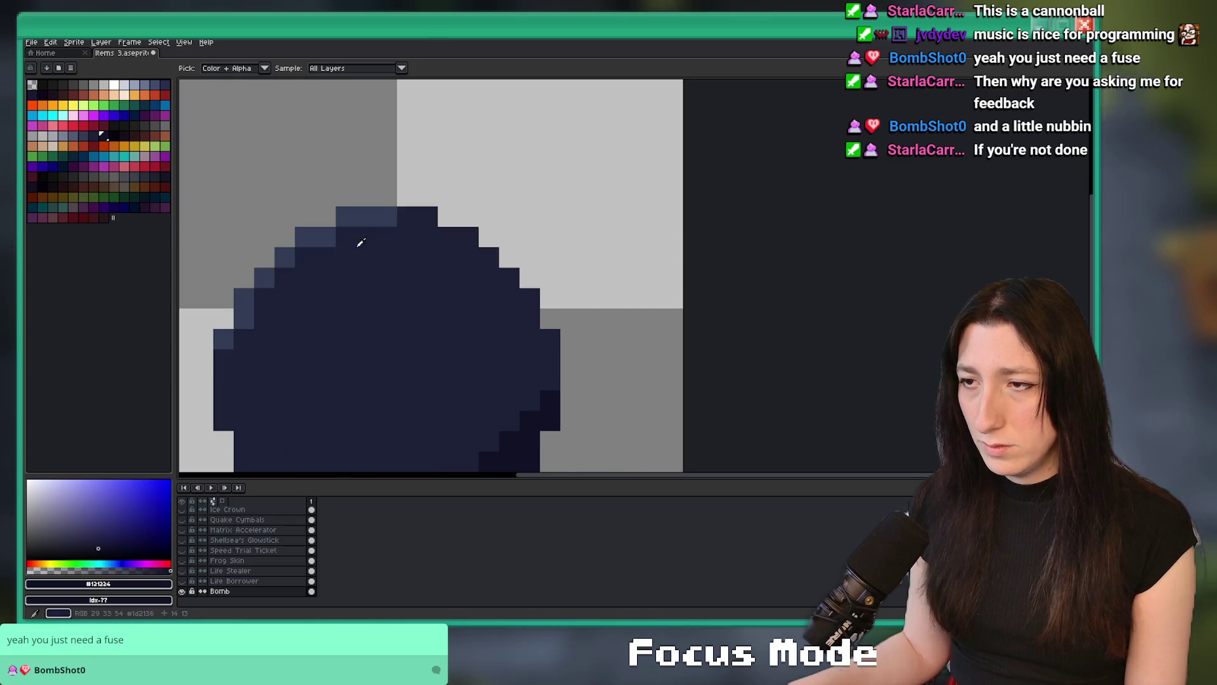
pyautogui.click(365, 240)
pyautogui.moveTo(365, 240); pyautogui.dragTo(479, 228)
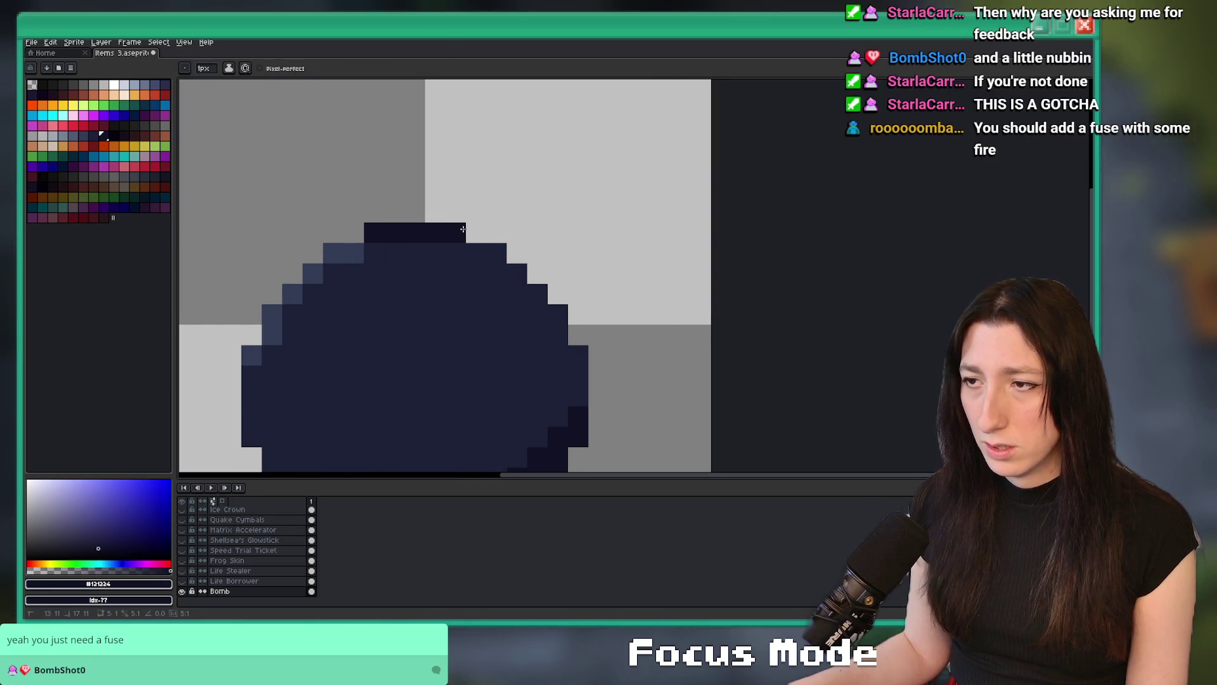
pyautogui.scroll(1, 381, 228)
pyautogui.moveTo(355, 275)
pyautogui.mouseDown()
pyautogui.moveTo(356, 234)
pyautogui.moveTo(477, 236)
pyautogui.moveTo(451, 255)
pyautogui.moveTo(576, 262)
pyautogui.mouseUp()
pyautogui.scroll(-3, 444, 253)
pyautogui.keyDown('alt'); pyautogui.click(437, 286); pyautogui.keyUp('alt')
pyautogui.scroll(4, 422, 247)
# Fill the cap's top row with lighter navy and add highlight pixels to its second row.
pyautogui.moveTo(599, 257); pyautogui.dragTo(444, 255)
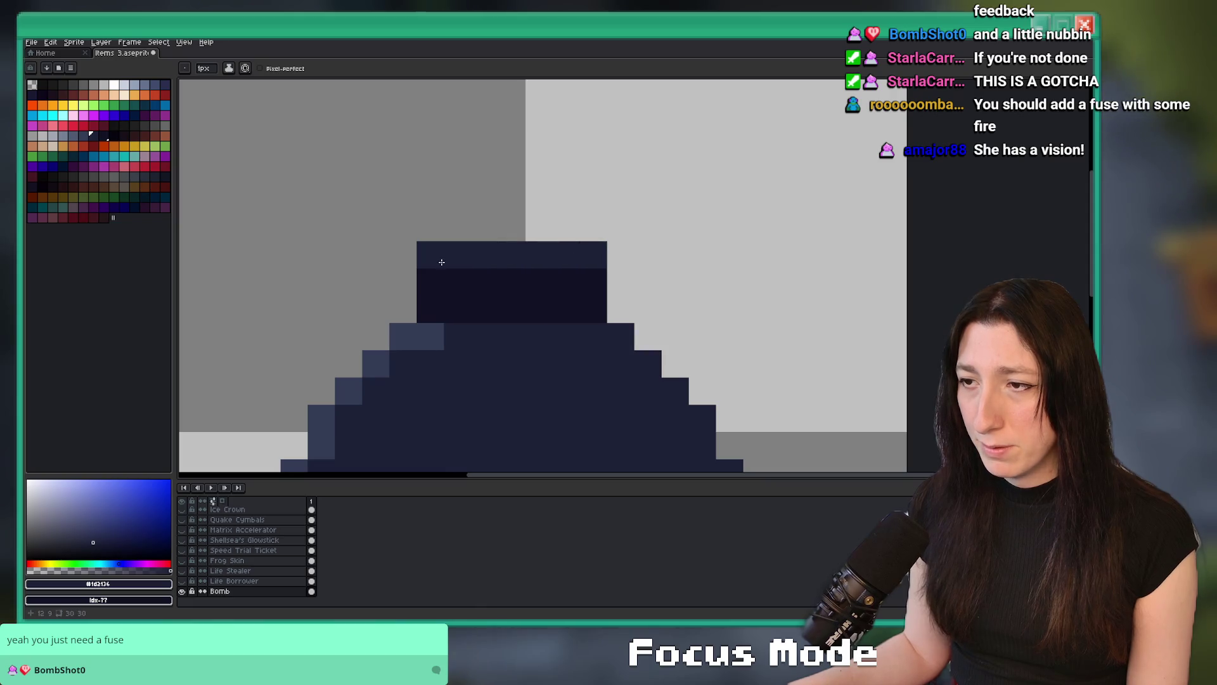
pyautogui.keyDown('alt'); pyautogui.click(413, 330); pyautogui.keyUp('alt')
pyautogui.click(437, 273)
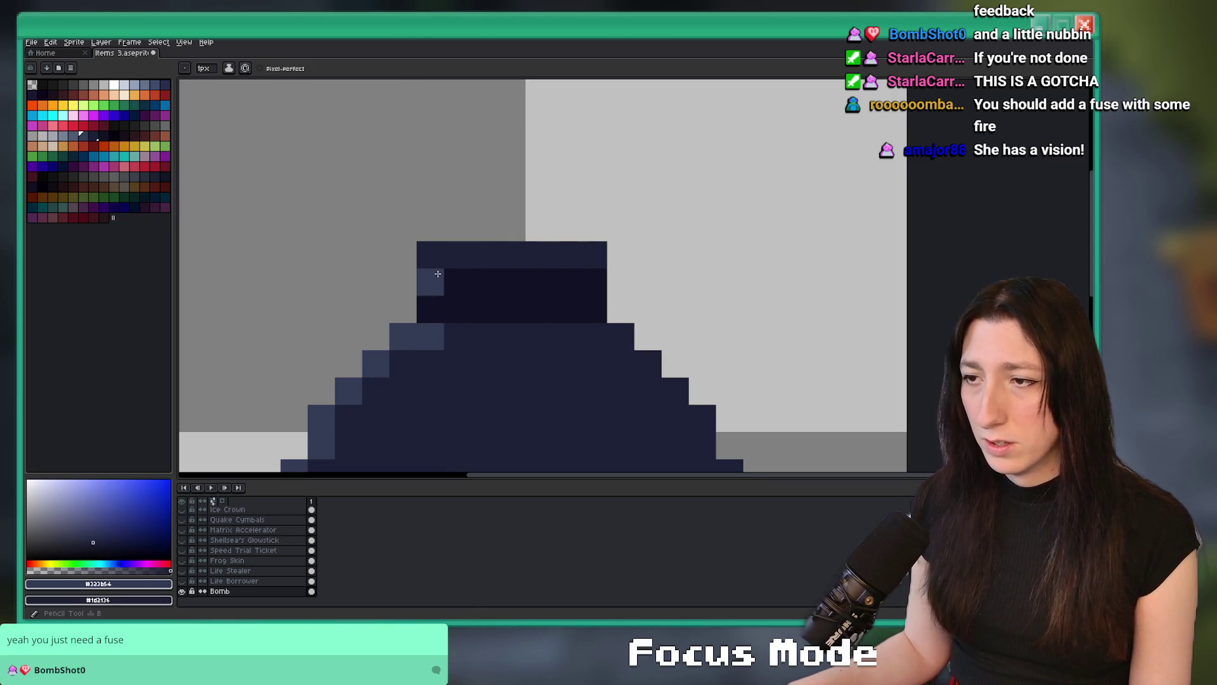
pyautogui.click(430, 282)
pyautogui.click(539, 282)
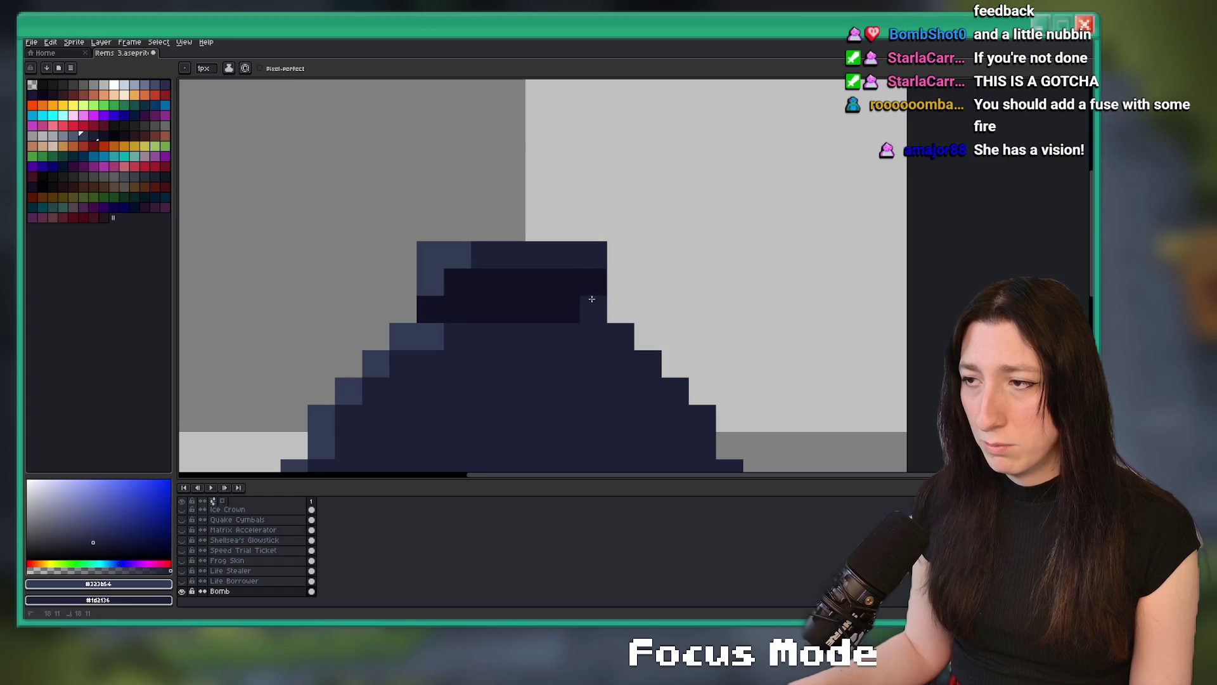
pyautogui.rightClick(560, 307)
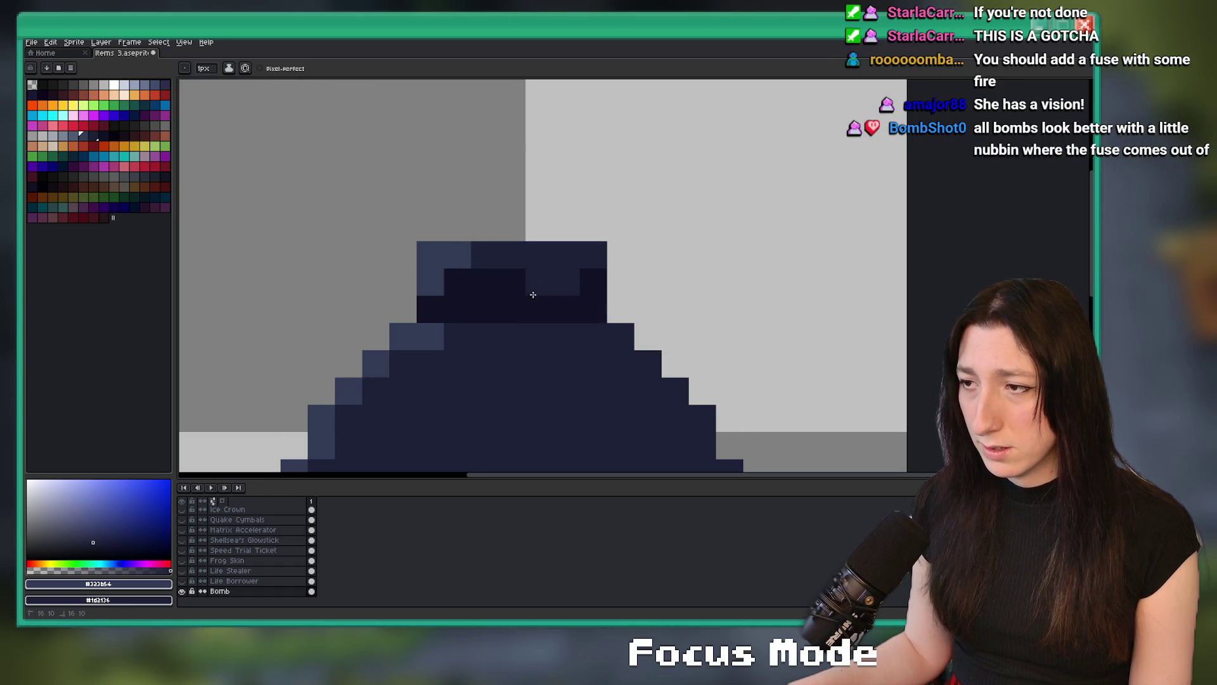
pyautogui.rightClick(485, 309)
pyautogui.click(457, 281)
pyautogui.scroll(-6, 459, 362)
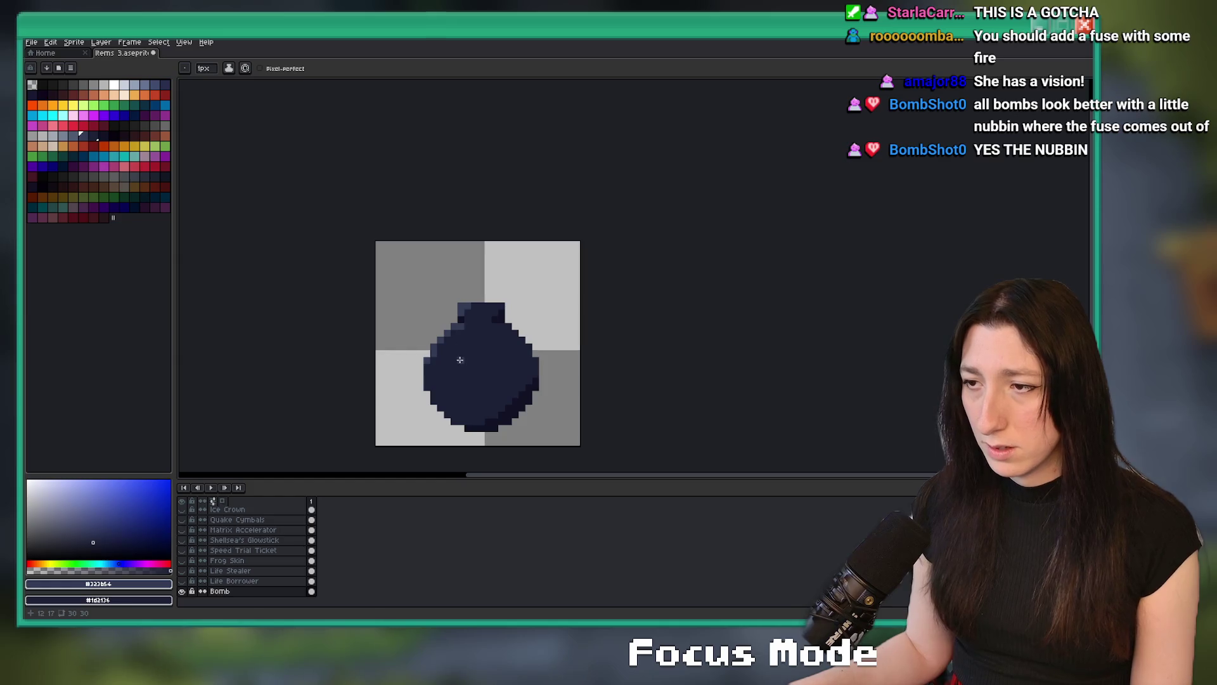
pyautogui.scroll(5, 489, 351)
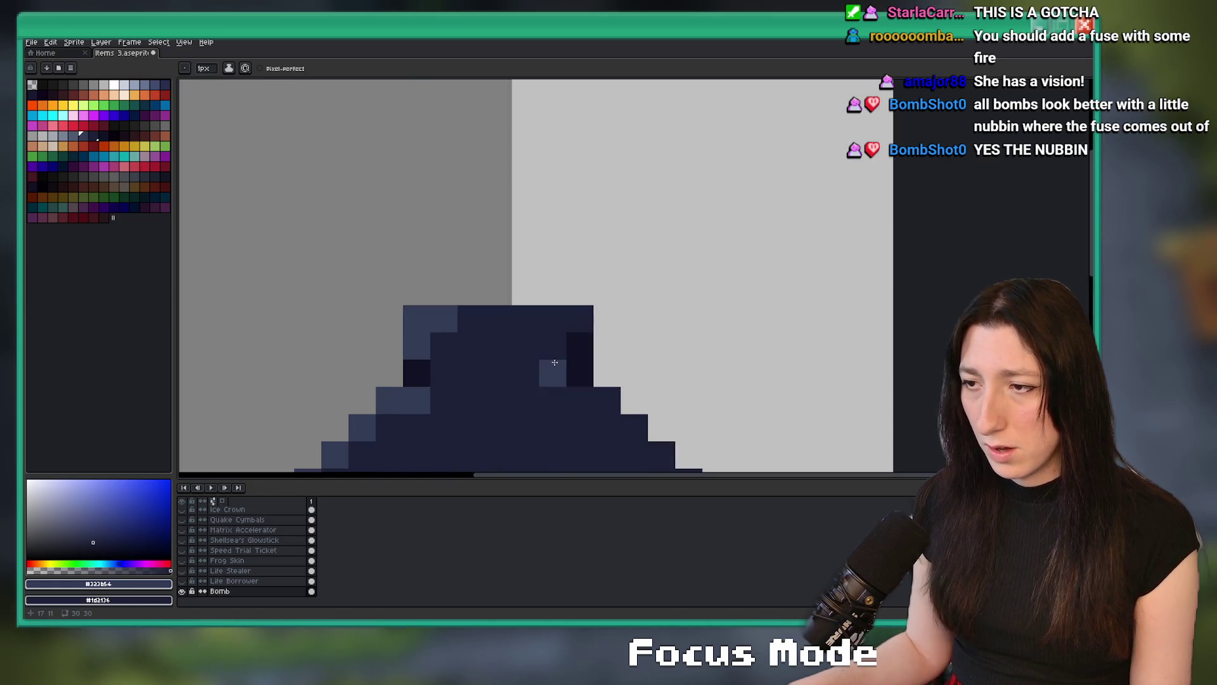
# Shade the inside of the cap with darker navy #121224, undoing the stray pixel.
pyautogui.keyDown('alt'); pyautogui.click(558, 358); pyautogui.keyUp('alt')
pyautogui.moveTo(535, 348)
pyautogui.mouseDown()
pyautogui.moveTo(457, 372)
pyautogui.moveTo(579, 348)
pyautogui.moveTo(457, 348)
pyautogui.mouseUp()
pyautogui.hotkey('ctrl', 'z')
pyautogui.scroll(-5, 456, 348)
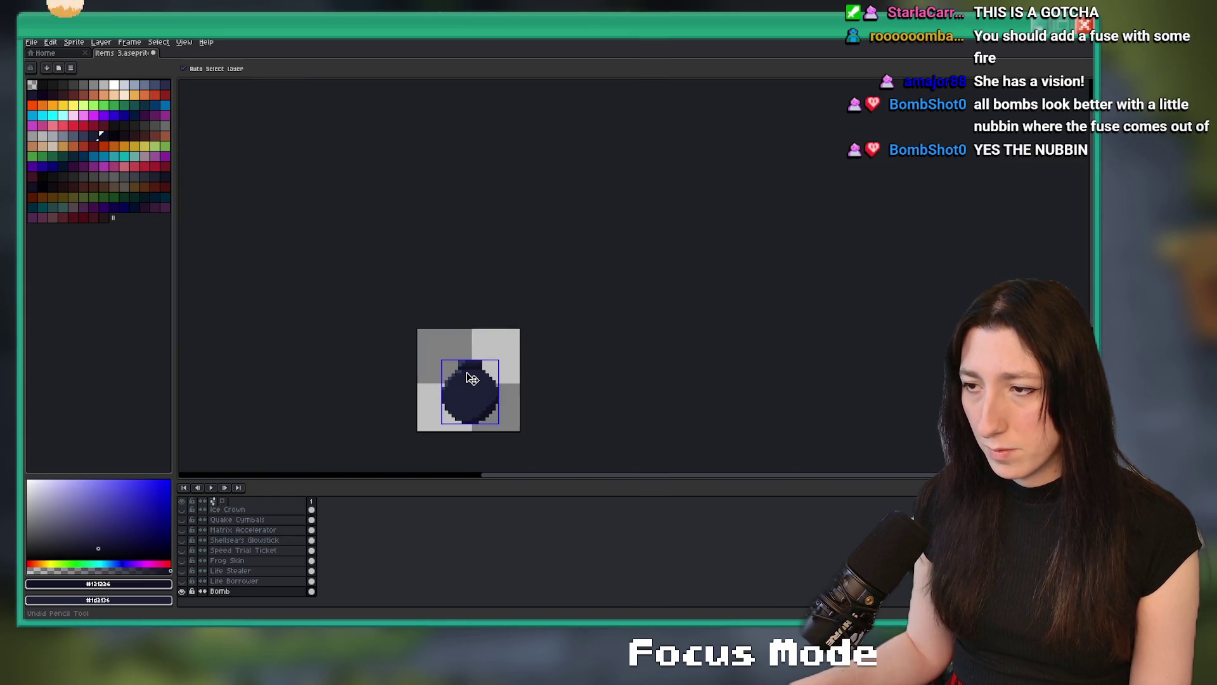
pyautogui.scroll(5, 472, 379)
pyautogui.hotkey('ctrl', 'z')
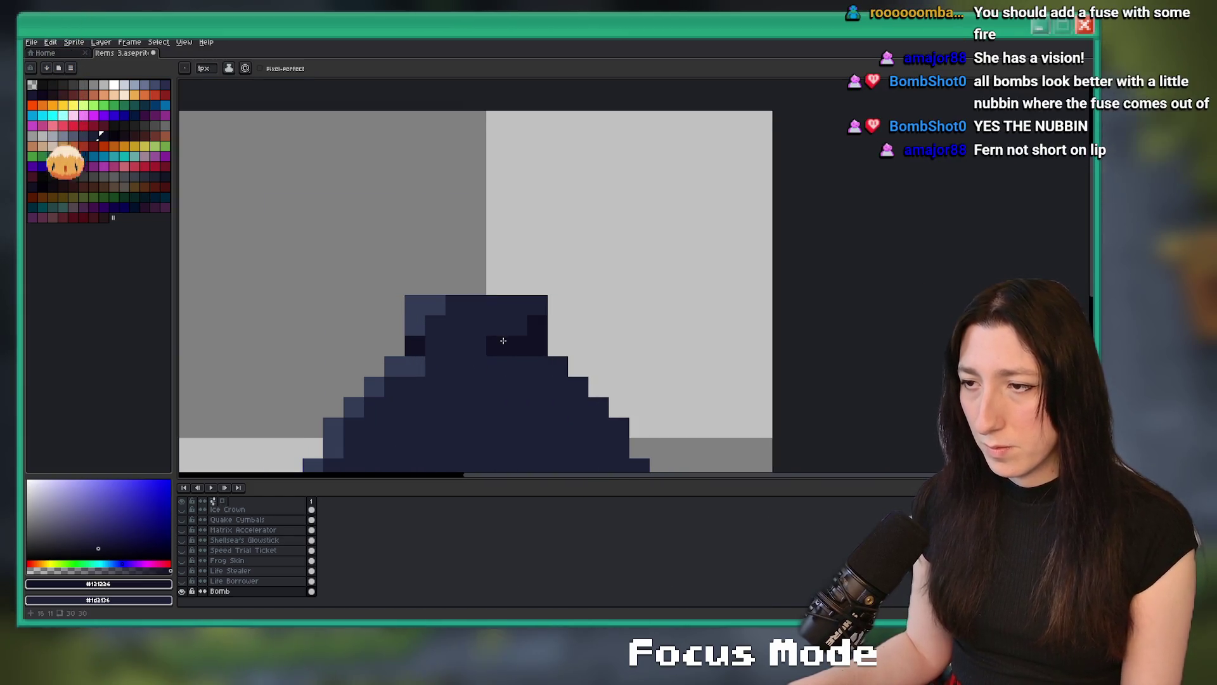
pyautogui.hotkey('ctrl', 'z')
pyautogui.press('b')
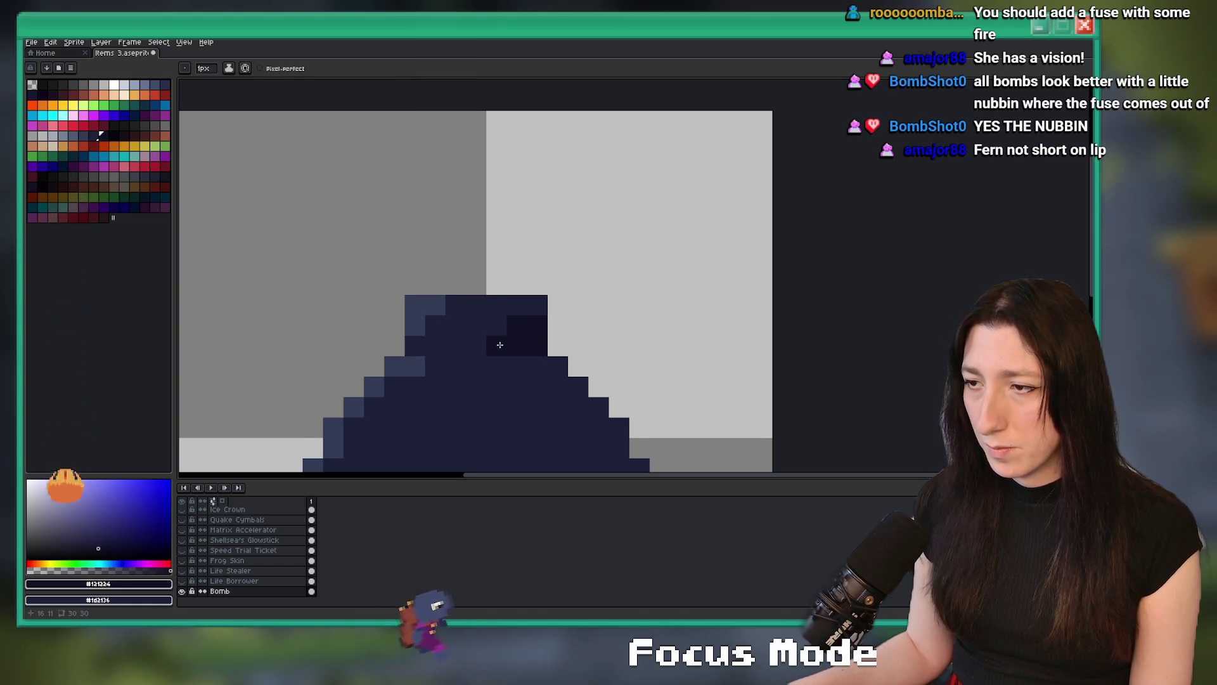
# Eyedrop the bomb's lighter navy and draw a highlight row just below the cap.
pyautogui.scroll(-5, 518, 334)
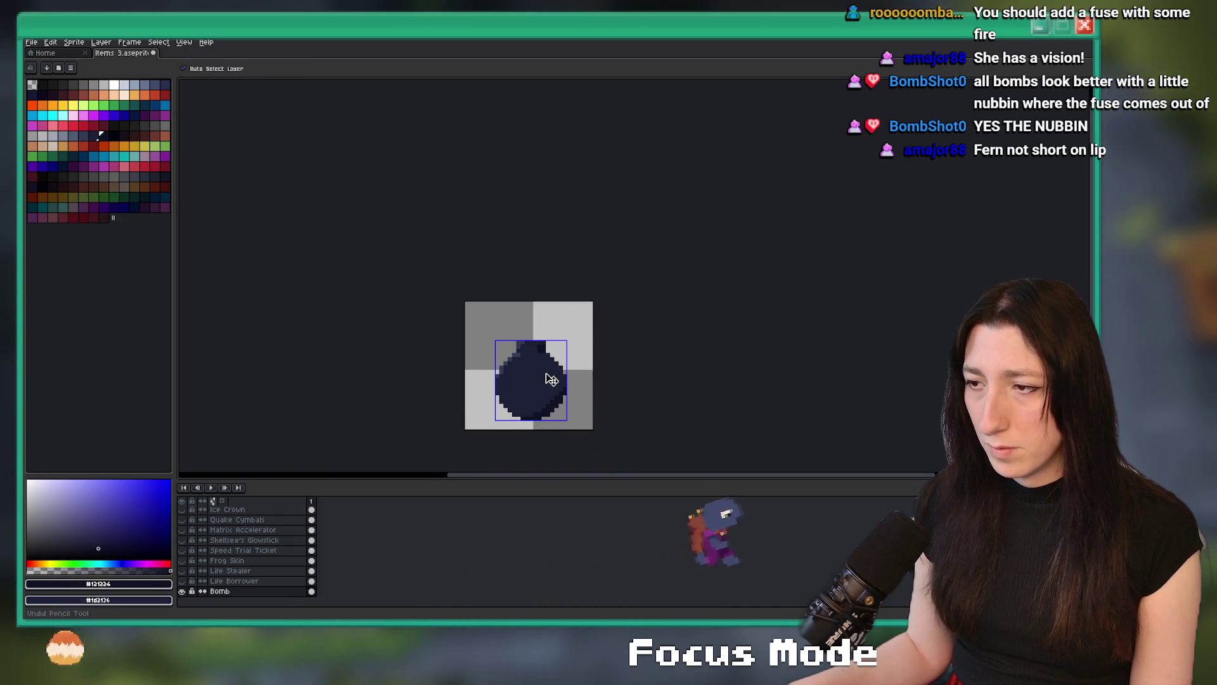
pyautogui.scroll(3, 537, 350)
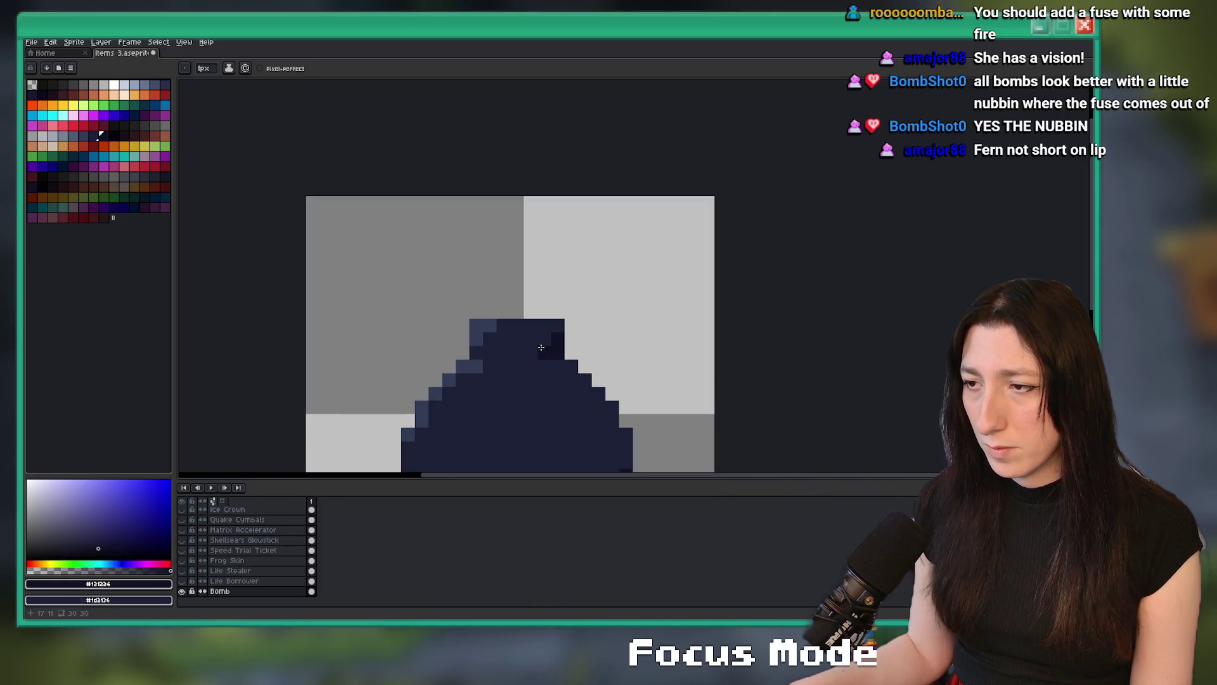
pyautogui.scroll(-3, 541, 347)
pyautogui.scroll(4, 513, 327)
pyautogui.press('i')
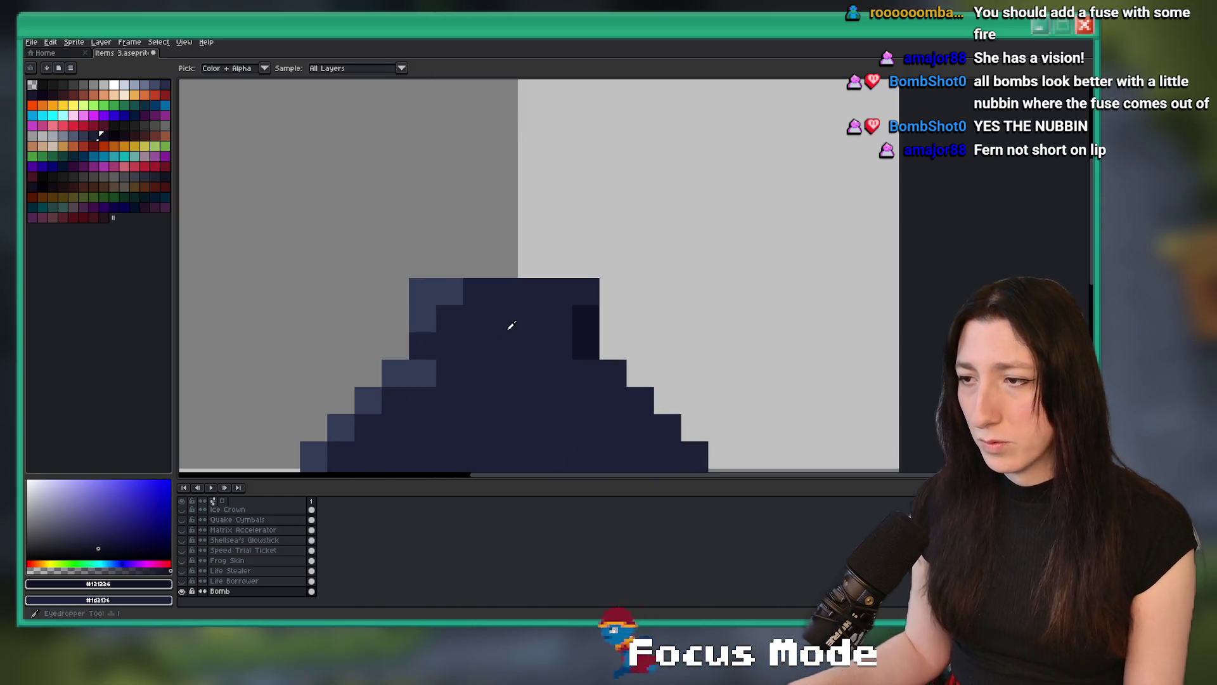
pyautogui.click(512, 325)
pyautogui.scroll(1, 512, 325)
pyautogui.press('b')
pyautogui.moveTo(336, 325)
pyautogui.mouseDown()
pyautogui.moveTo(361, 312)
pyautogui.moveTo(634, 322)
pyautogui.mouseUp()
pyautogui.scroll(-5, 612, 379)
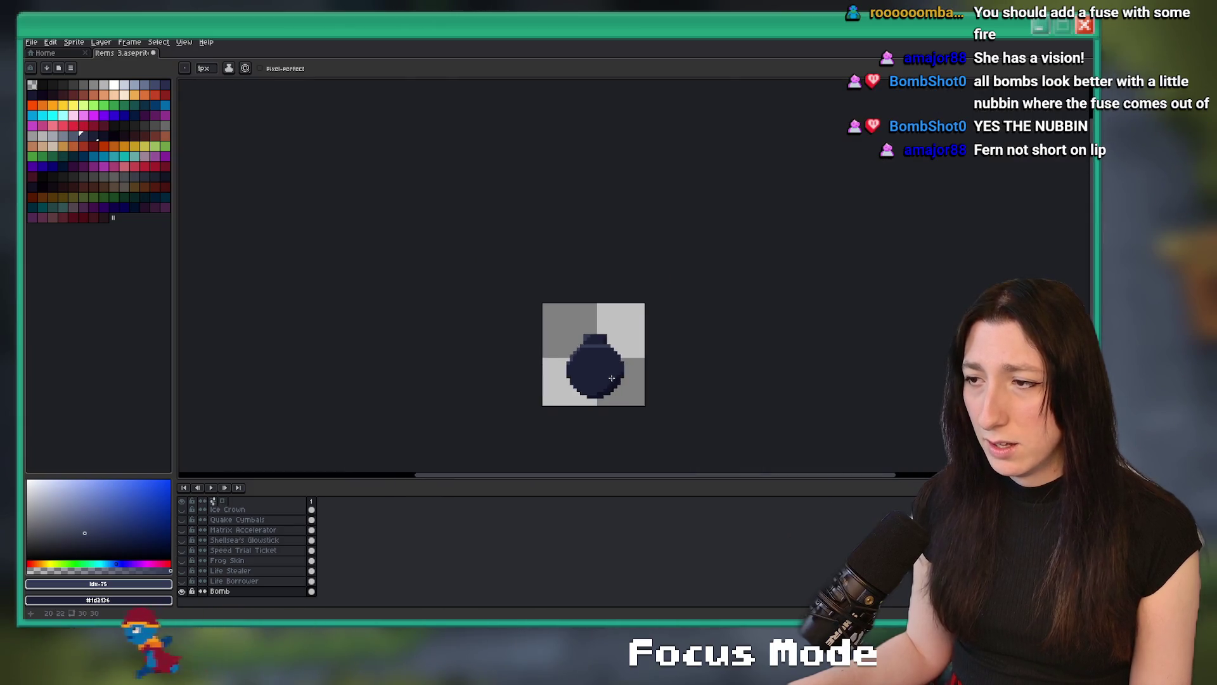
pyautogui.scroll(5, 611, 379)
pyautogui.scroll(-5, 573, 279)
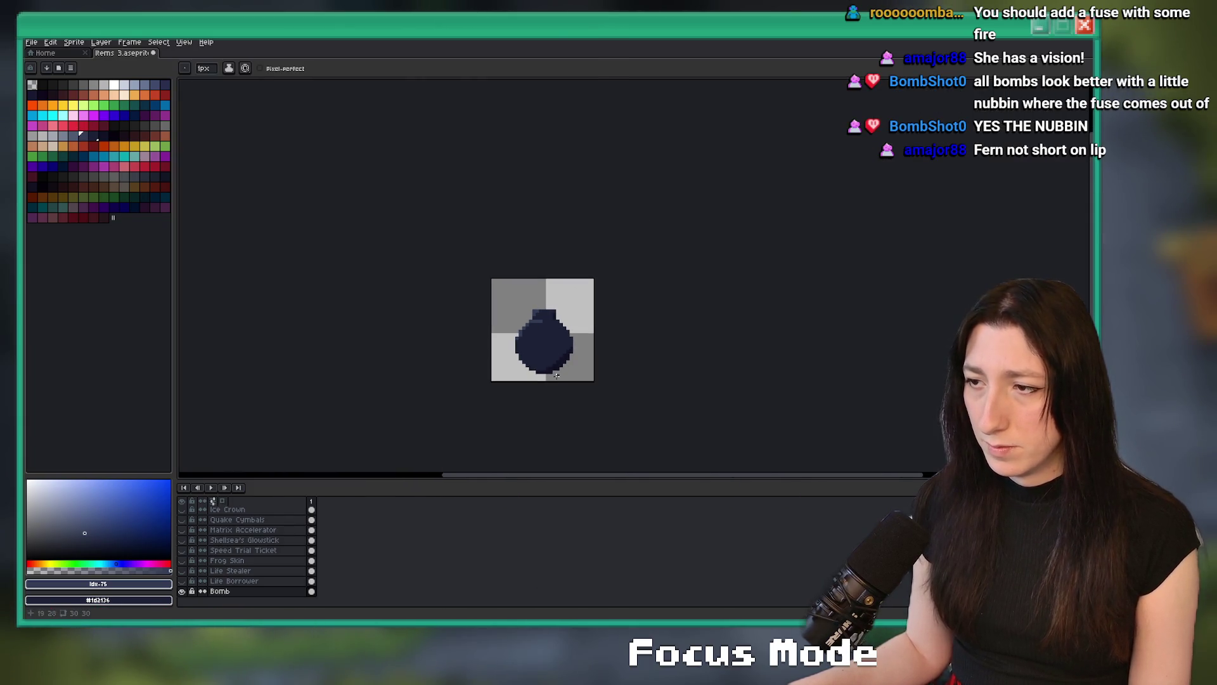
pyautogui.scroll(2, 553, 339)
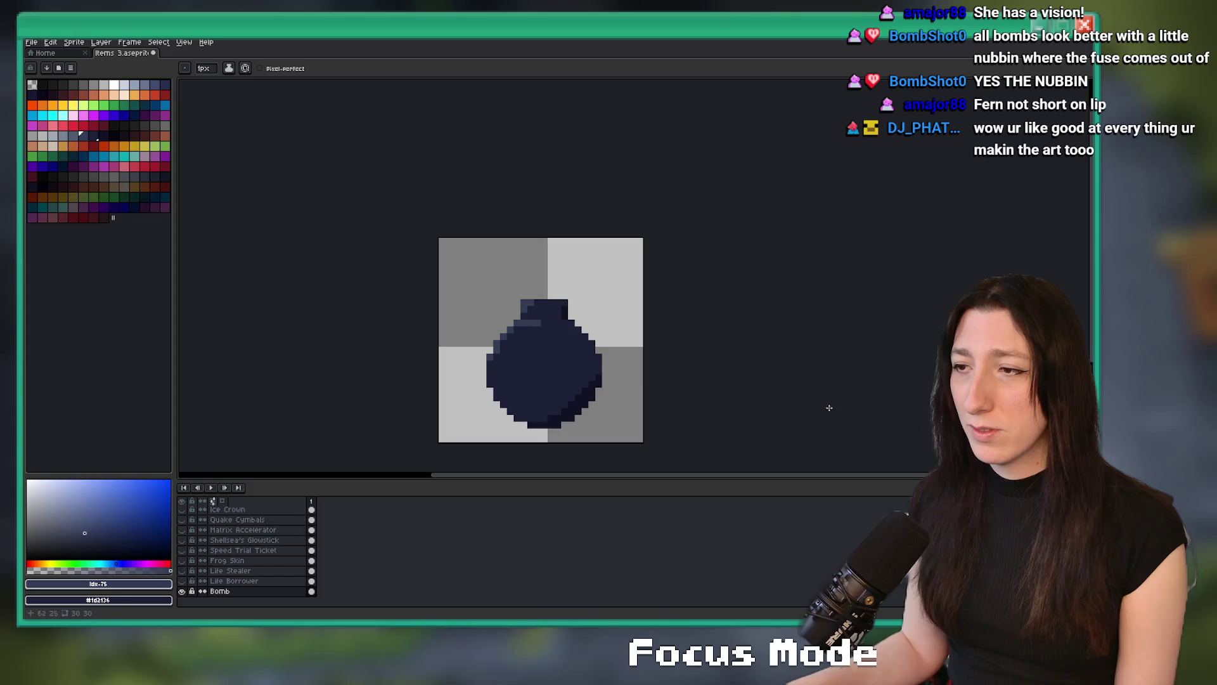
# Make a rectangular selection over the bomb's top, then clear it.
pyautogui.press('m')
pyautogui.scroll(4, 533, 298)
pyautogui.moveTo(458, 247); pyautogui.dragTo(715, 317)
pyautogui.click(756, 329)
pyautogui.scroll(-4, 698, 330)
pyautogui.scroll(4, 620, 327)
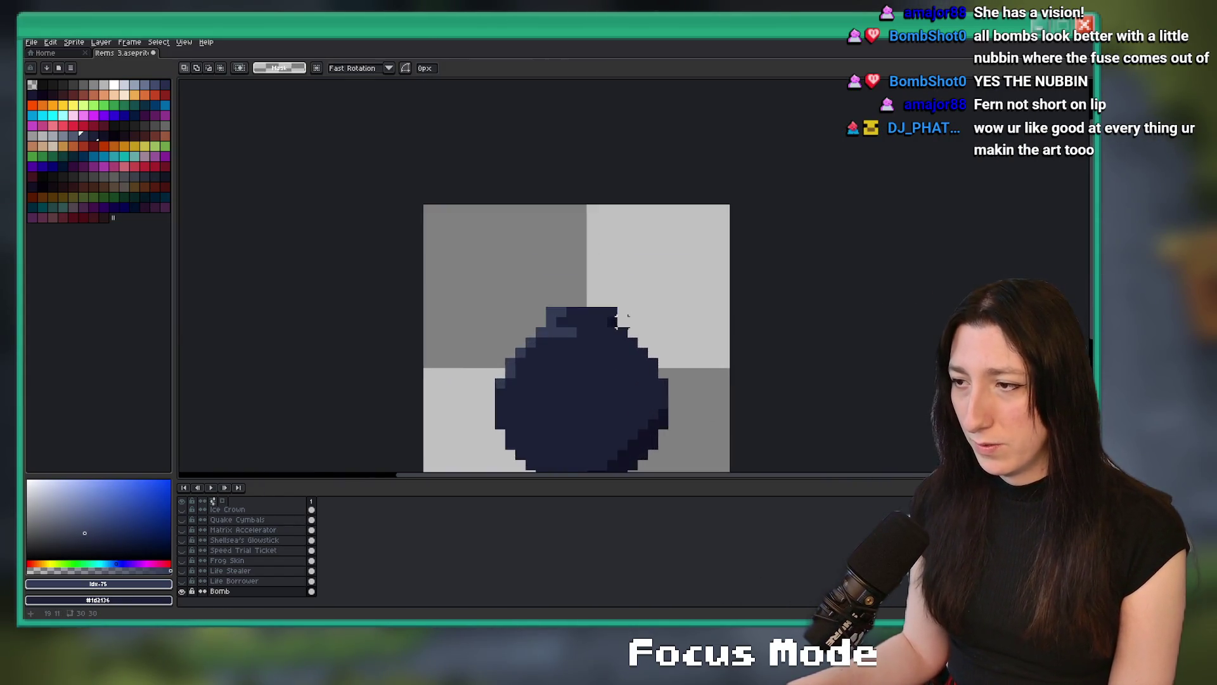
pyautogui.scroll(-5, 620, 326)
pyautogui.scroll(3, 617, 323)
pyautogui.scroll(3, 617, 324)
pyautogui.moveTo(577, 333); pyautogui.dragTo(550, 328)
# Set the drawing colour to the peach palette swatch for the fuse.
pyautogui.click(53, 105)
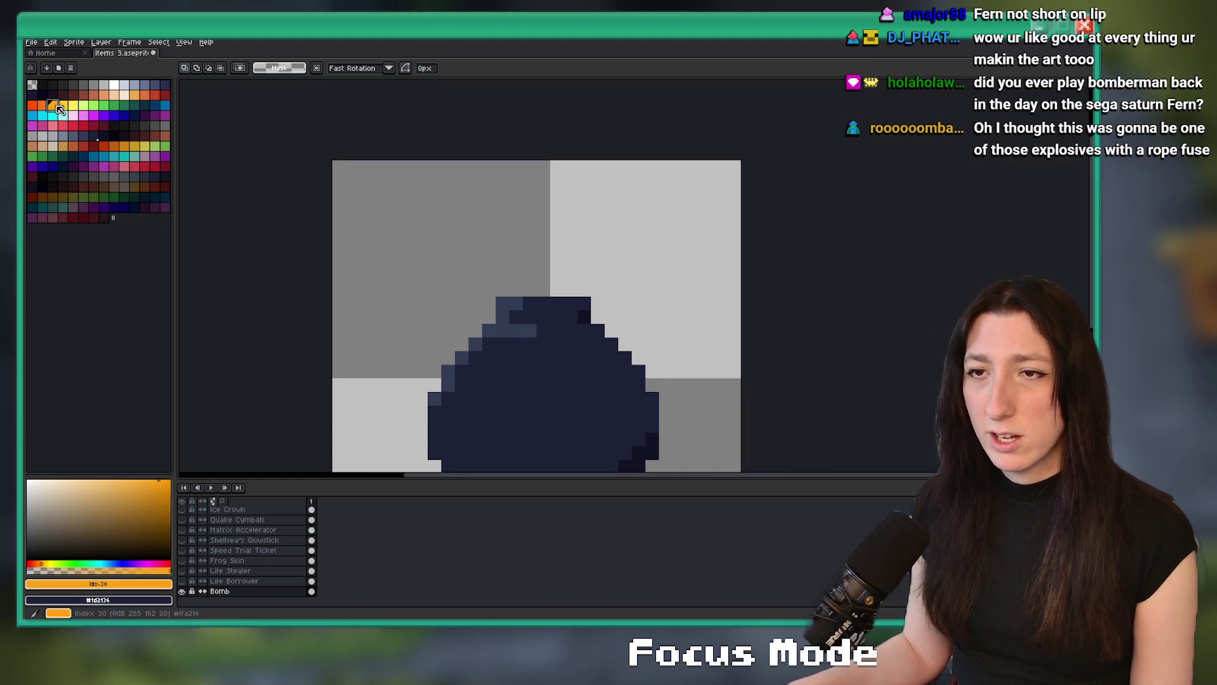
pyautogui.press('b')
pyautogui.scroll(2, 593, 288)
pyautogui.moveTo(494, 286)
pyautogui.mouseDown()
pyautogui.moveTo(564, 282)
pyautogui.moveTo(616, 215)
pyautogui.mouseUp()
pyautogui.click(114, 94)
pyautogui.scroll(-1, 616, 216)
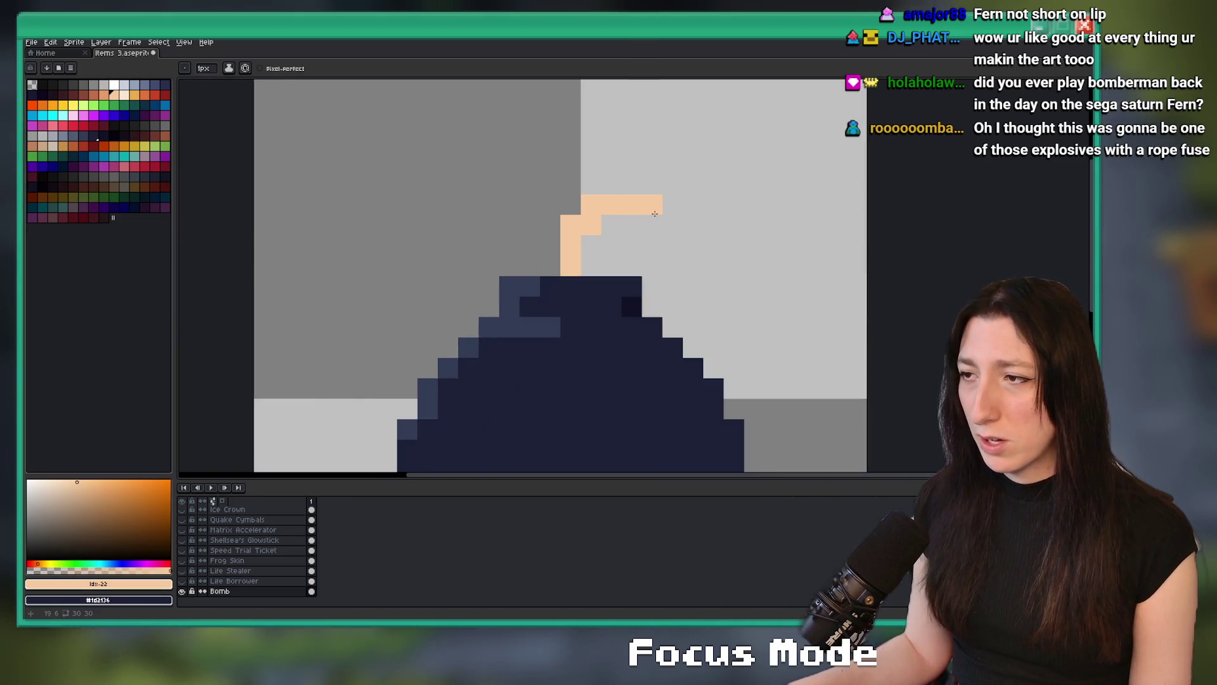
pyautogui.scroll(-3, 631, 225)
pyautogui.scroll(1, 641, 258)
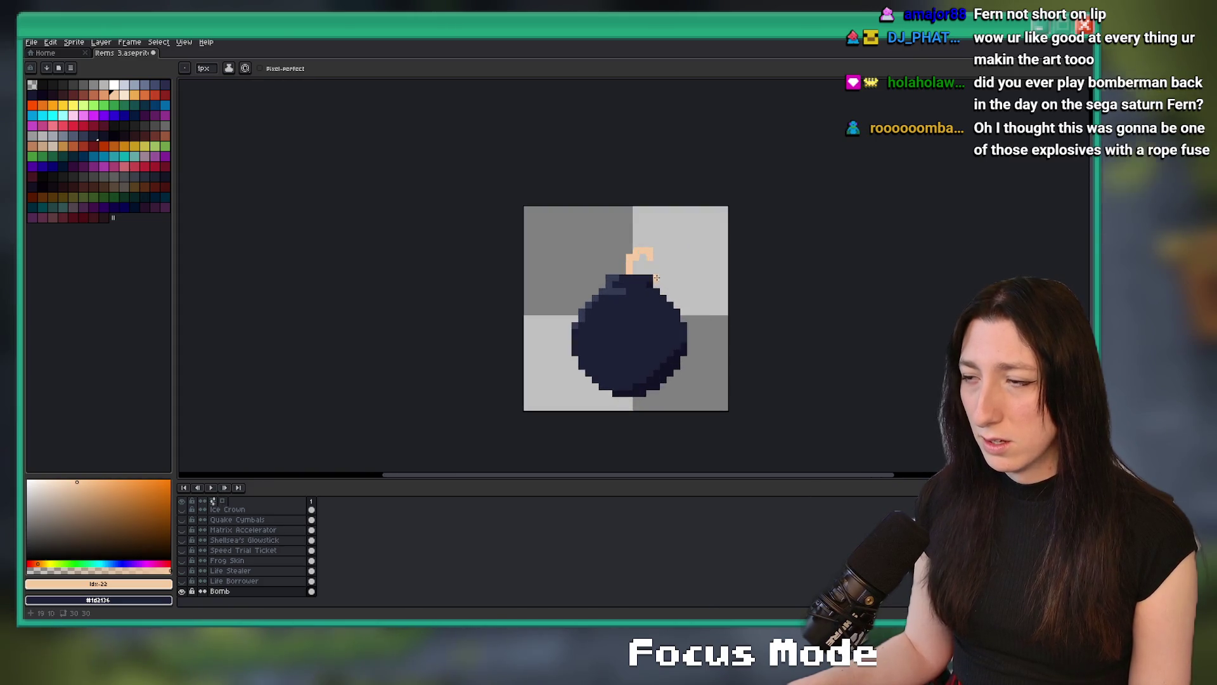
pyautogui.scroll(1, 643, 284)
pyautogui.scroll(-4, 659, 317)
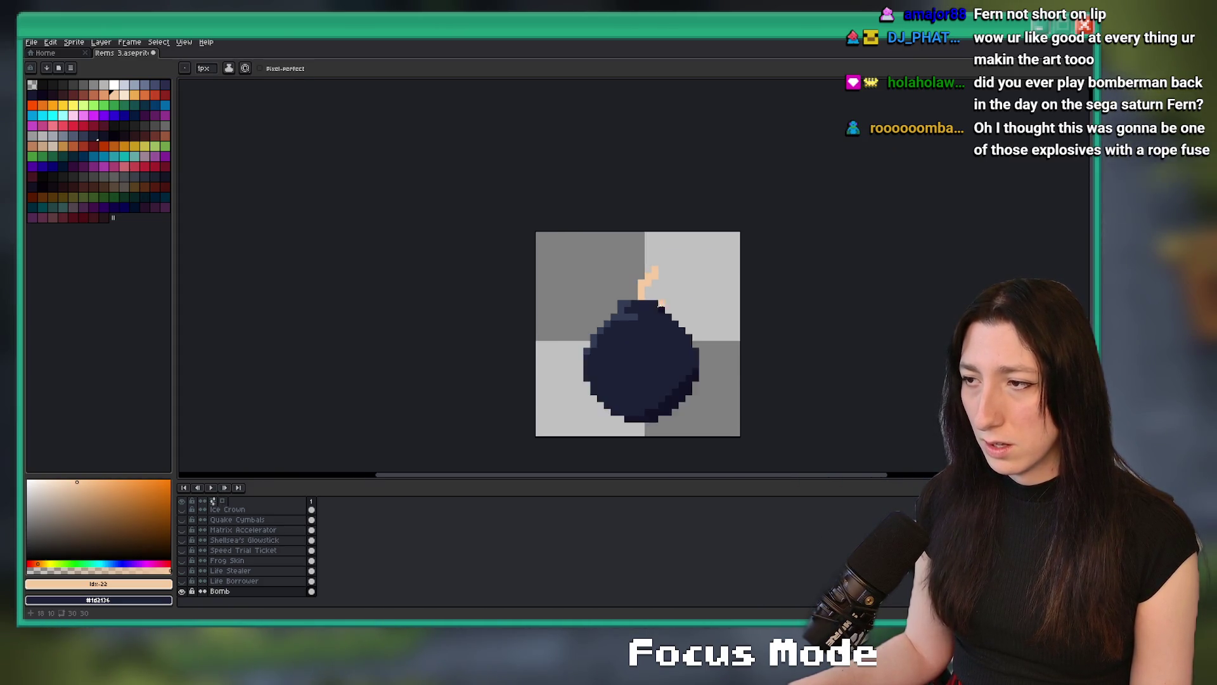
pyautogui.scroll(5, 667, 334)
pyautogui.press('g')
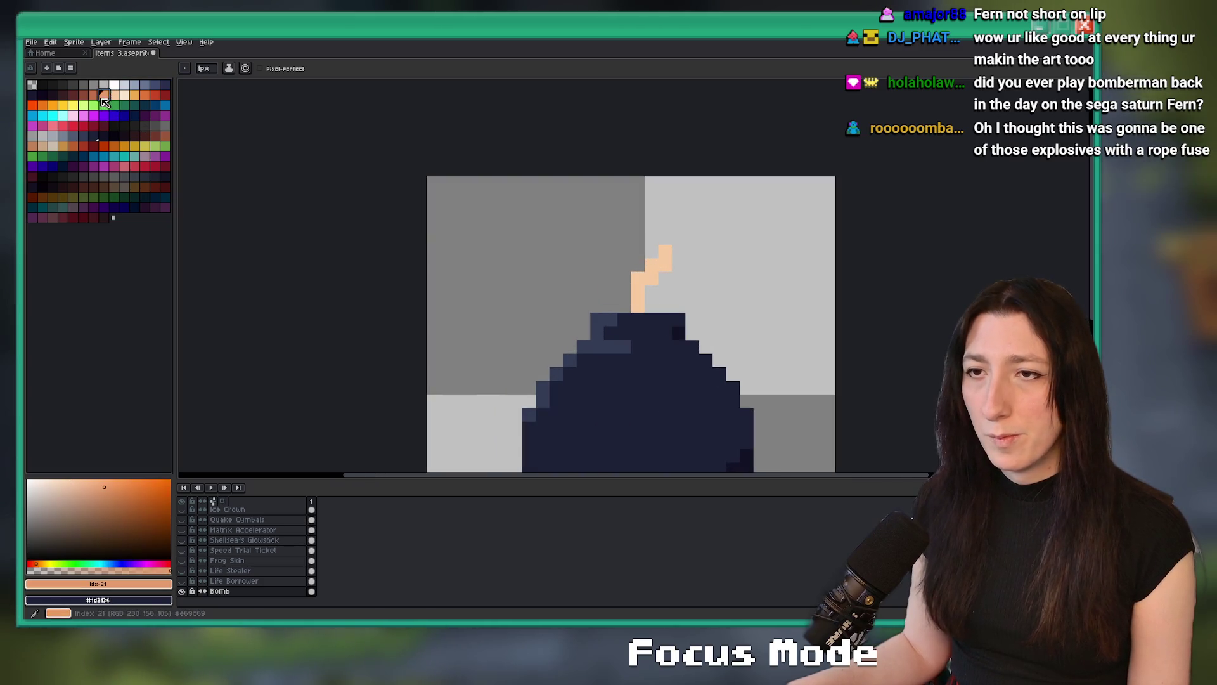
pyautogui.scroll(3, 730, 355)
pyautogui.scroll(-5, 807, 367)
pyautogui.scroll(-1, 807, 368)
pyautogui.scroll(2, 681, 310)
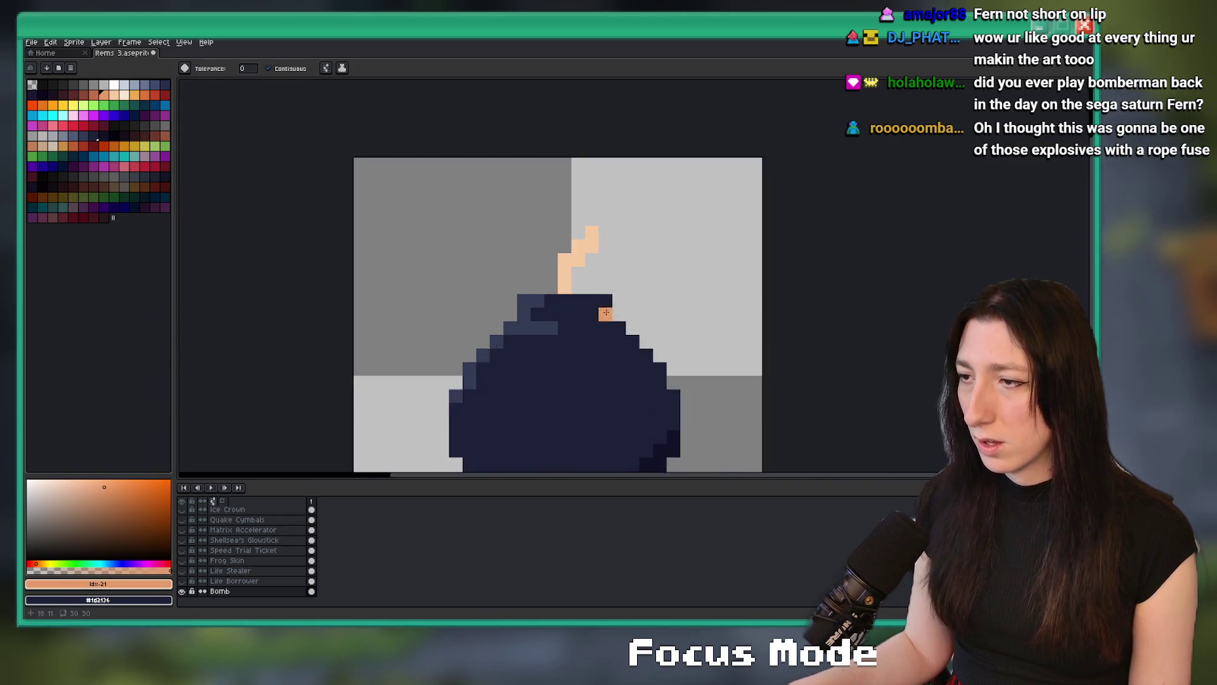
pyautogui.scroll(1, 552, 260)
pyautogui.press('b')
# Recolour the fuse tip pixels darker orange, undoing a misplaced accent pixel.
pyautogui.click(549, 258)
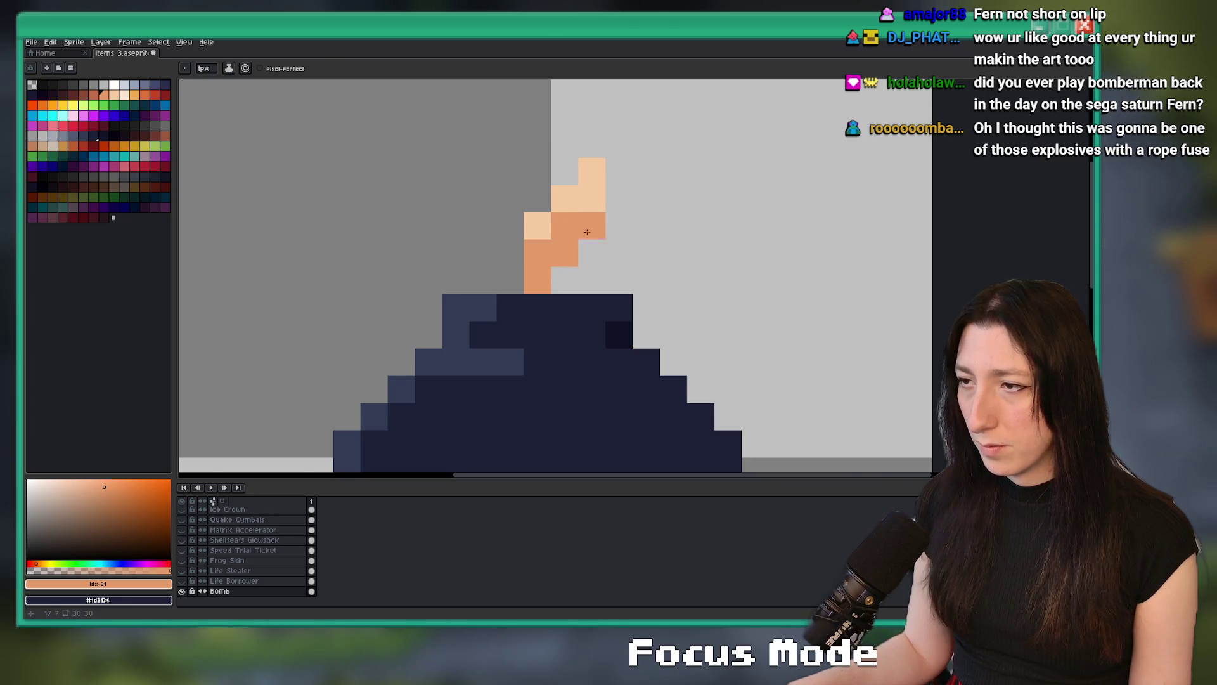
pyautogui.click(594, 207)
pyautogui.hotkey('ctrl', 'z')
pyautogui.hotkey('ctrl', 'z')
pyautogui.click(587, 180)
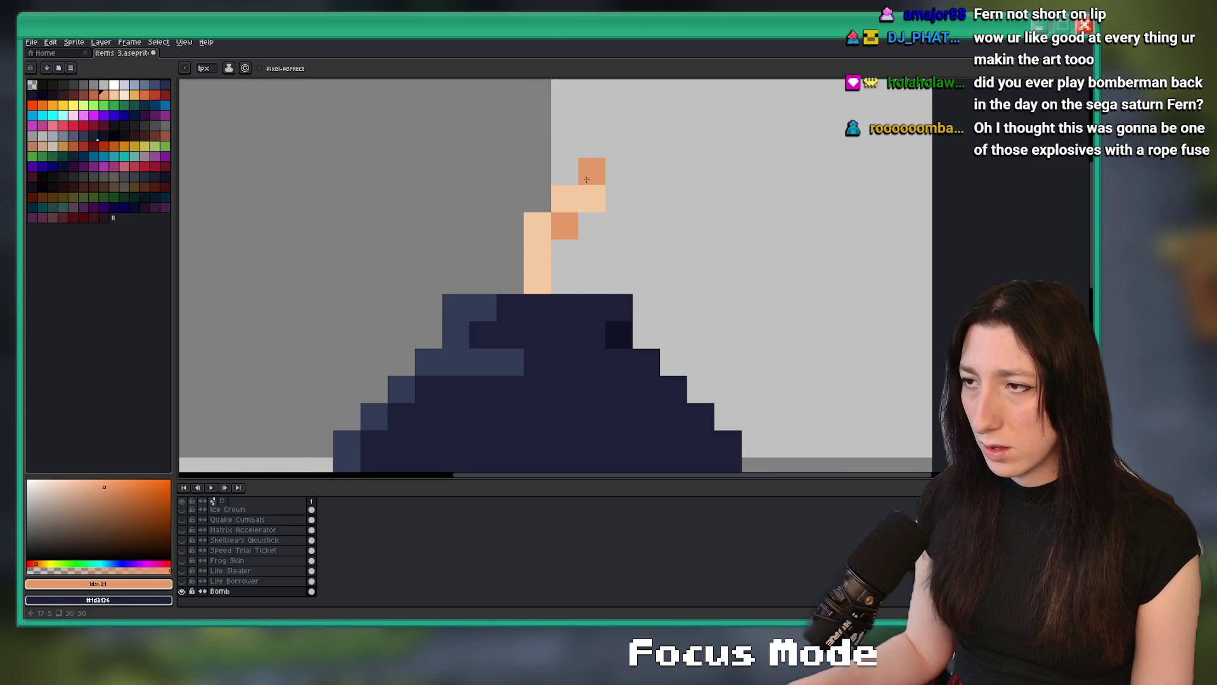
pyautogui.scroll(-10, 551, 254)
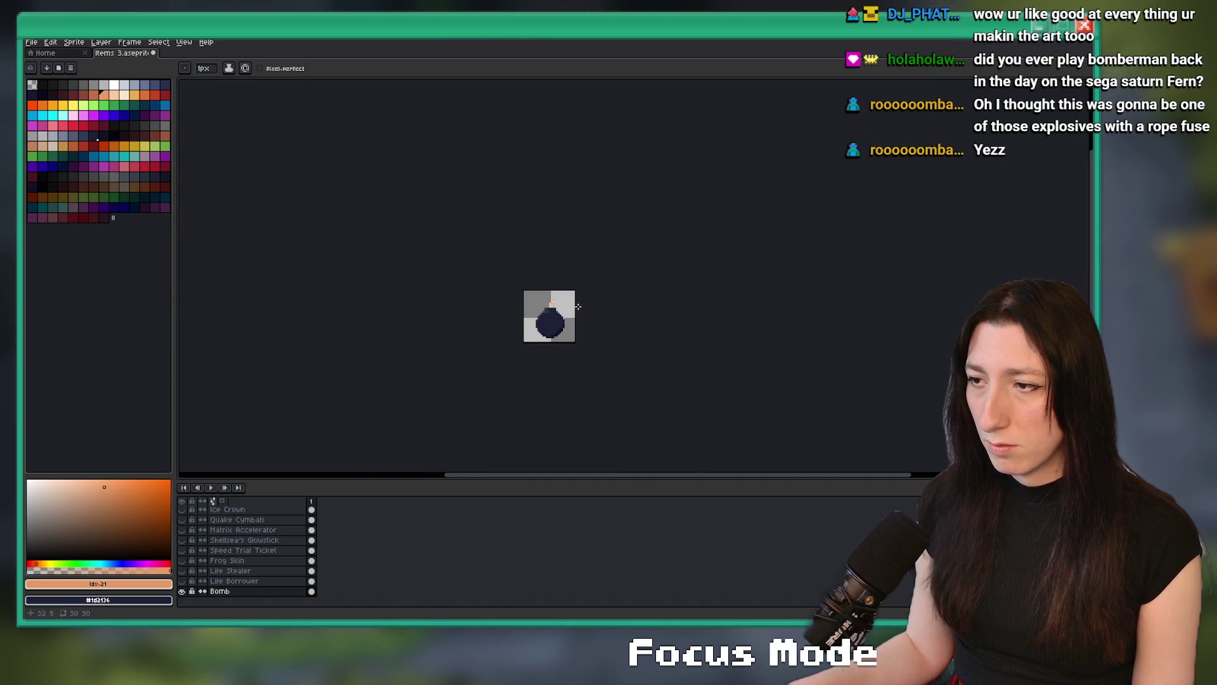
pyautogui.scroll(8, 537, 297)
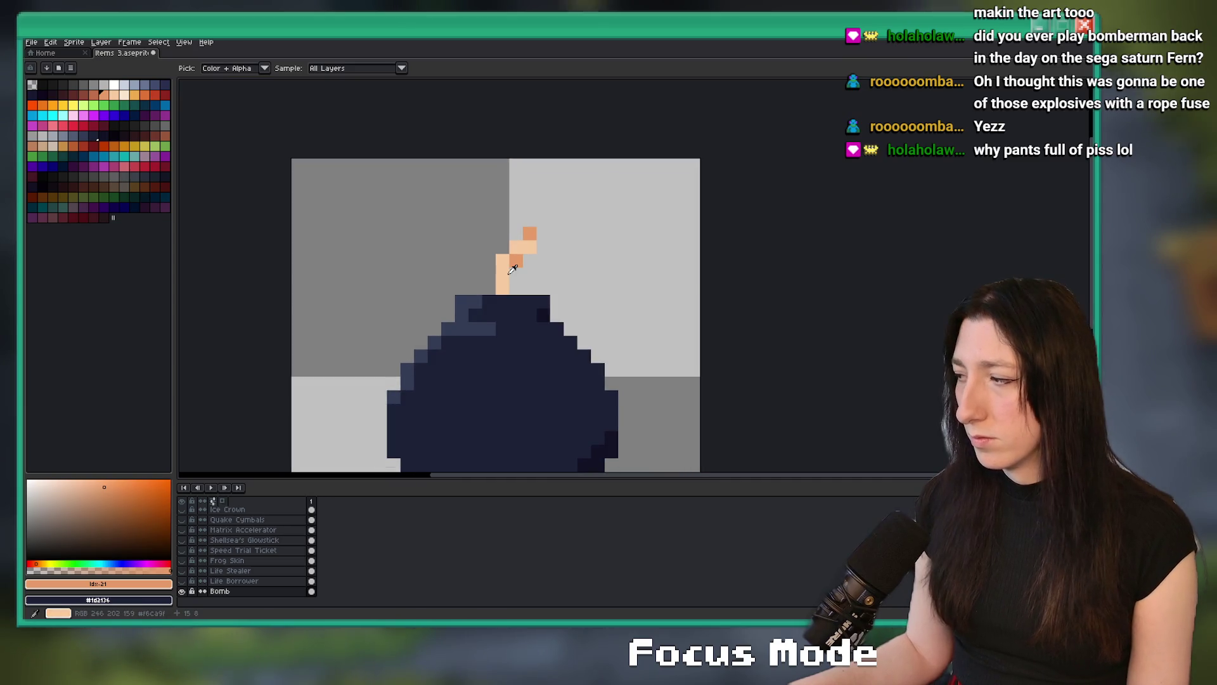
pyautogui.moveTo(528, 251); pyautogui.dragTo(538, 226)
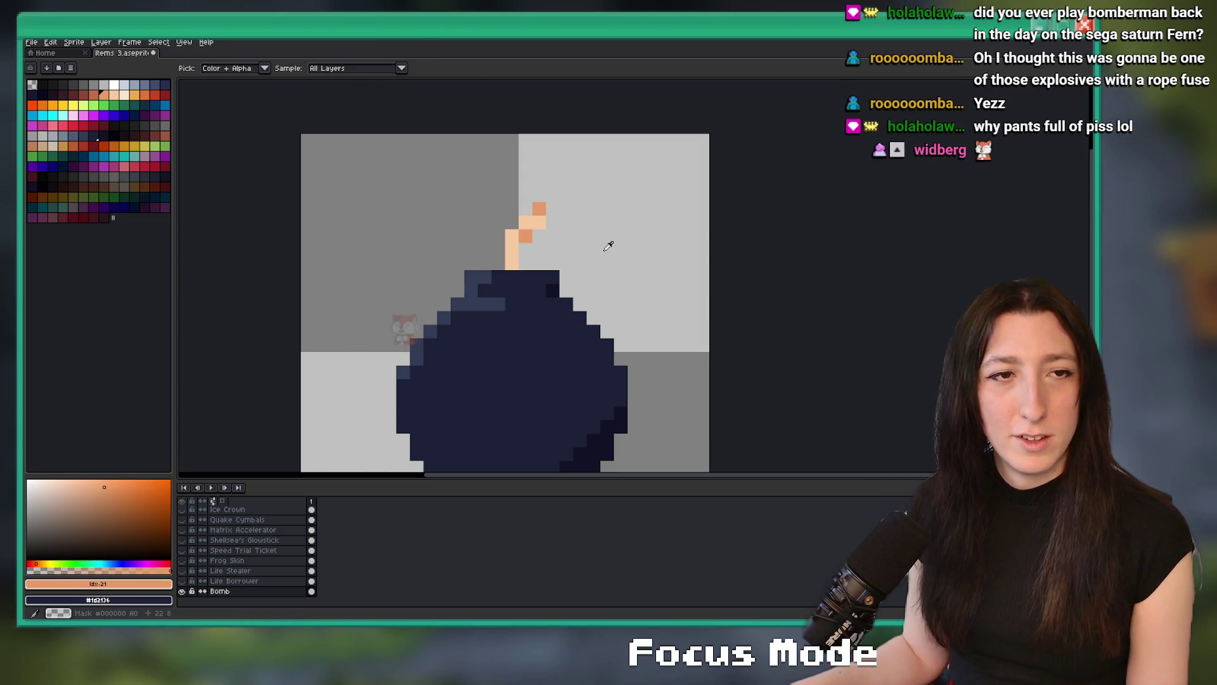
pyautogui.scroll(-3, 625, 158)
pyautogui.moveTo(627, 155); pyautogui.dragTo(566, 221)
# Sample the bomb's base navy, then pick a light grey palette colour with the Pencil.
pyautogui.press('m')
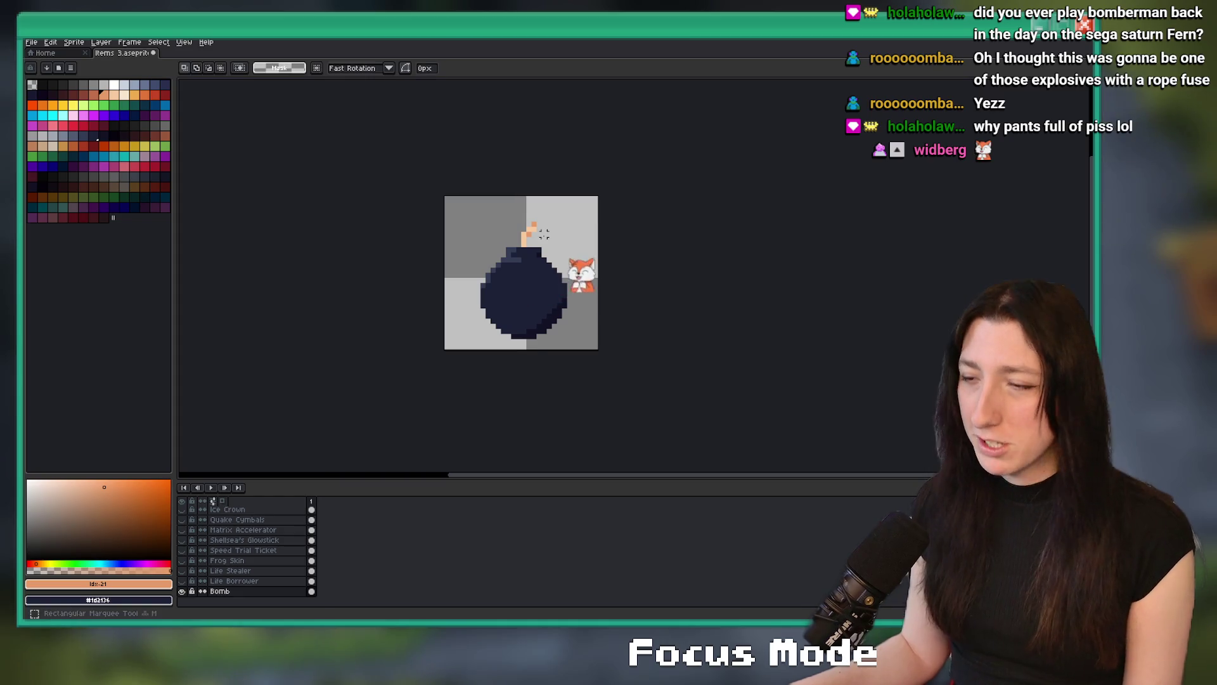
pyautogui.press('i')
pyautogui.scroll(1, 517, 283)
pyautogui.click(515, 251)
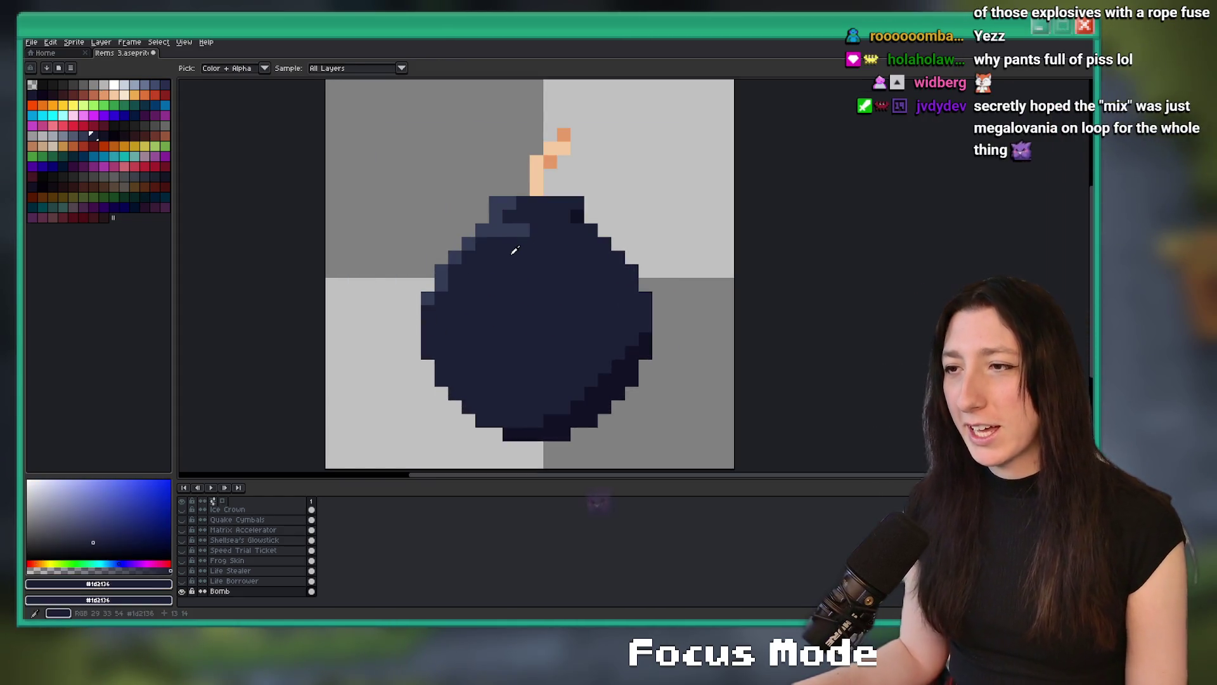
pyautogui.scroll(-4, 514, 251)
pyautogui.scroll(2, 506, 249)
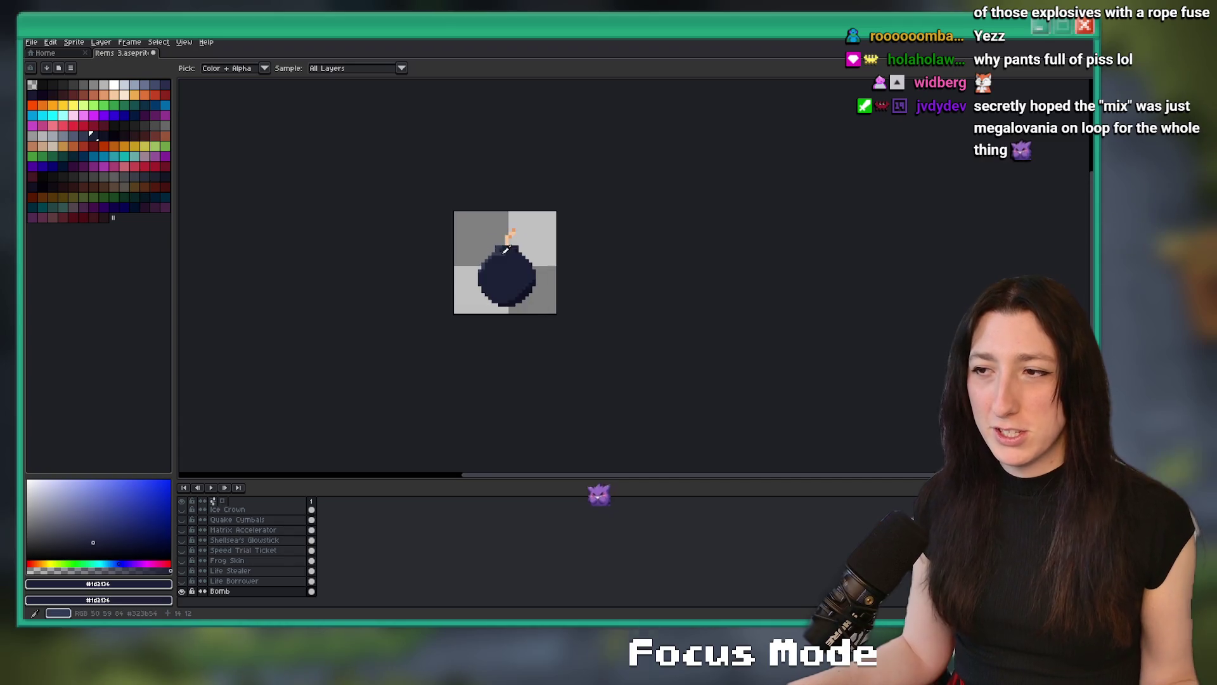
pyautogui.scroll(3, 551, 263)
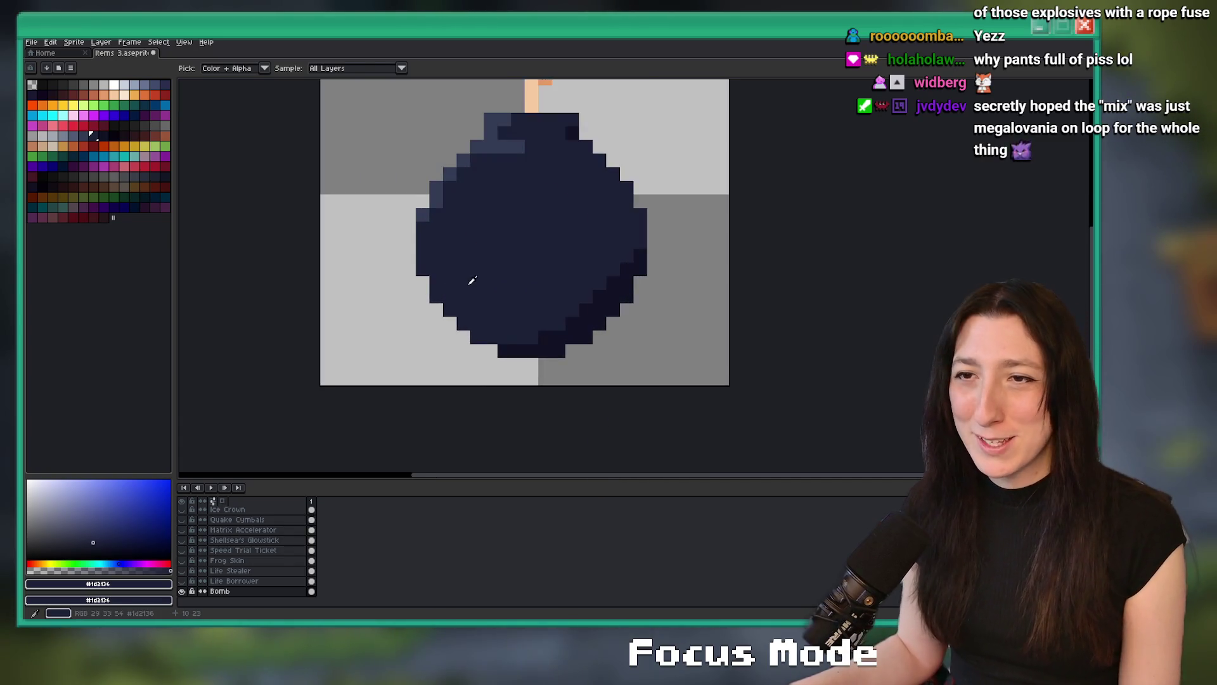
pyautogui.click(103, 89)
pyautogui.press('b')
pyautogui.scroll(1, 469, 235)
pyautogui.hscroll(-2, 451, 196)
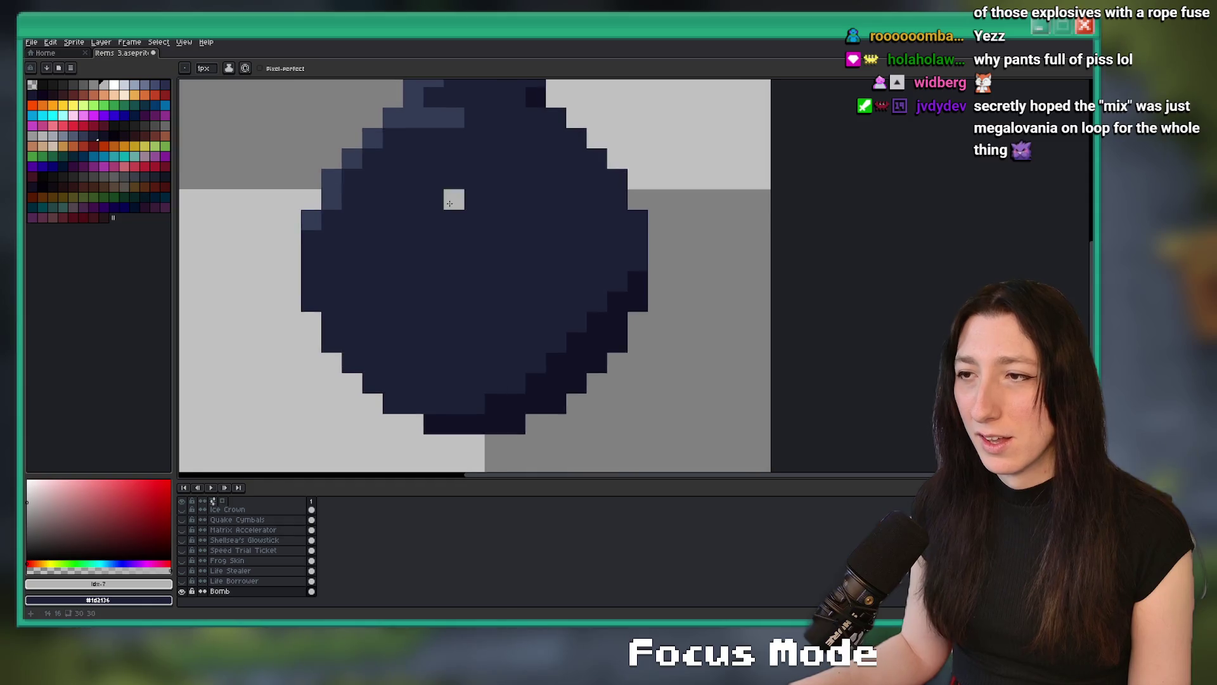
# Paint grey square eye outlines around dark pupils, then add grey mouth pixels below.
pyautogui.click(97, 84)
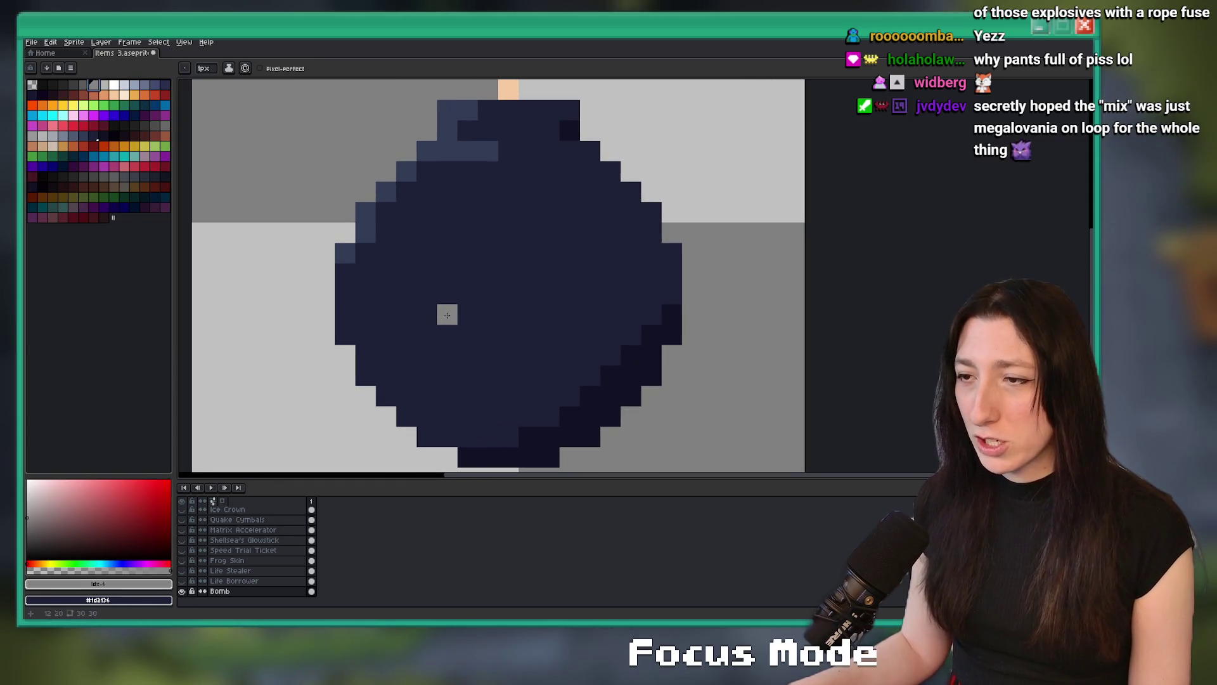
pyautogui.hotkey('ctrl', 'z')
pyautogui.moveTo(447, 253)
pyautogui.mouseDown()
pyautogui.moveTo(438, 281)
pyautogui.moveTo(529, 293)
pyautogui.mouseUp()
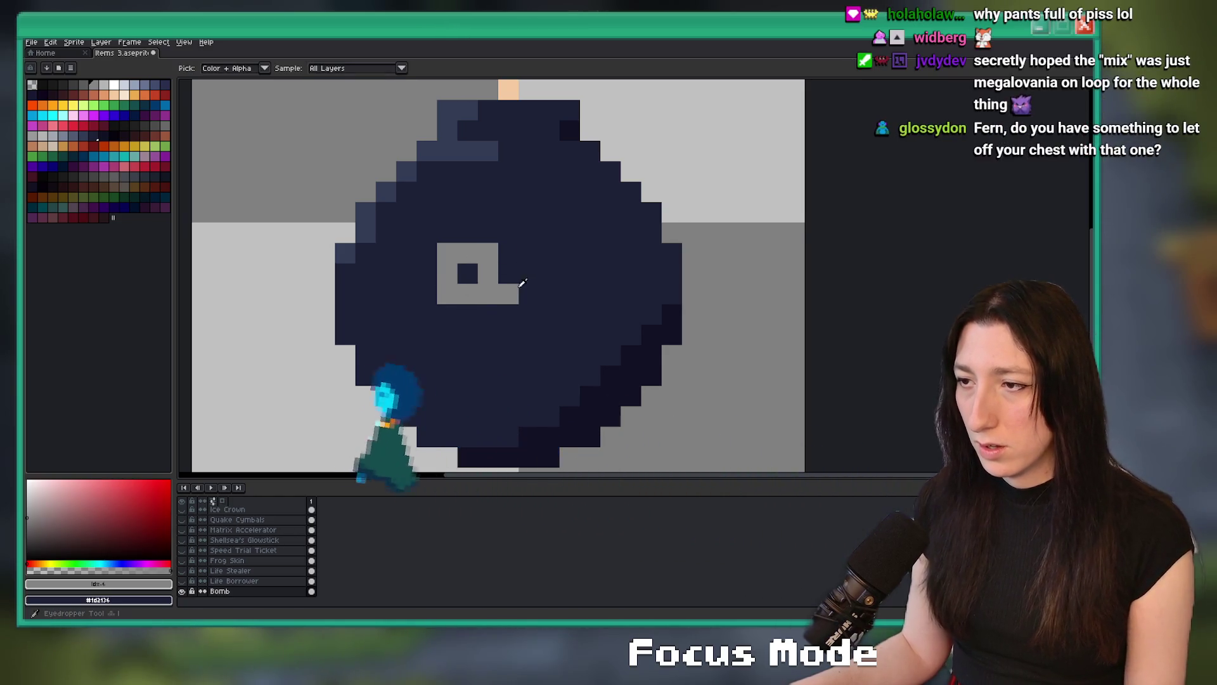
pyautogui.hotkey('ctrl', 'z')
pyautogui.moveTo(526, 253); pyautogui.dragTo(548, 253)
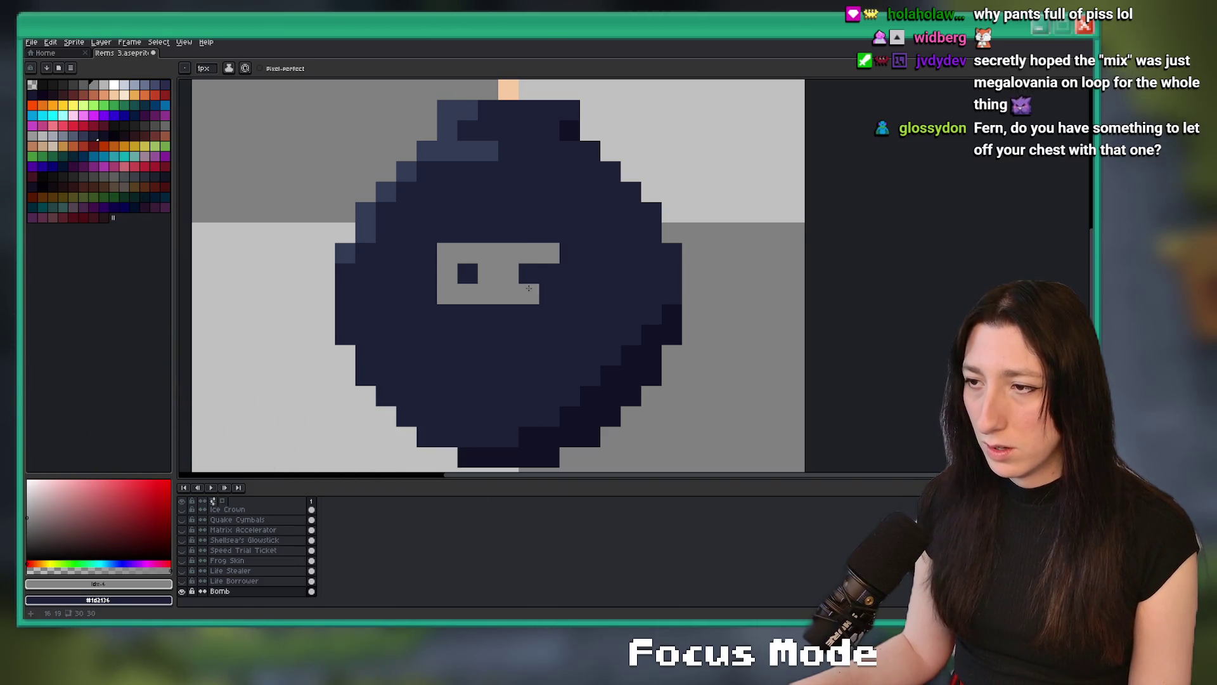
pyautogui.hotkey('ctrl', 'z')
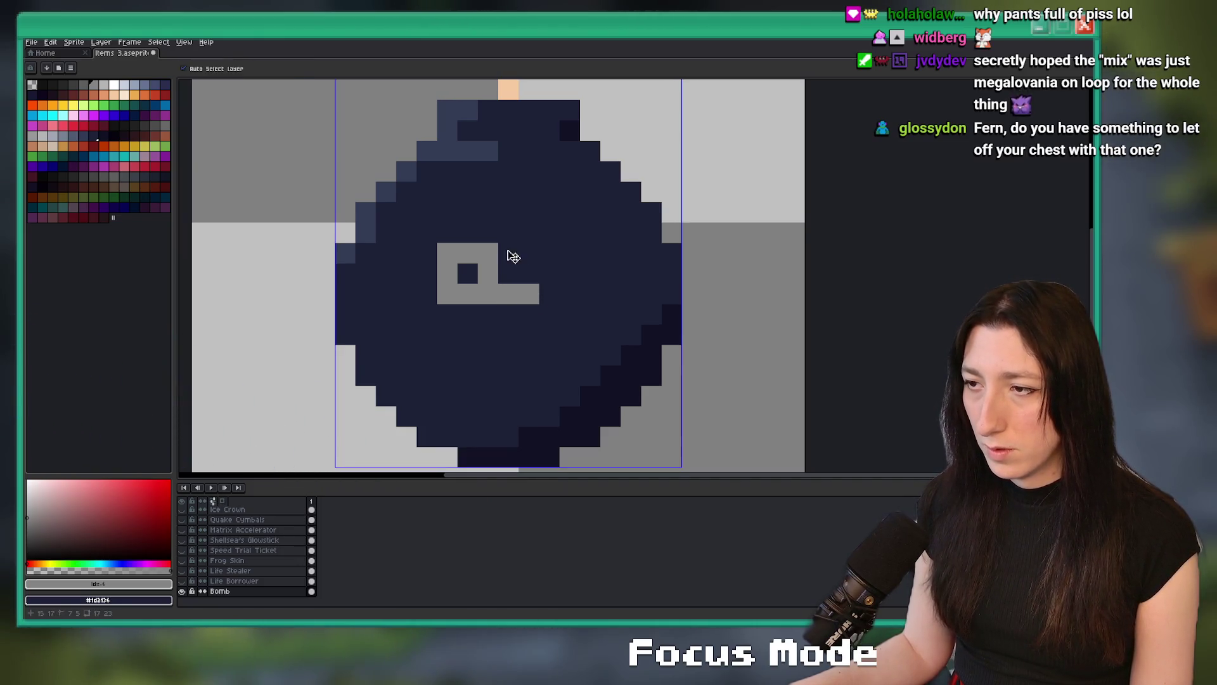
pyautogui.hotkey('ctrl', 'z')
pyautogui.click(508, 266)
pyautogui.moveTo(527, 292); pyautogui.dragTo(560, 299)
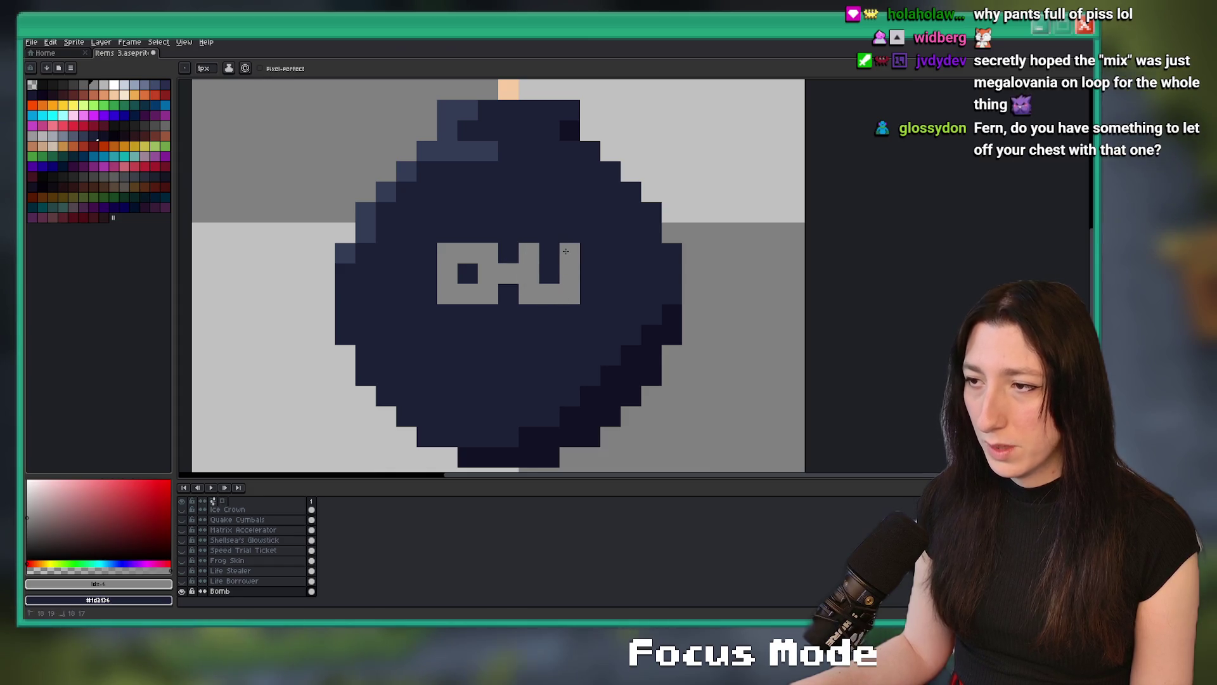
pyautogui.moveTo(488, 344)
pyautogui.mouseDown()
pyautogui.moveTo(530, 334)
pyautogui.moveTo(467, 355)
pyautogui.mouseUp()
# Zoom in and out repeatedly to inspect the bomb's grey eyes and toothed mouth.
pyautogui.scroll(-3, 482, 345)
pyautogui.scroll(3, 484, 340)
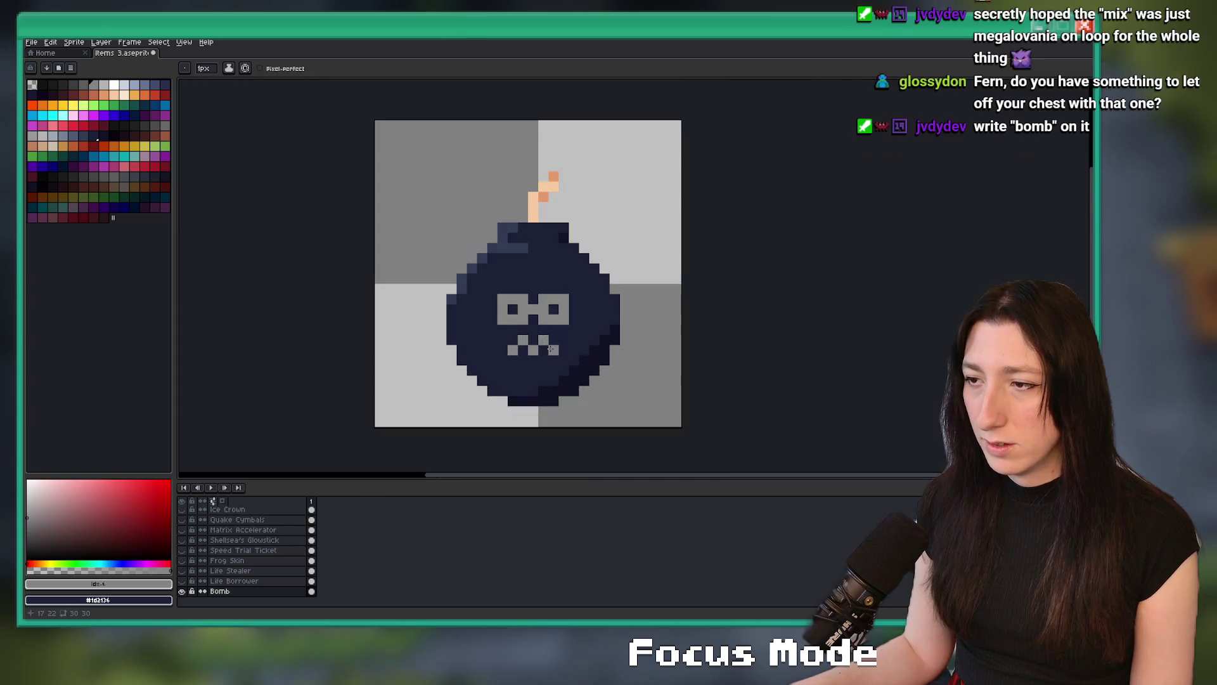
pyautogui.scroll(-5, 598, 336)
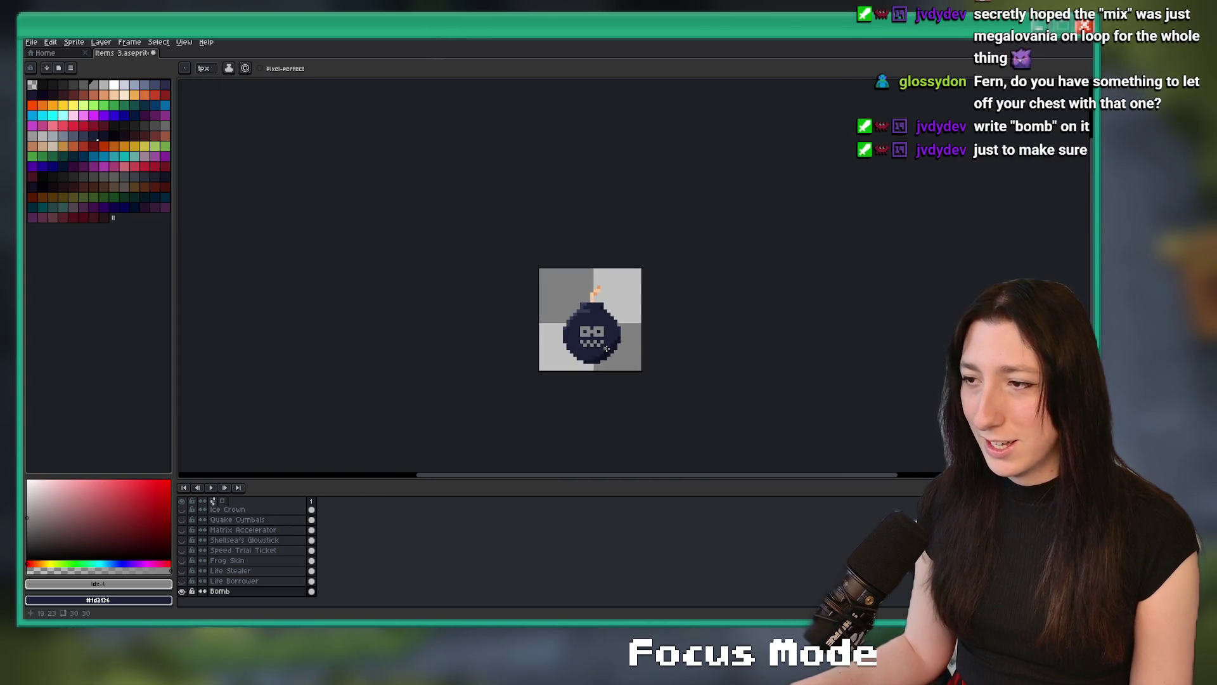
pyautogui.scroll(3, 540, 334)
pyautogui.scroll(4, 539, 332)
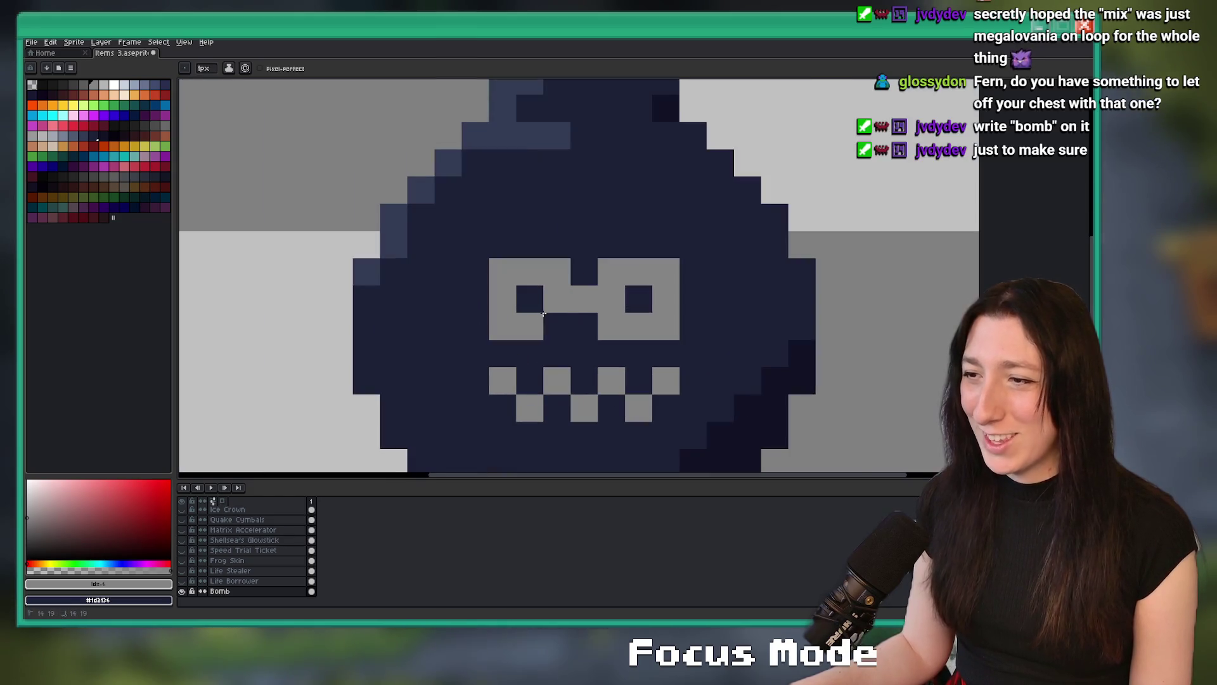
pyautogui.scroll(-6, 609, 321)
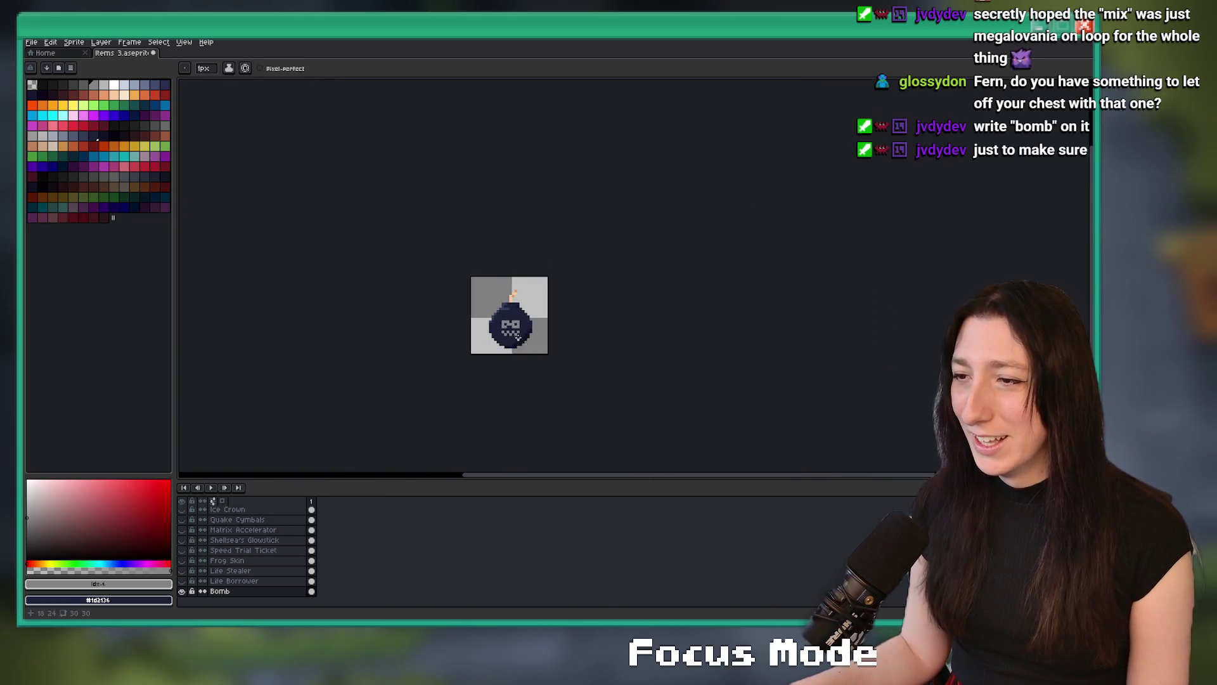
pyautogui.scroll(4, 494, 304)
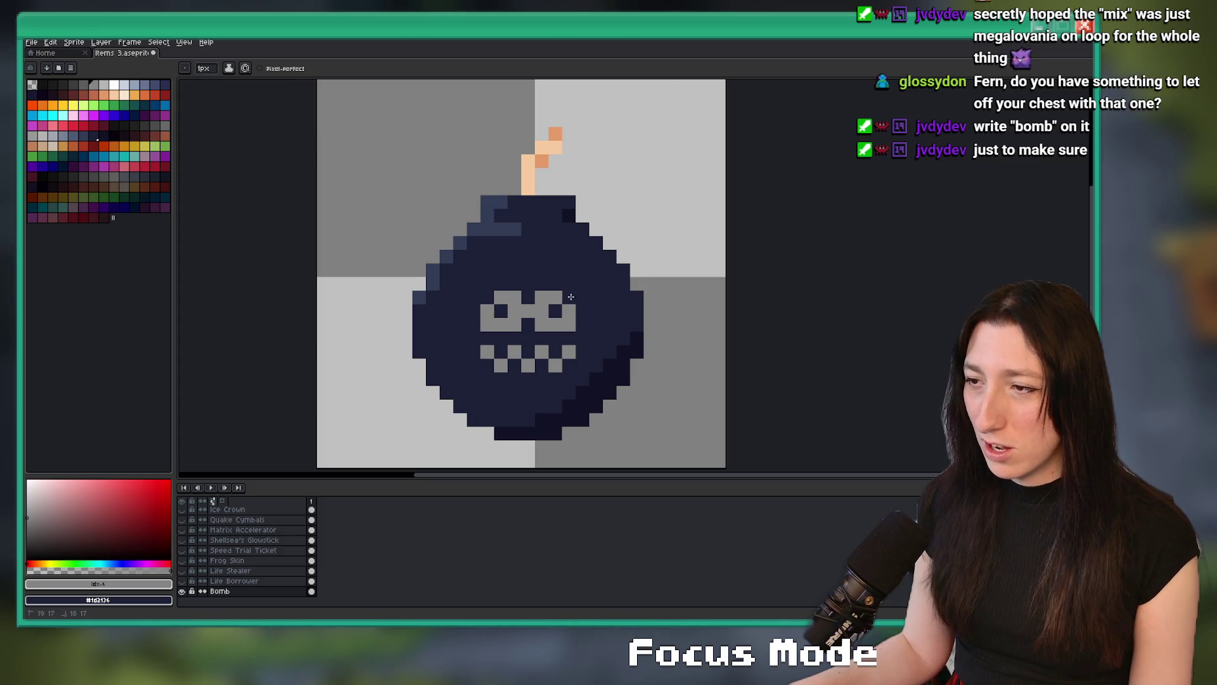
pyautogui.scroll(-5, 571, 297)
pyautogui.scroll(4, 454, 322)
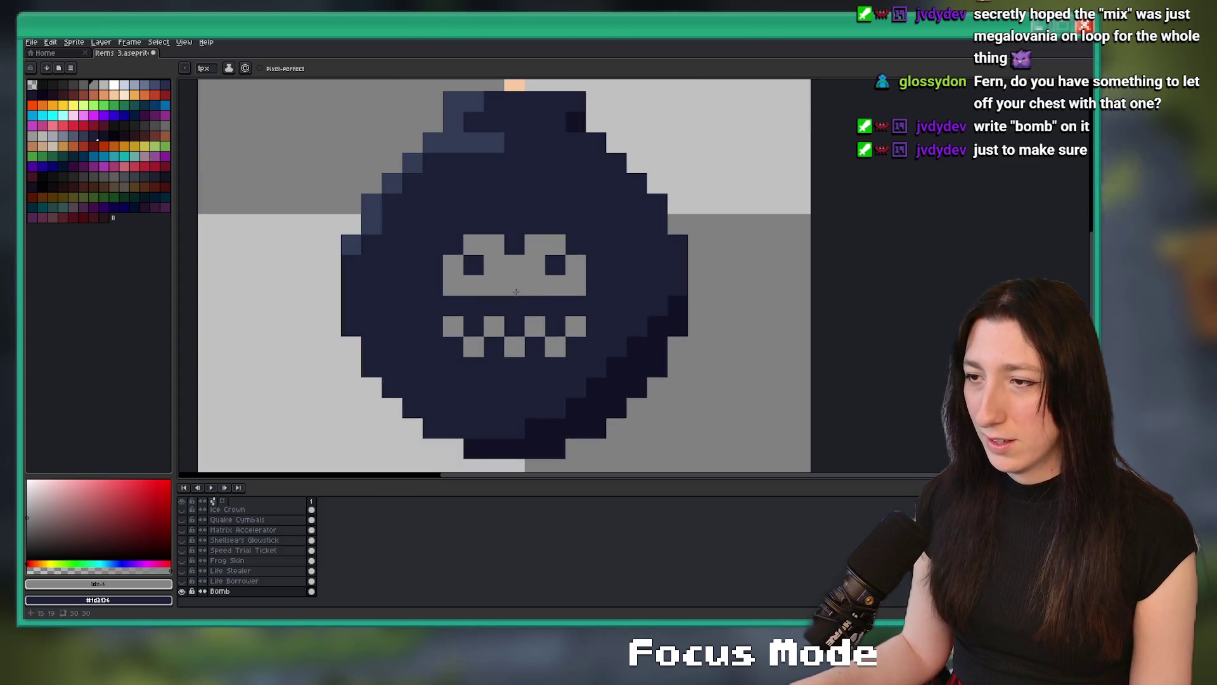
pyautogui.scroll(-3, 555, 322)
pyautogui.scroll(-2, 555, 322)
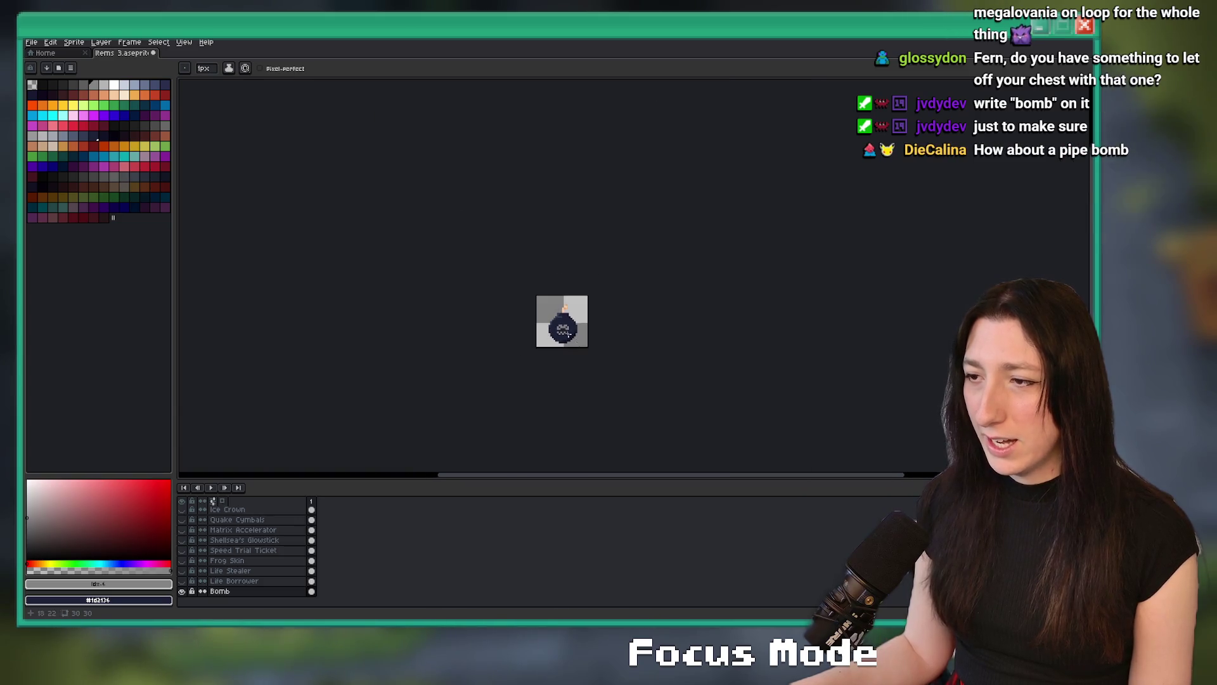
pyautogui.scroll(3, 552, 329)
pyautogui.scroll(-3, 545, 345)
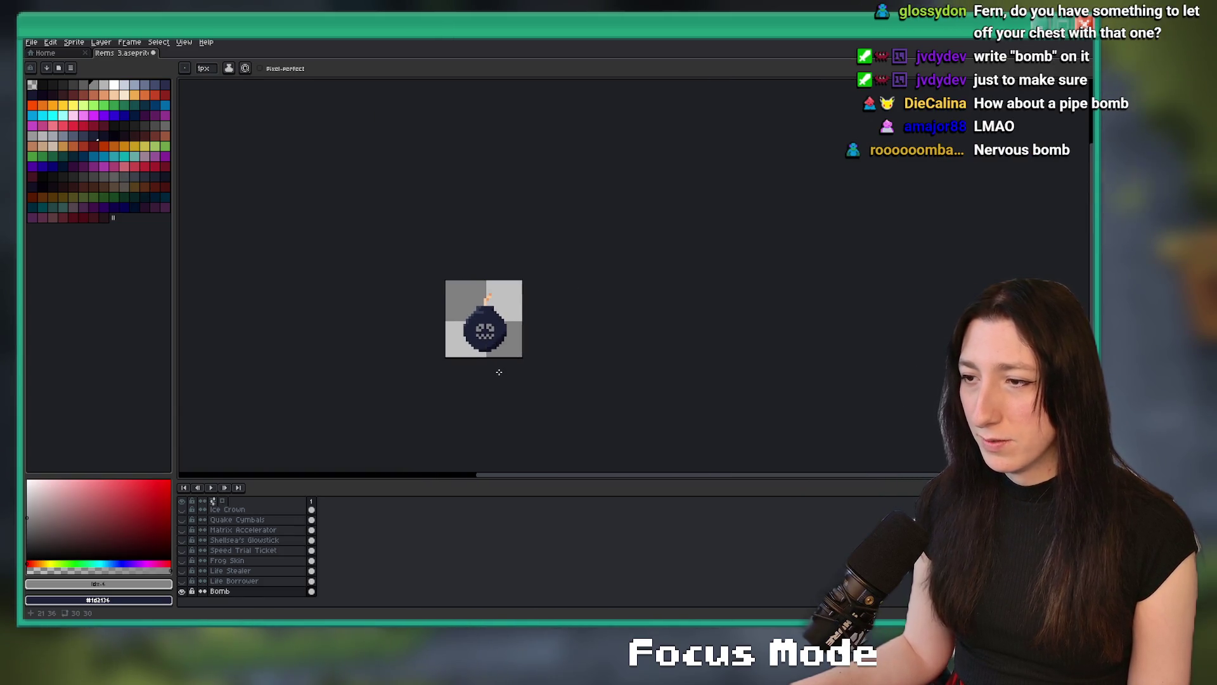
pyautogui.scroll(-1, 495, 369)
pyautogui.press('m')
pyautogui.scroll(4, 446, 279)
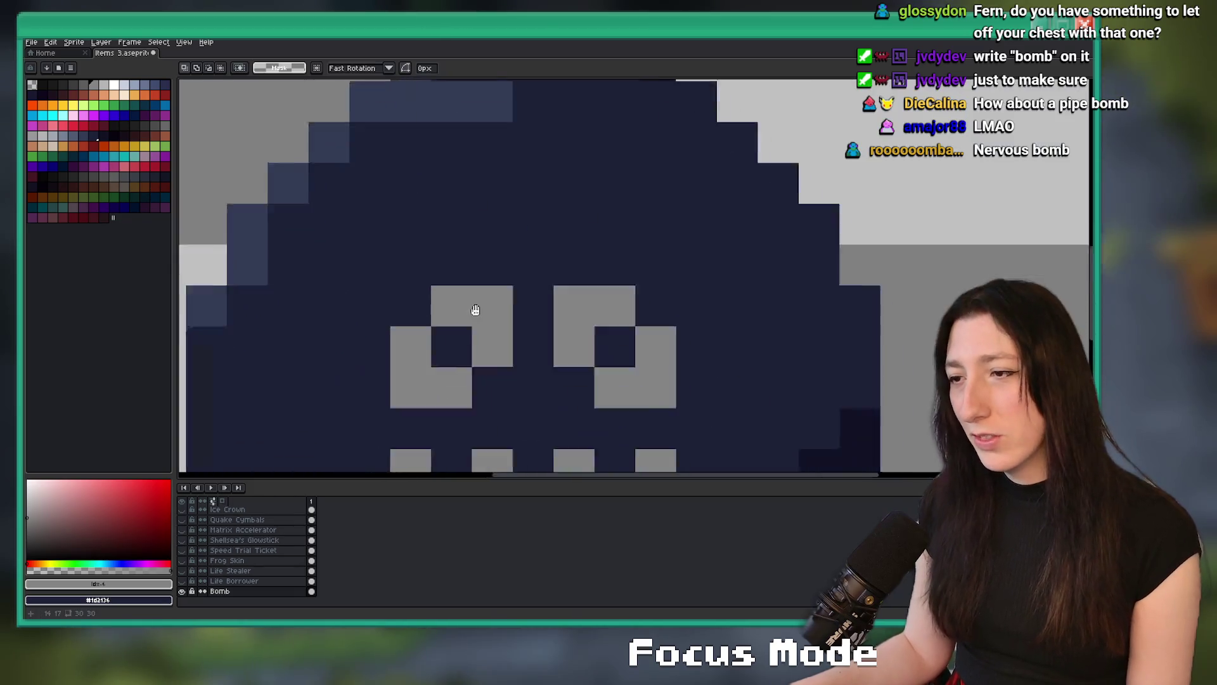
# Nudge the left eye one pixel left and the right eye one pixel right.
pyautogui.scroll(-1, 446, 280)
pyautogui.moveTo(384, 239)
pyautogui.mouseDown()
pyautogui.moveTo(446, 280)
pyautogui.moveTo(446, 300)
pyautogui.mouseUp()
pyautogui.press('Left')
pyautogui.moveTo(466, 240); pyautogui.dragTo(526, 299)
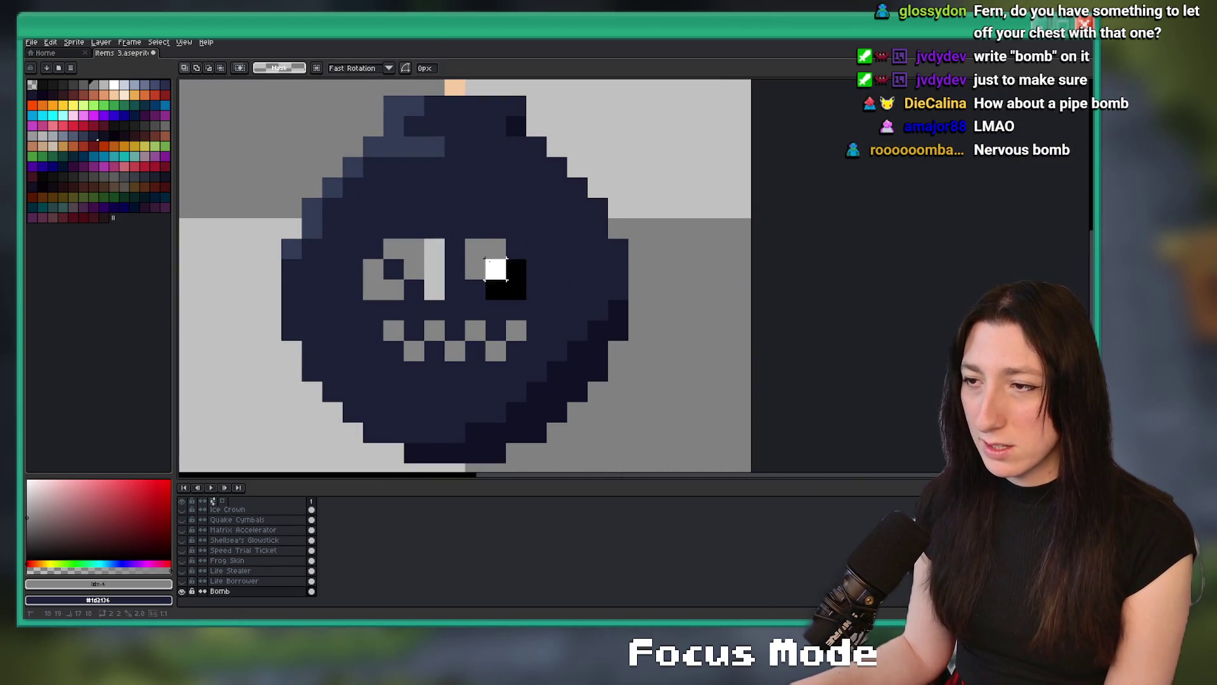
pyautogui.press('Right')
# Paint-bucket both gap columns between the eyes with dark navy #1d2136.
pyautogui.press('g')
pyautogui.keyDown('alt'); pyautogui.click(455, 187); pyautogui.keyUp('alt')
pyautogui.click(434, 266)
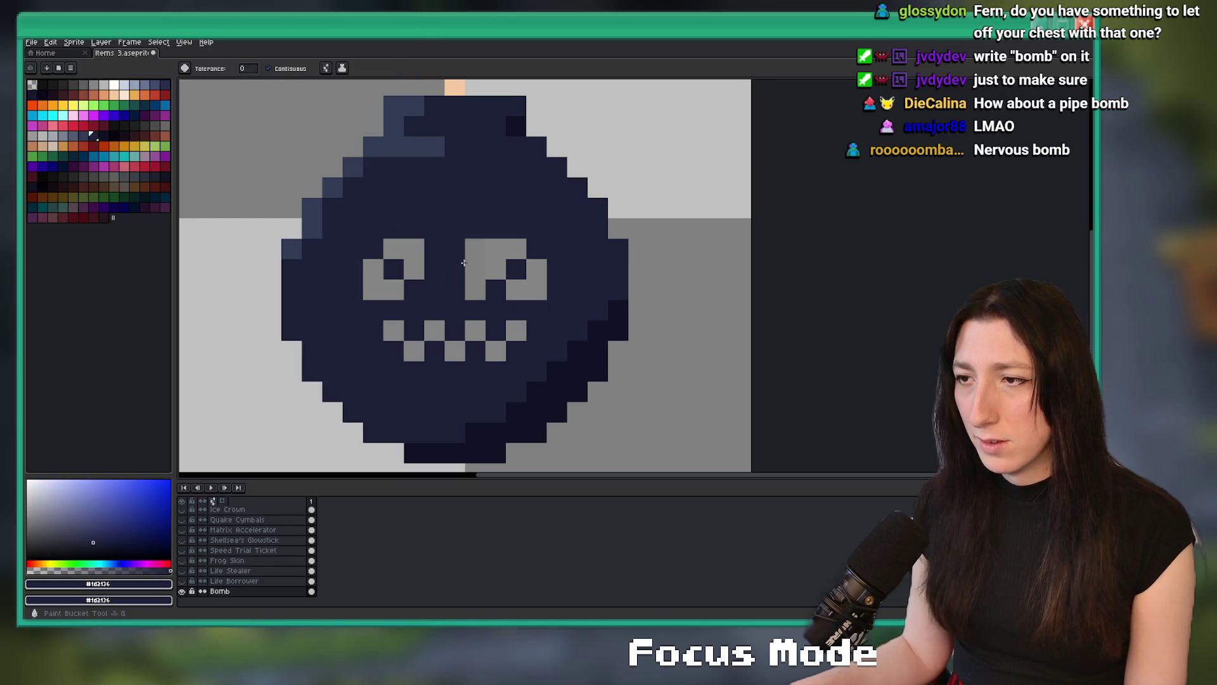
pyautogui.click(473, 266)
pyautogui.scroll(-3, 472, 296)
pyautogui.scroll(-1, 472, 296)
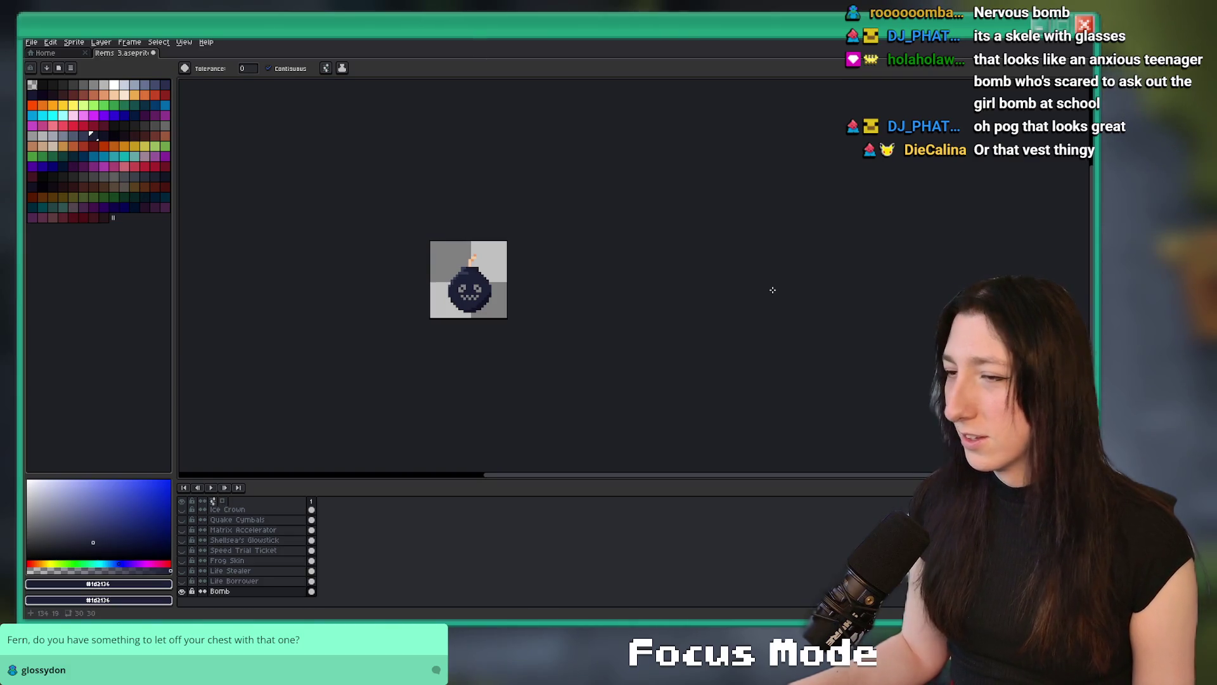
# Sample navy from the bomb's face and paint it across the bottom row of teeth.
pyautogui.press('i')
pyautogui.scroll(5, 469, 288)
pyautogui.press('b')
pyautogui.scroll(-5, 532, 267)
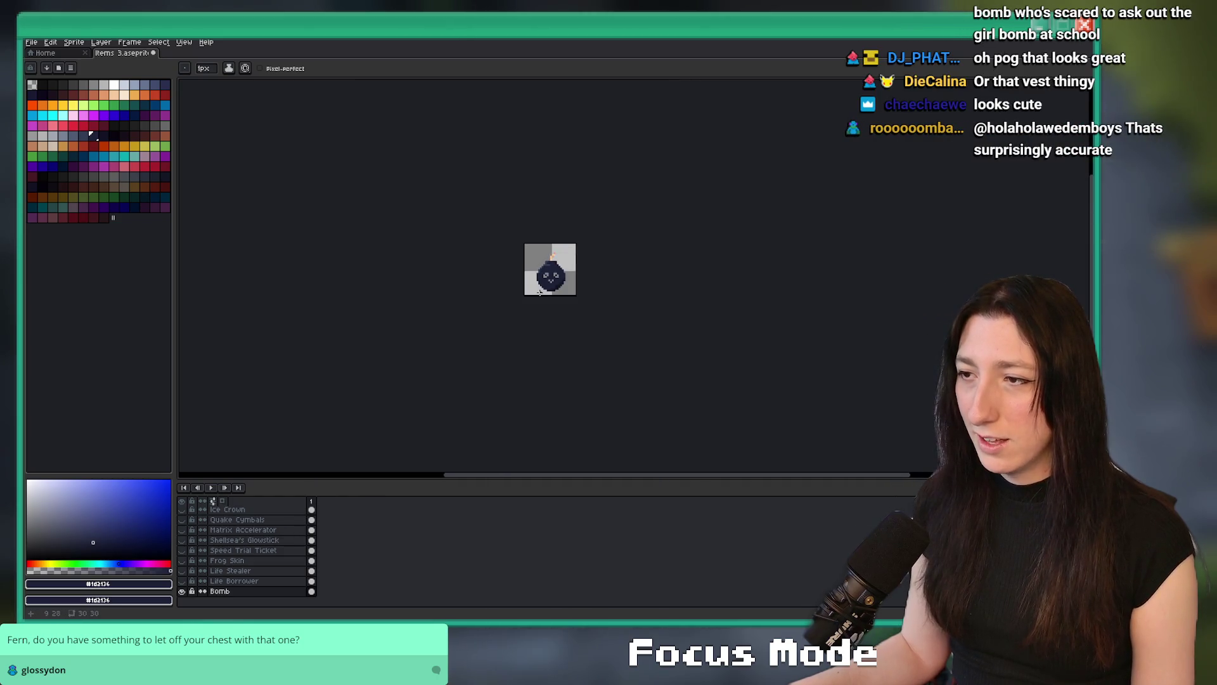
pyautogui.scroll(1, 518, 291)
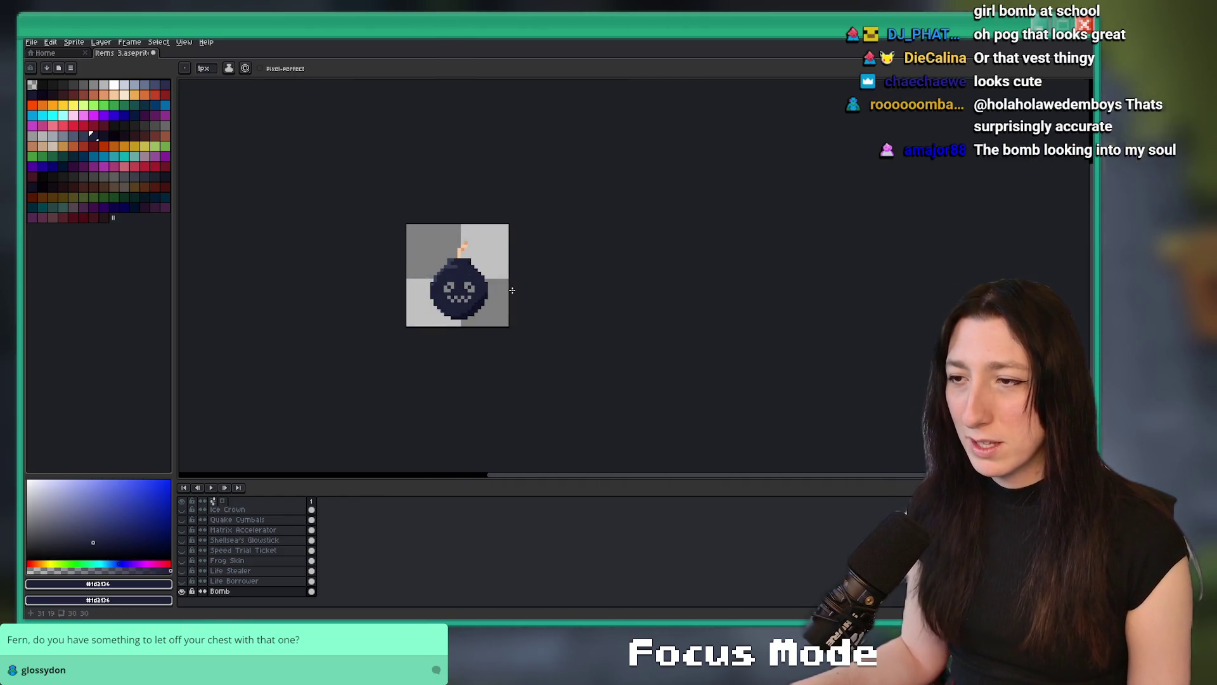
pyautogui.scroll(3, 460, 295)
pyautogui.scroll(-5, 460, 295)
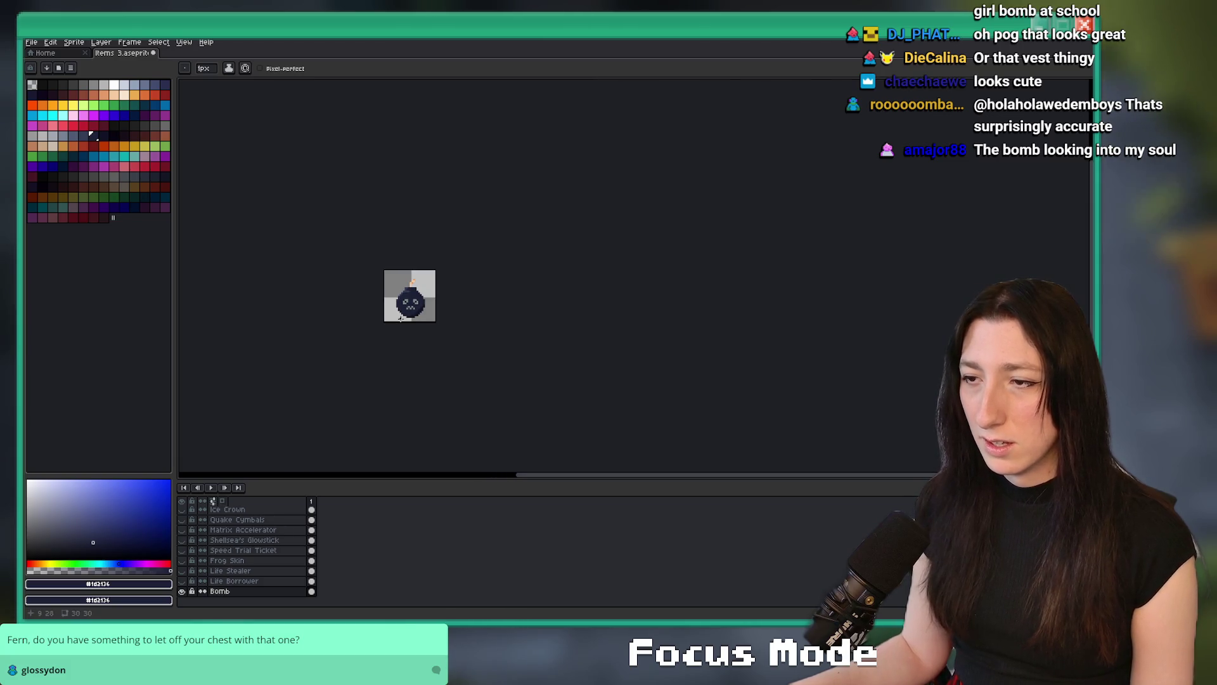
pyautogui.moveTo(411, 330); pyautogui.dragTo(487, 354)
pyautogui.scroll(5, 491, 328)
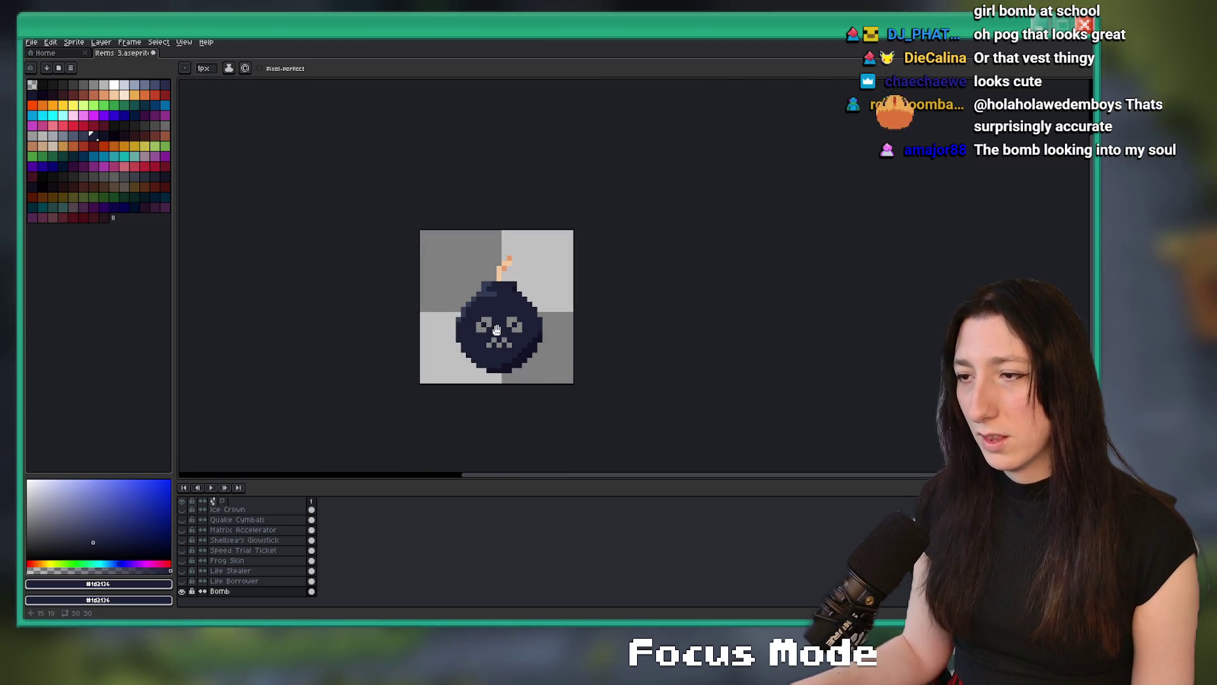
pyautogui.scroll(2, 502, 346)
pyautogui.keyDown('alt'); pyautogui.click(500, 367); pyautogui.keyUp('alt')
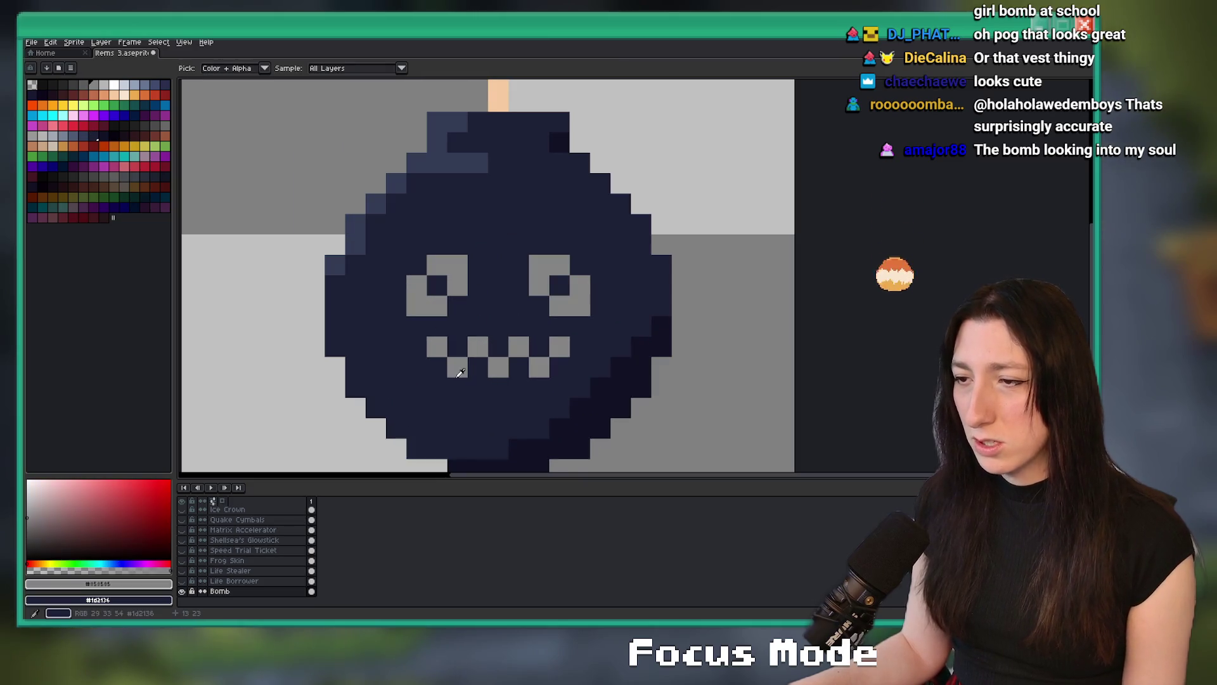
pyautogui.moveTo(539, 366); pyautogui.dragTo(458, 366)
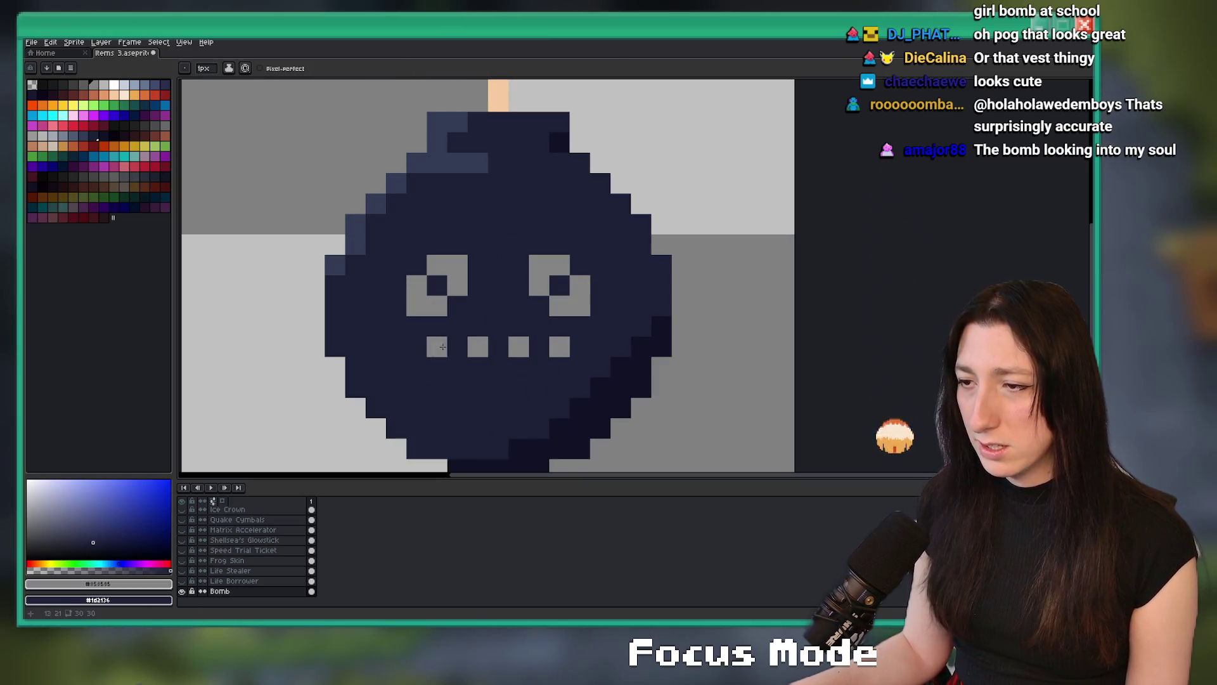
# Undo the teeth repaint and flood-fill a mouth pixel with dark navy instead.
pyautogui.scroll(-5, 449, 394)
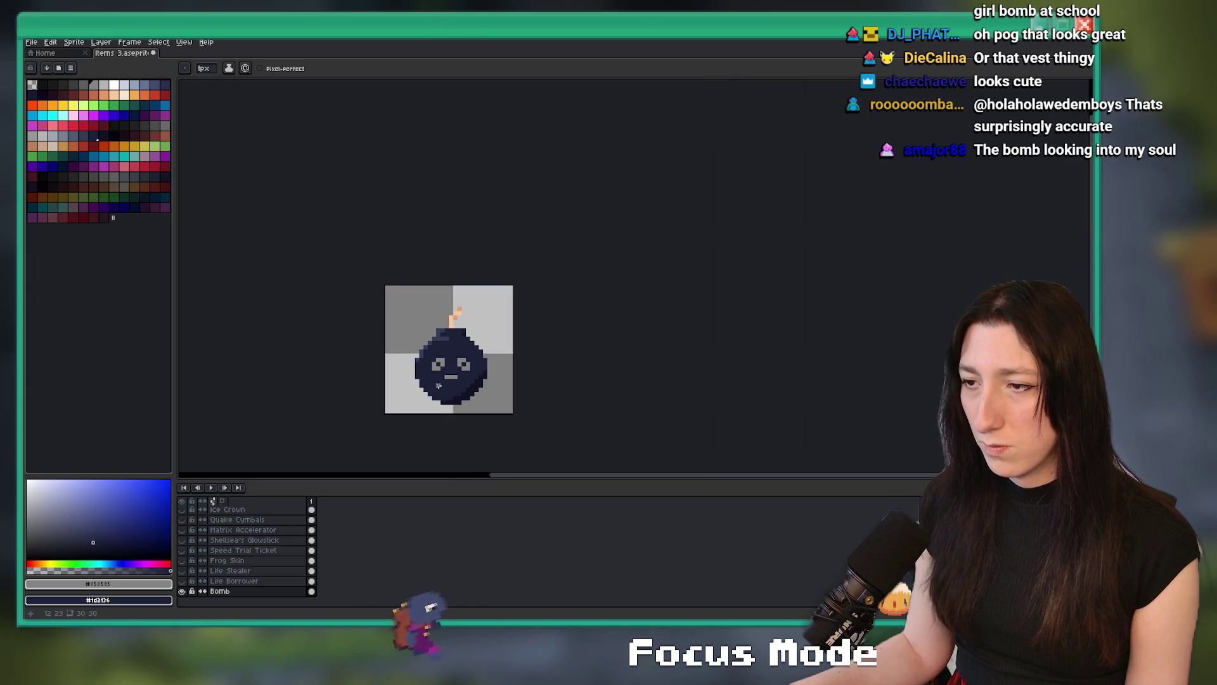
pyautogui.scroll(5, 449, 394)
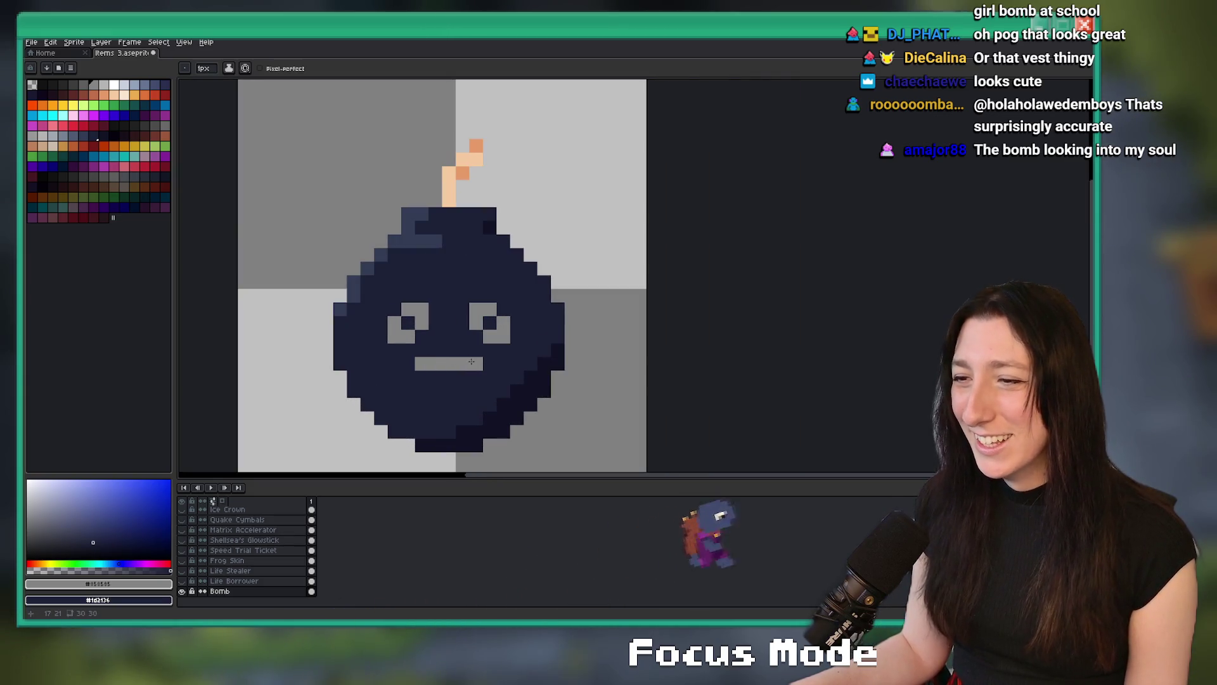
pyautogui.hotkey('ctrl', 'z')
pyautogui.press('w')
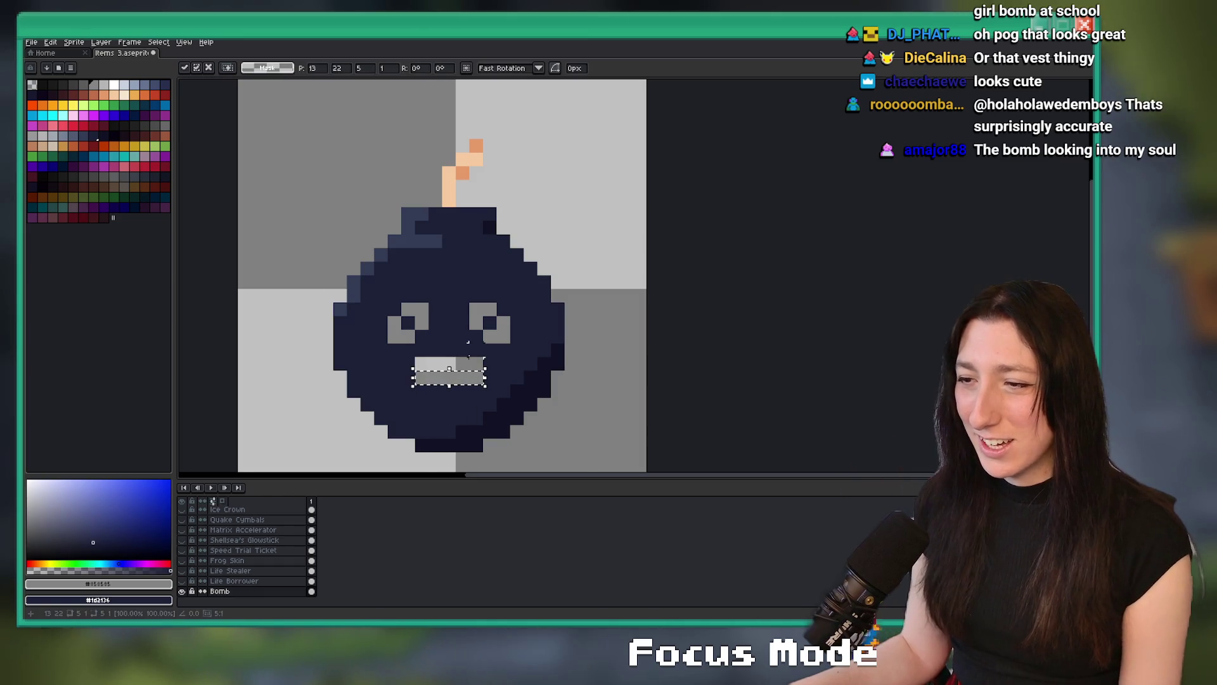
pyautogui.press('g')
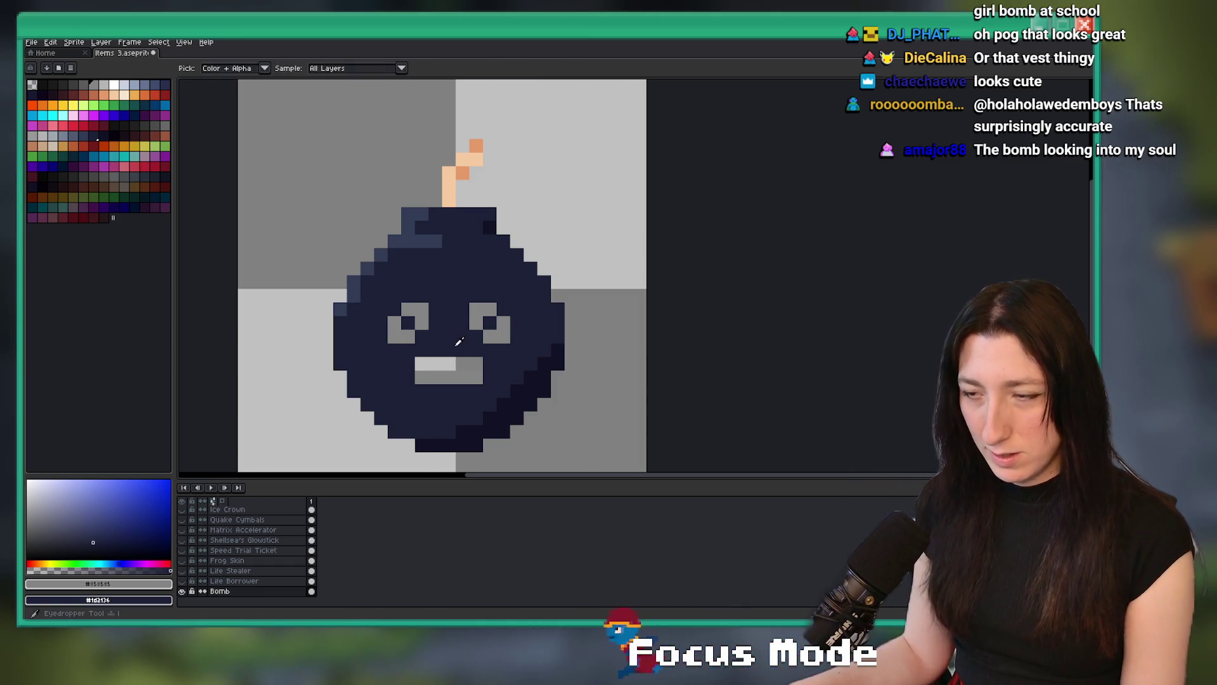
pyautogui.click(453, 360)
# Recentre the bomb and undo the navy mouth fill, returning to the Paint Bucket.
pyautogui.scroll(-5, 453, 360)
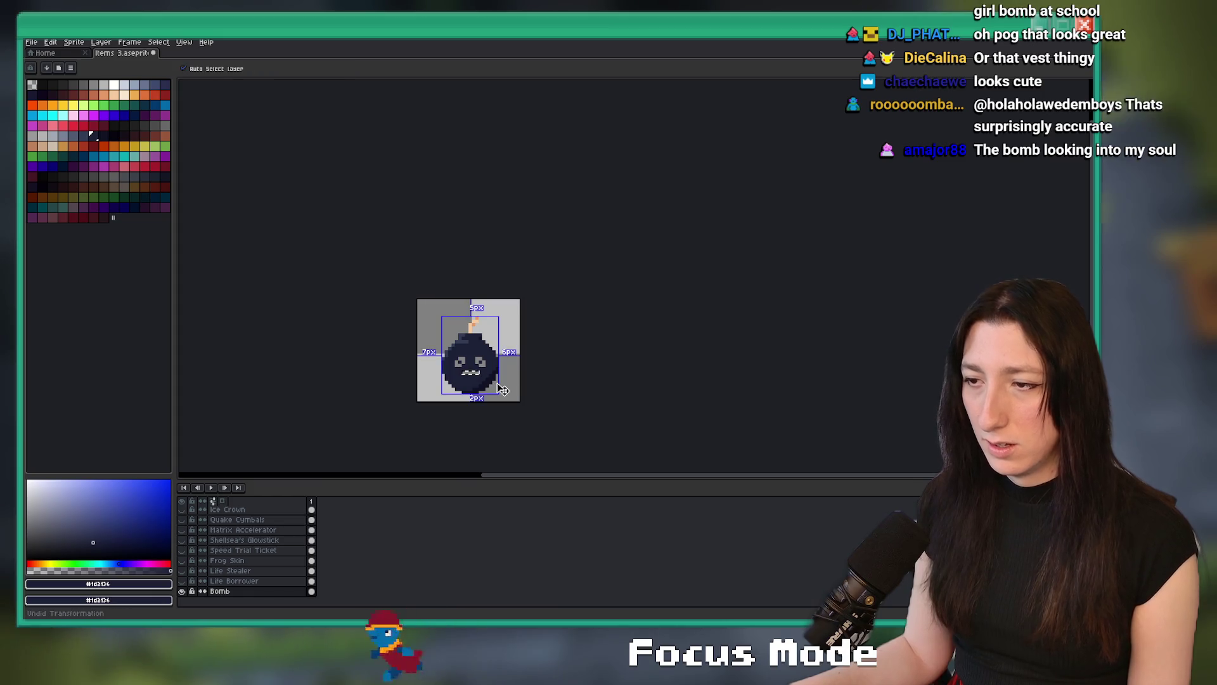
pyautogui.moveTo(496, 381); pyautogui.dragTo(573, 313)
pyautogui.scroll(-1, 574, 313)
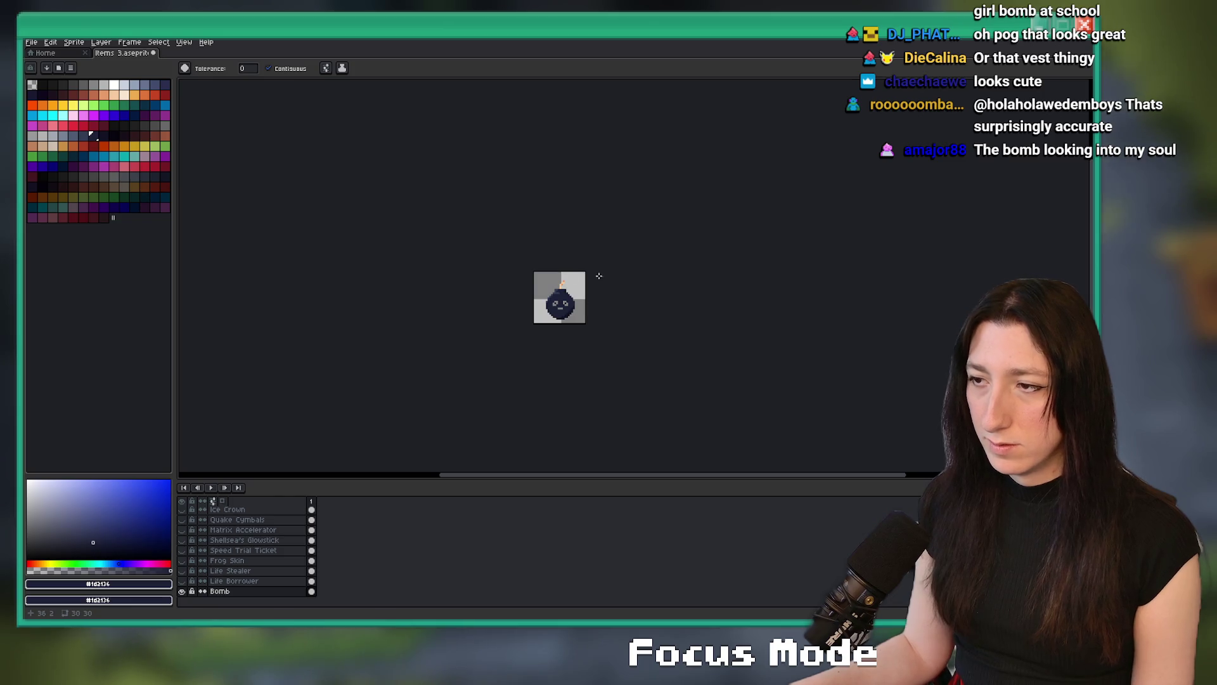
pyautogui.hotkey('ctrl', 'z')
pyautogui.press('v')
pyautogui.scroll(5, 568, 308)
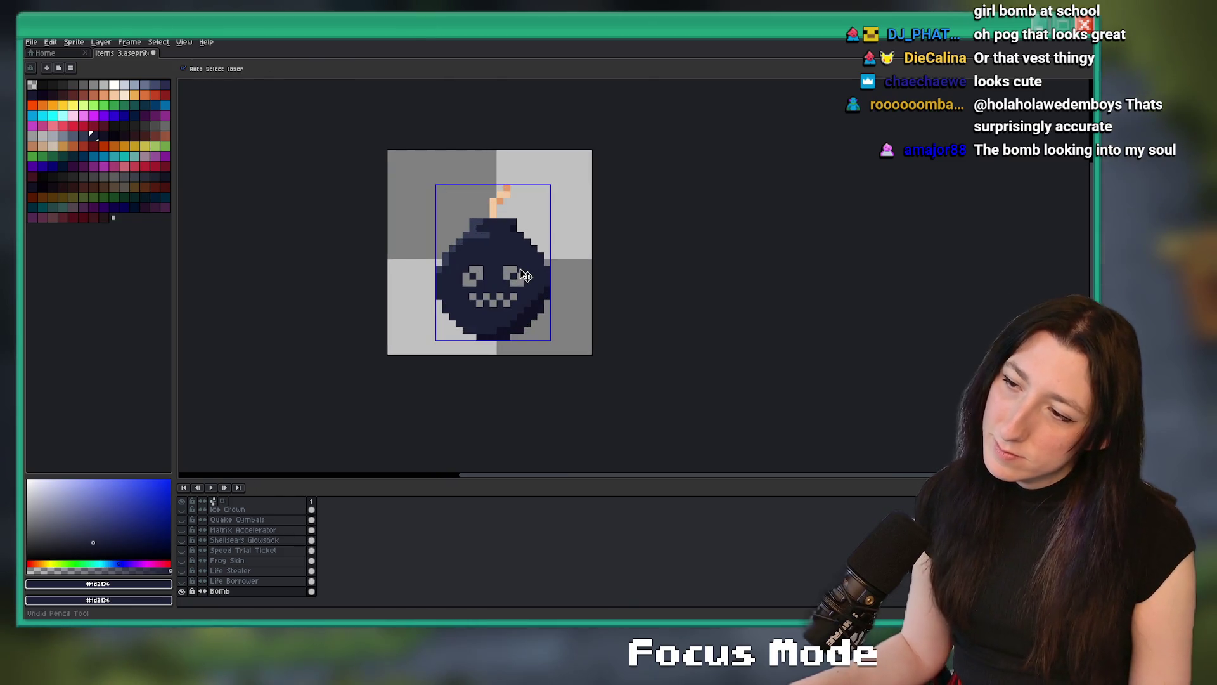
pyautogui.press('g')
pyautogui.scroll(-3, 525, 298)
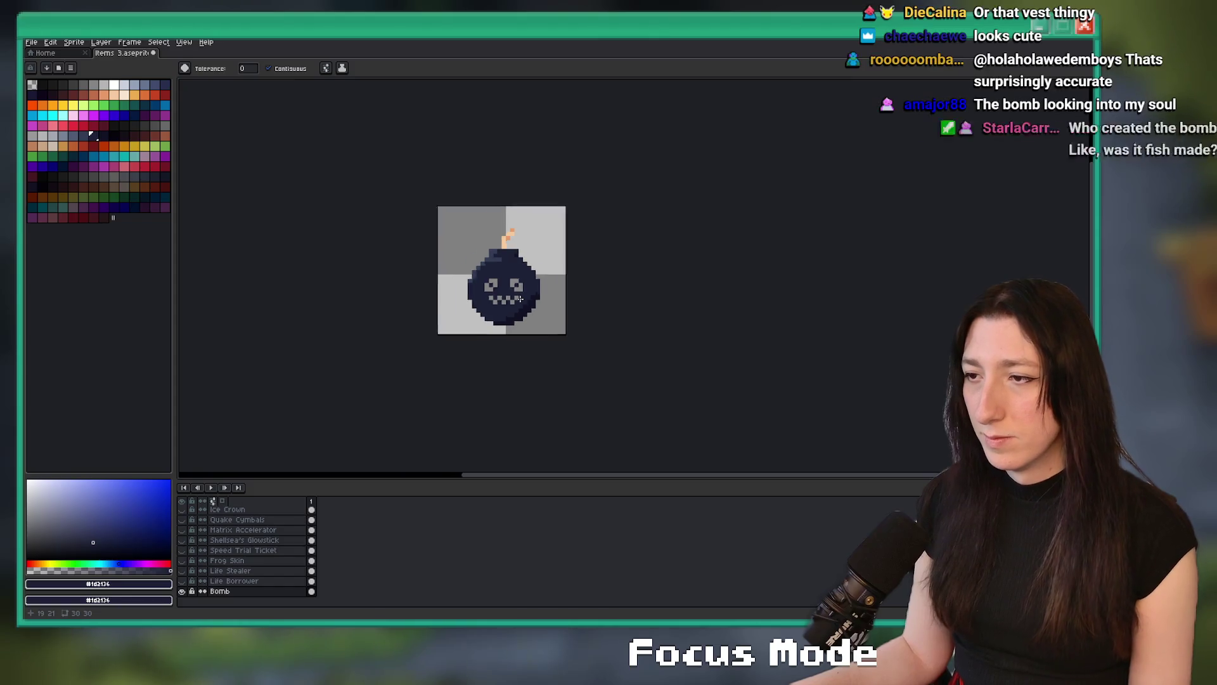
# Set the background colour and pick a secondary colour from the bomb sprite.
pyautogui.scroll(3, 524, 311)
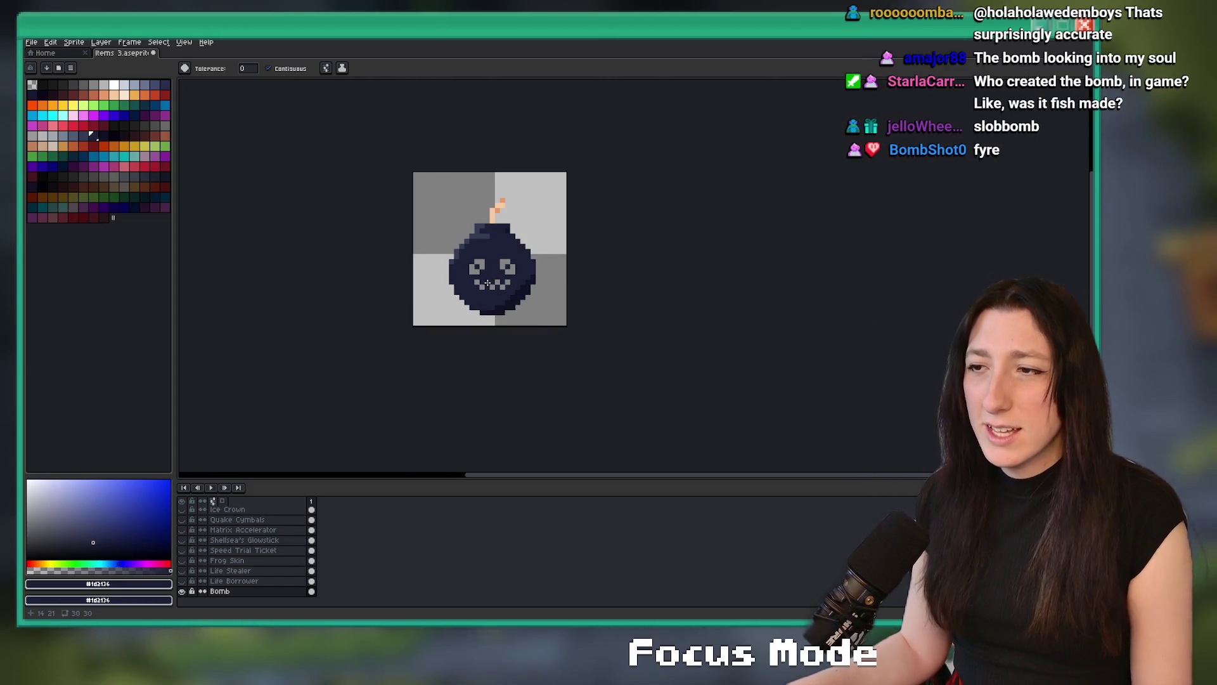
pyautogui.scroll(4, 487, 283)
pyautogui.keyDown('alt'); pyautogui.rightClick(470, 100); pyautogui.keyUp('alt')
pyautogui.hotkey('shift', 'r')
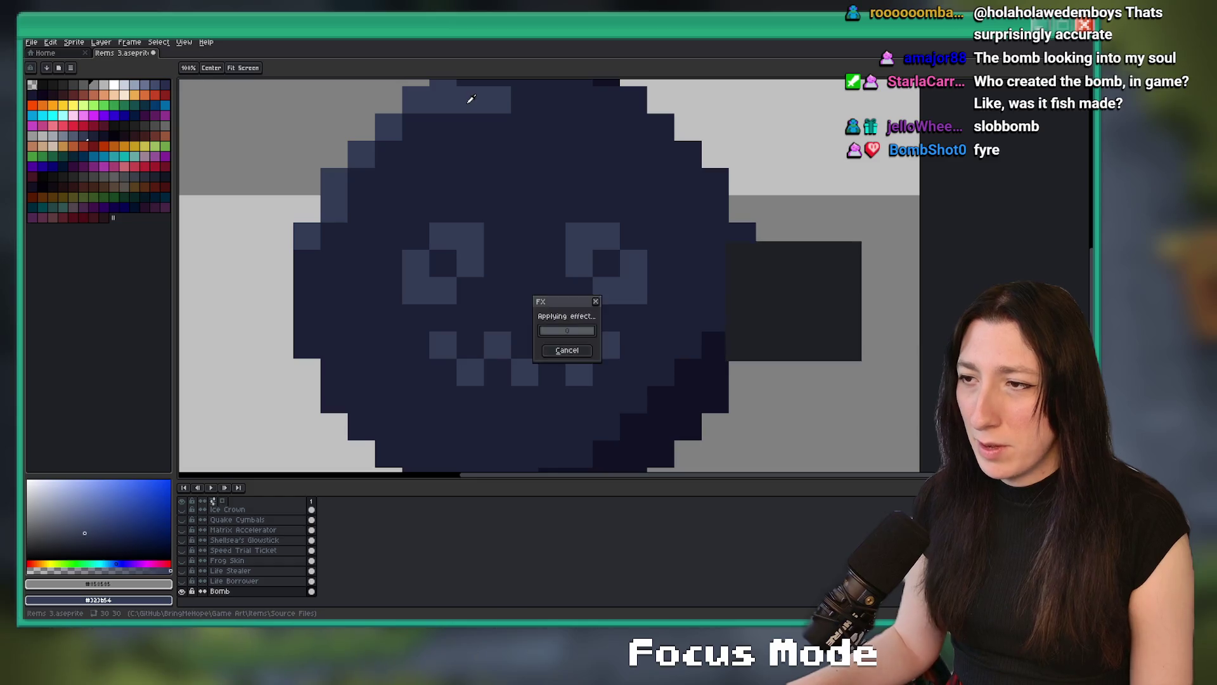
pyautogui.scroll(-4, 482, 254)
pyautogui.scroll(3, 452, 326)
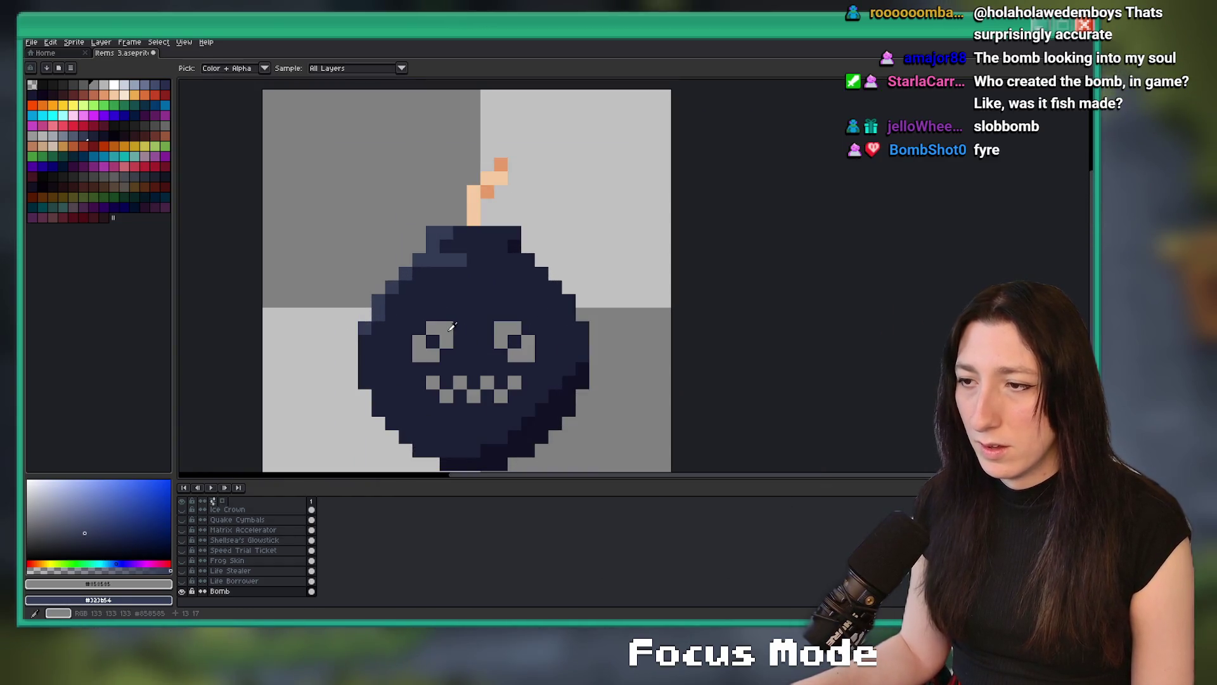
pyautogui.rightClick(413, 195)
pyautogui.scroll(-3, 455, 242)
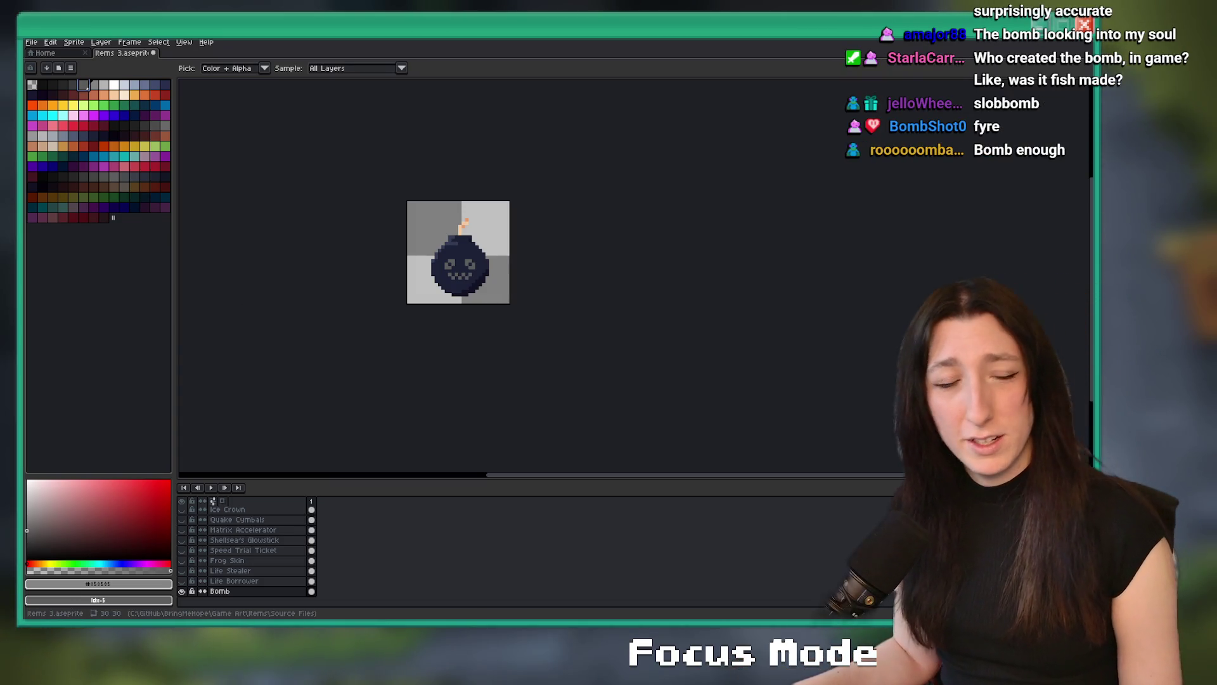
# Sample the fuse's peach as primary and its darker orange as secondary colour.
pyautogui.scroll(3, 481, 231)
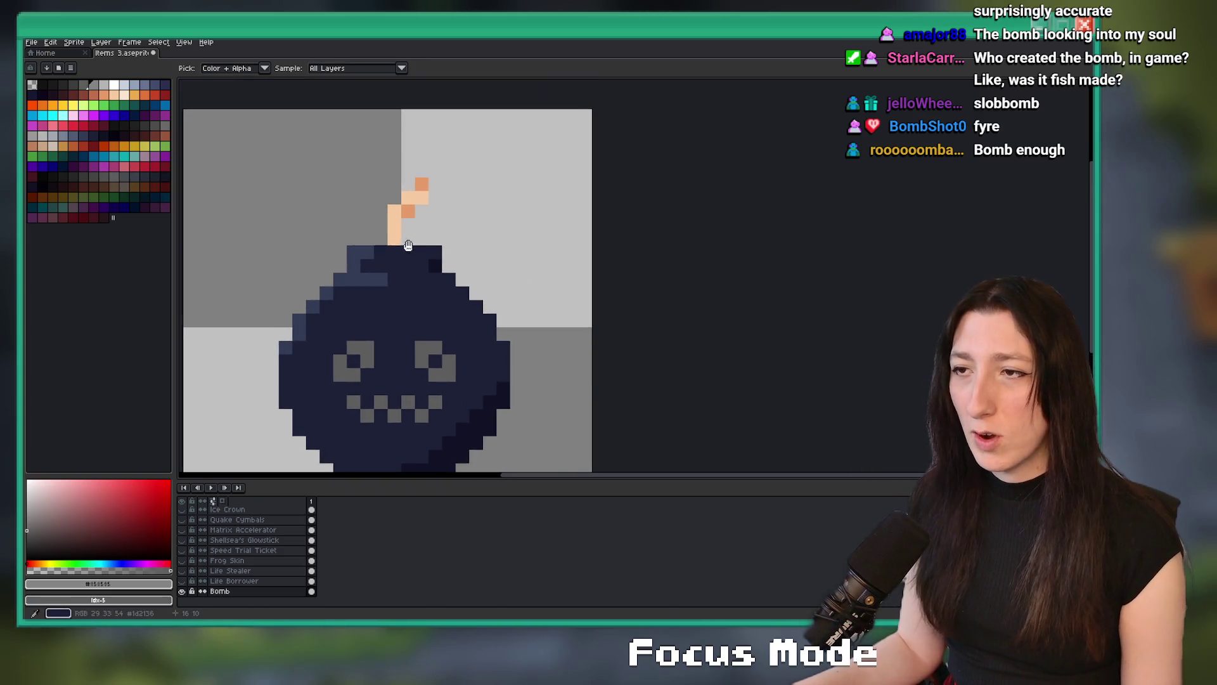
pyautogui.scroll(1, 409, 245)
pyautogui.keyDown('alt'); pyautogui.click(422, 174); pyautogui.keyUp('alt')
pyautogui.scroll(-4, 427, 243)
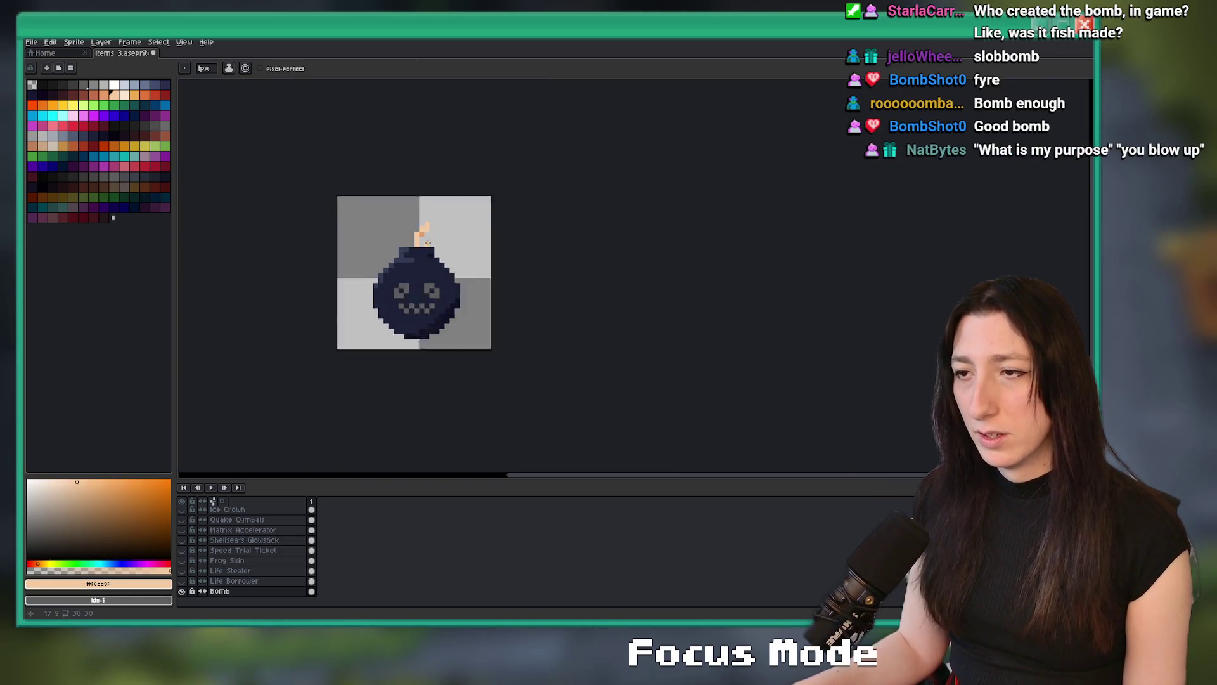
pyautogui.scroll(3, 419, 240)
pyautogui.keyDown('alt'); pyautogui.rightClick(415, 225); pyautogui.keyUp('alt')
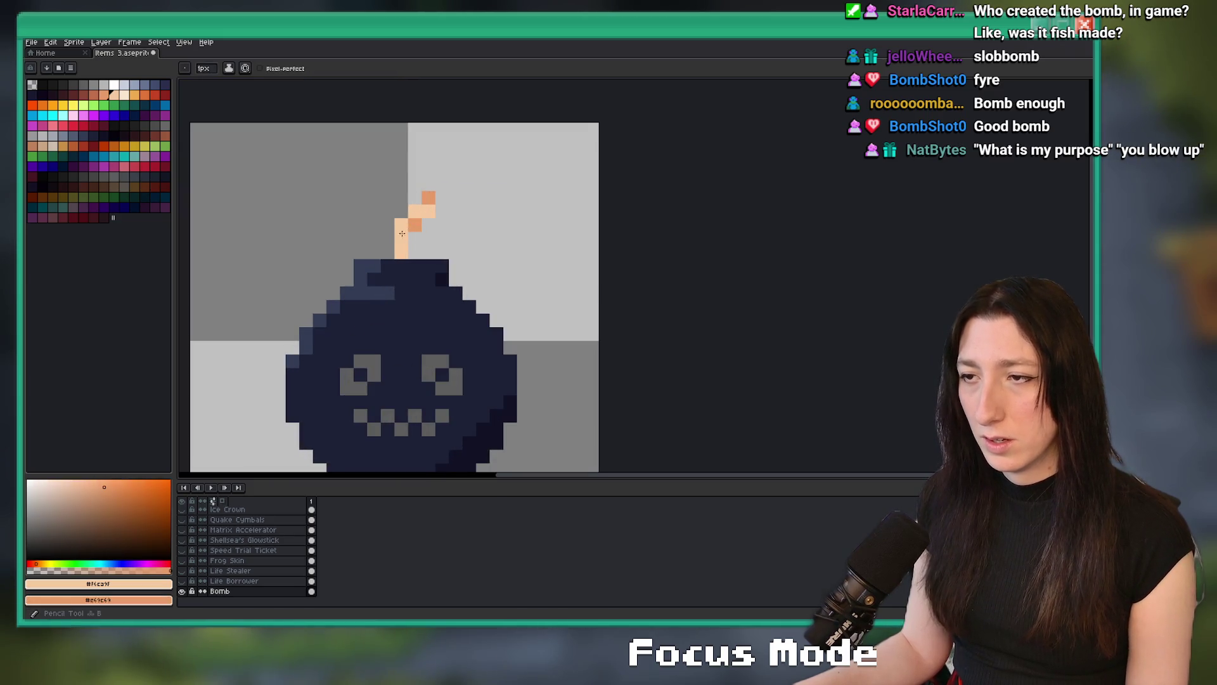
# Turn an upper orange fuse pixel peach, discarding a trial on the lower pixels.
pyautogui.scroll(-5, 434, 206)
pyautogui.scroll(6, 456, 355)
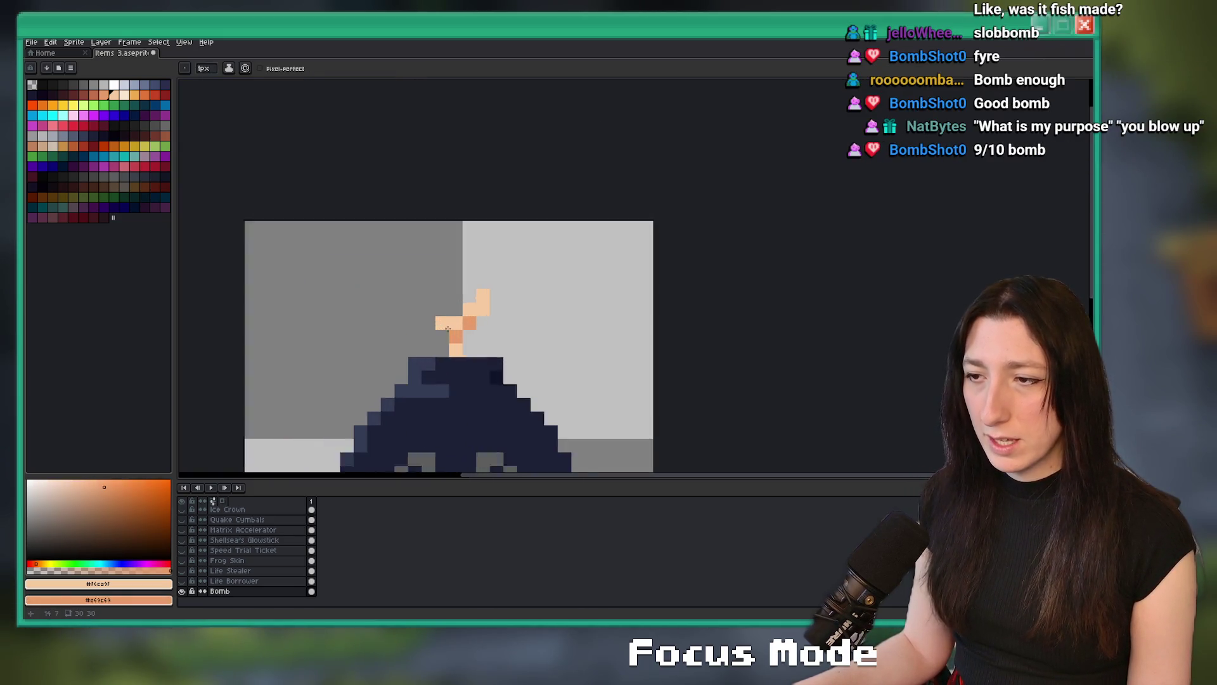
pyautogui.moveTo(459, 361); pyautogui.dragTo(459, 347)
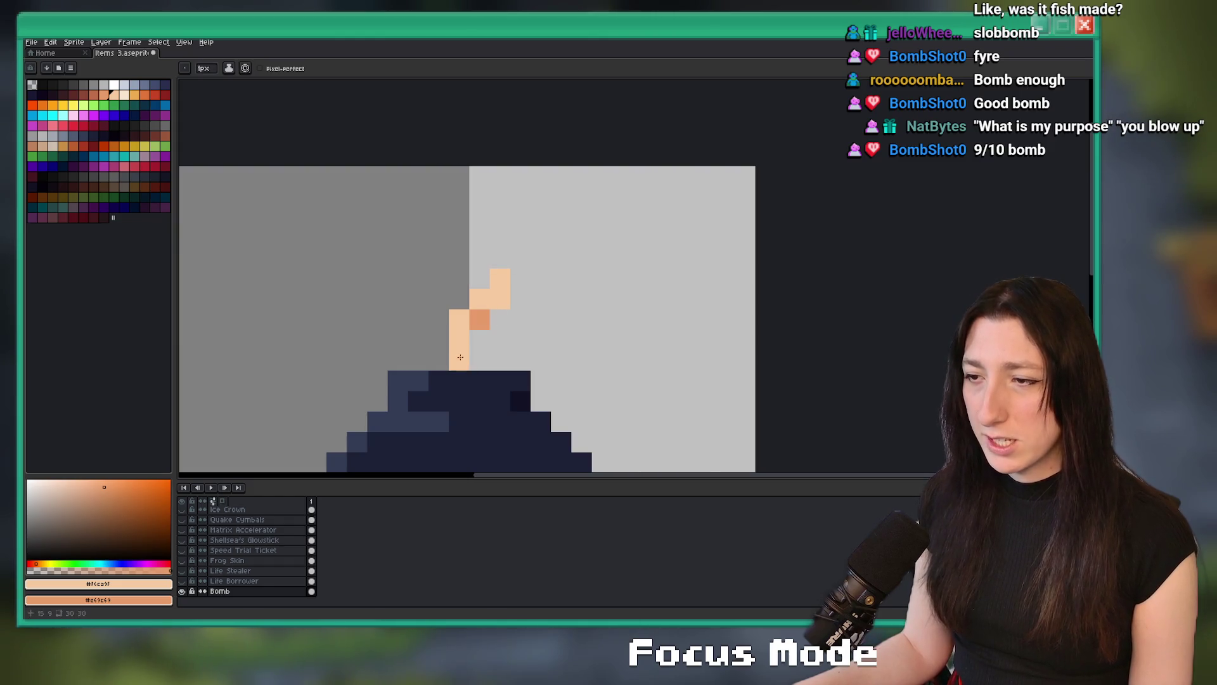
pyautogui.hotkey('ctrl', 'z')
pyautogui.click(470, 325)
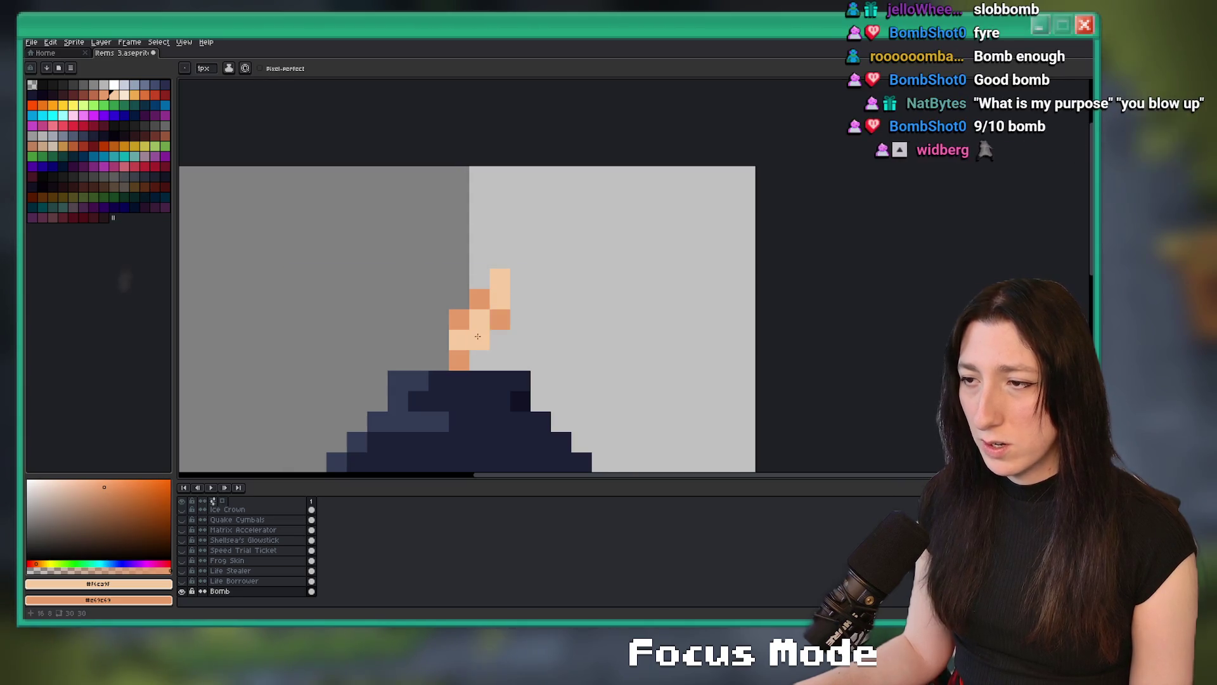
pyautogui.scroll(-5, 492, 355)
pyautogui.scroll(4, 490, 359)
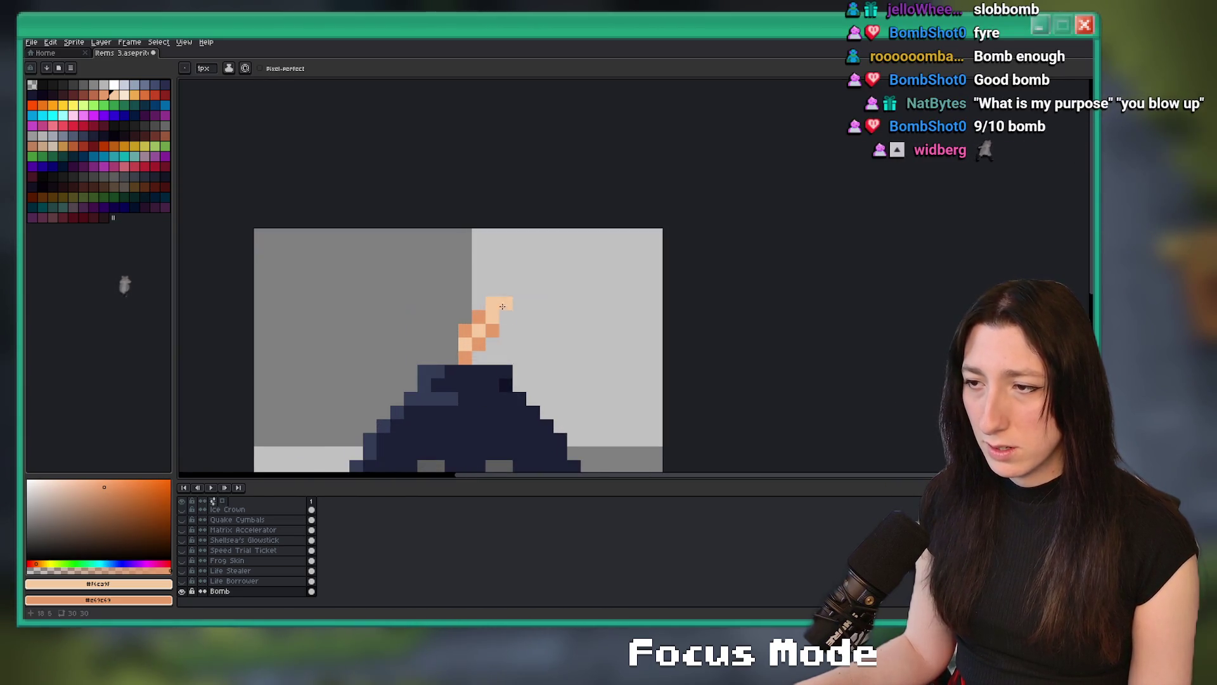
pyautogui.scroll(-3, 510, 345)
pyautogui.scroll(2, 511, 344)
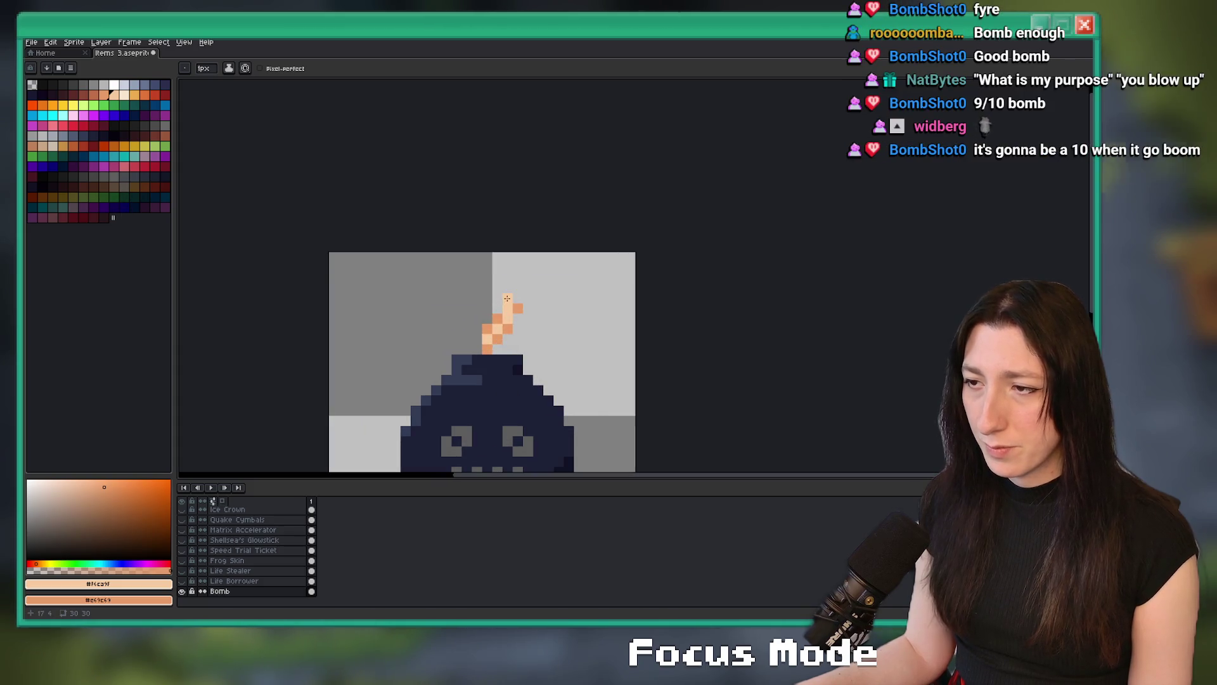
pyautogui.scroll(-5, 508, 298)
pyautogui.scroll(1, 501, 325)
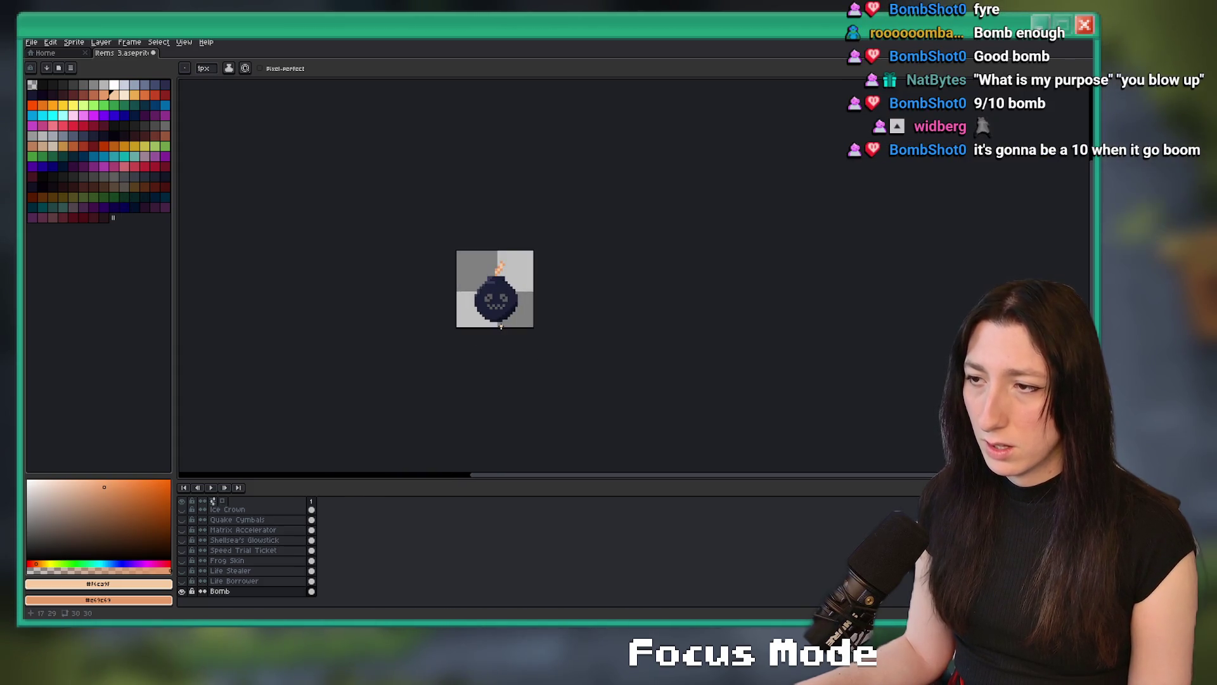
pyautogui.scroll(2, 504, 272)
# Sample the bomb's dark navy colour from the sprite.
pyautogui.press('e')
pyautogui.scroll(-2, 499, 296)
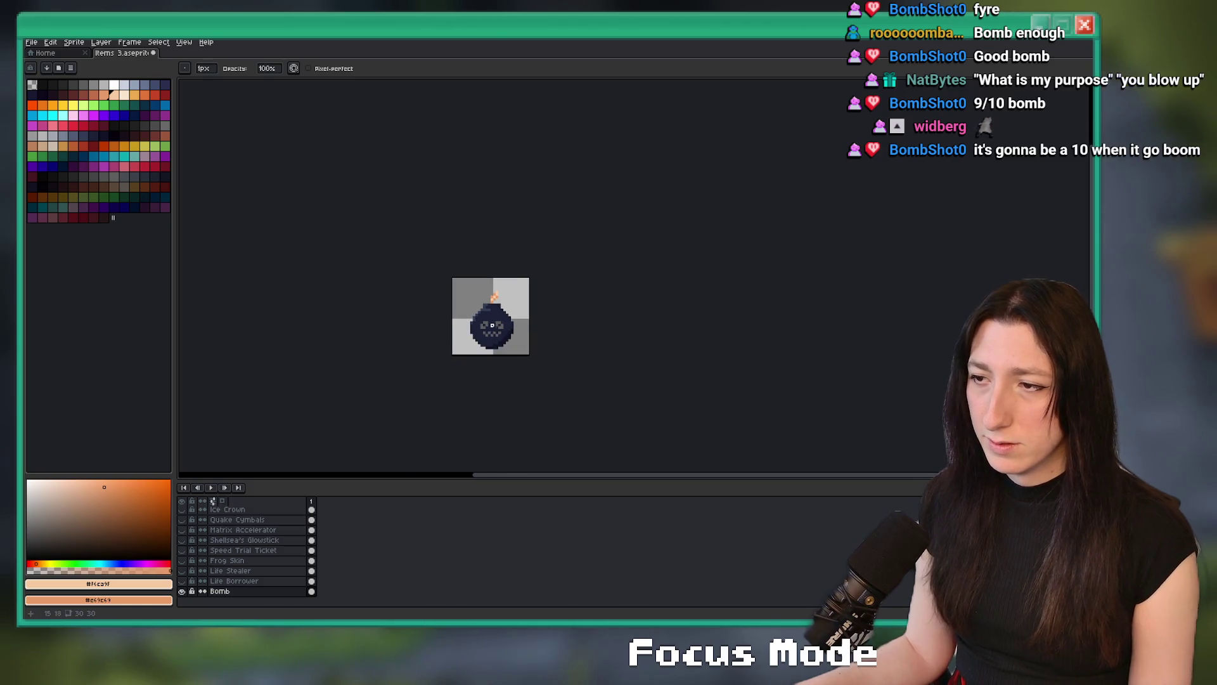
pyautogui.scroll(3, 486, 291)
pyautogui.scroll(-3, 485, 300)
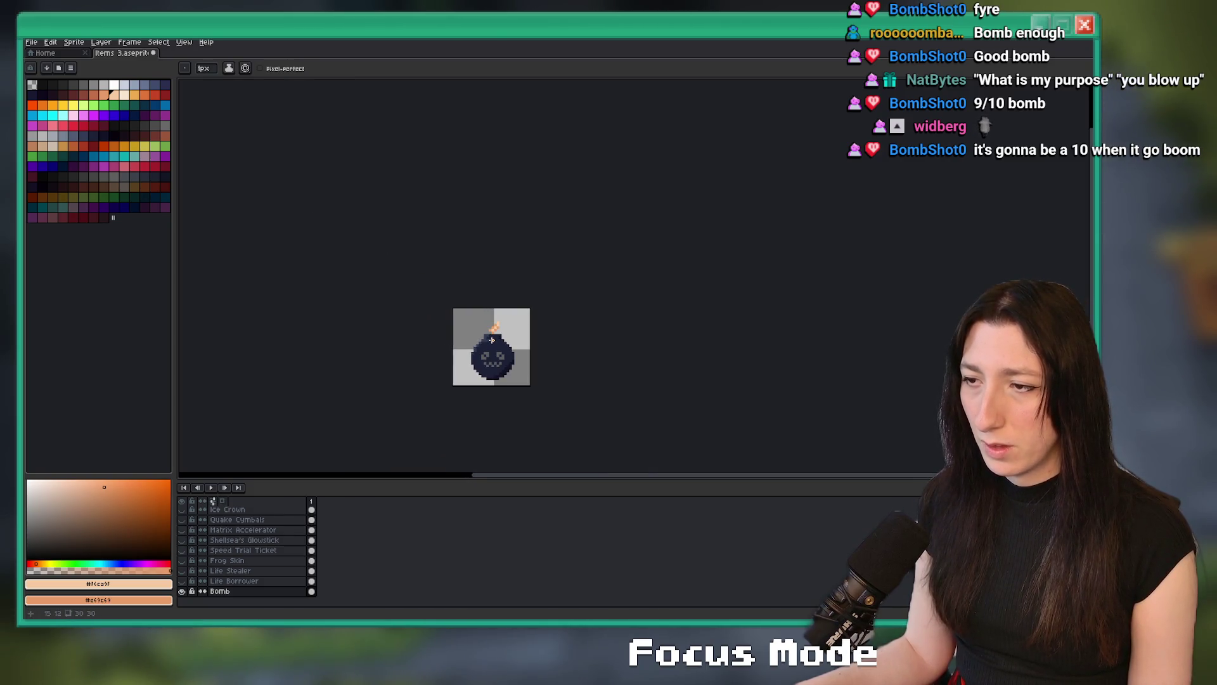
pyautogui.scroll(3, 508, 334)
pyautogui.scroll(-5, 508, 334)
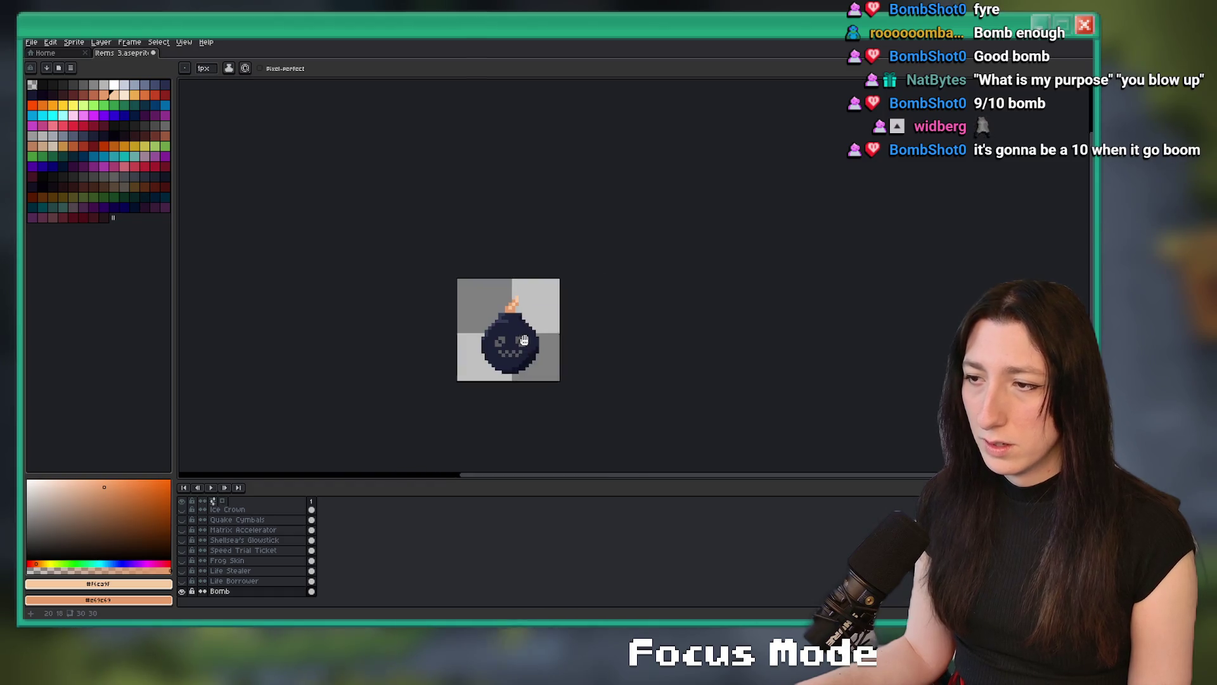
pyautogui.press('i')
pyautogui.scroll(2, 515, 322)
pyautogui.scroll(3, 515, 322)
pyautogui.click(516, 321)
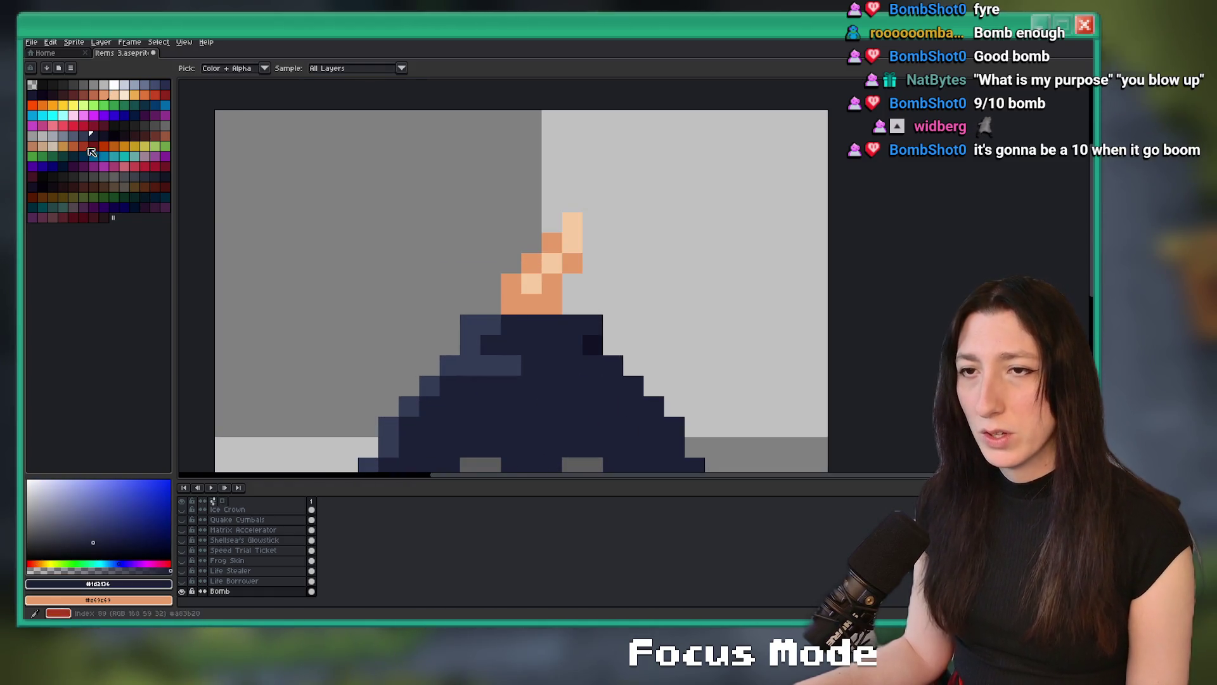
# Paint a dark navy pixel beside the fuse base and sample the cap's lighter navy.
pyautogui.click(105, 136)
pyautogui.press('b')
pyautogui.click(532, 312)
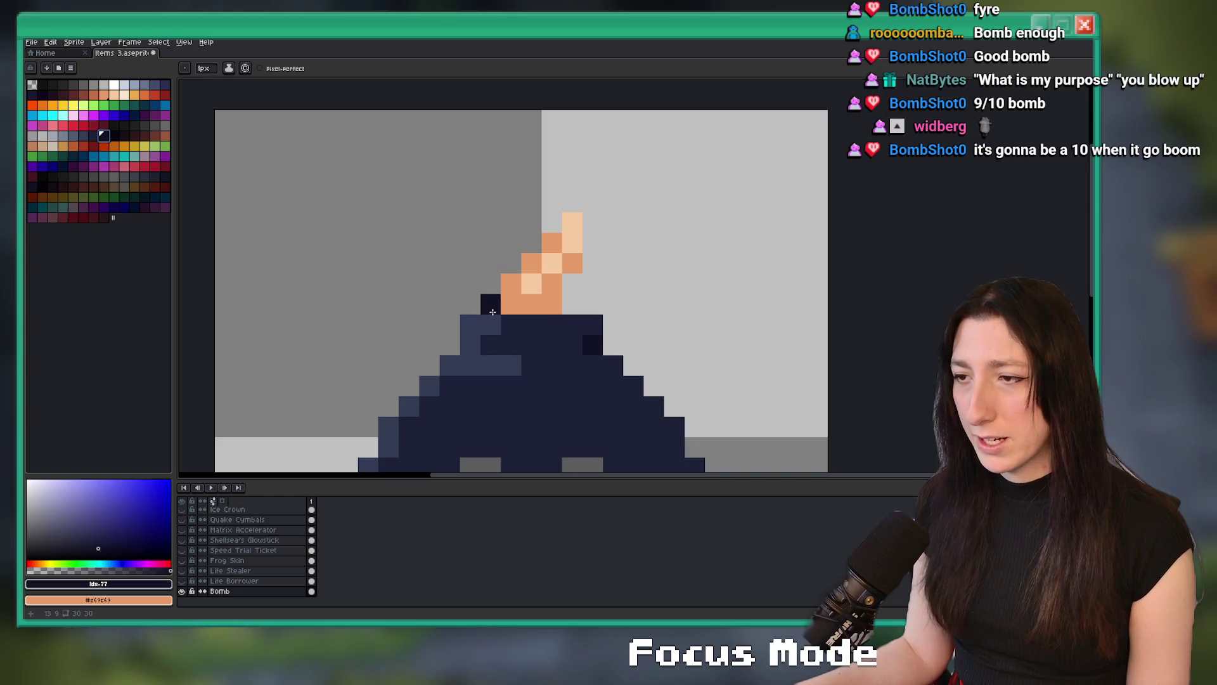
pyautogui.scroll(-4, 554, 322)
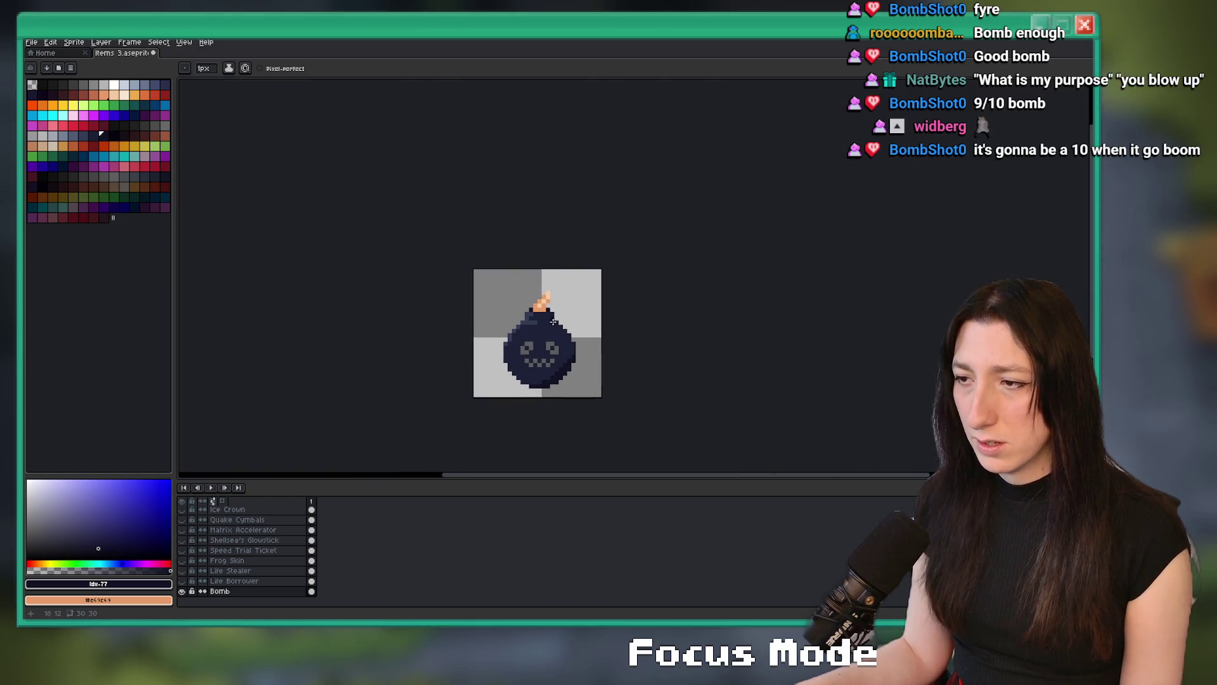
pyautogui.scroll(5, 553, 322)
pyautogui.keyDown('alt'); pyautogui.click(530, 285); pyautogui.keyUp('alt')
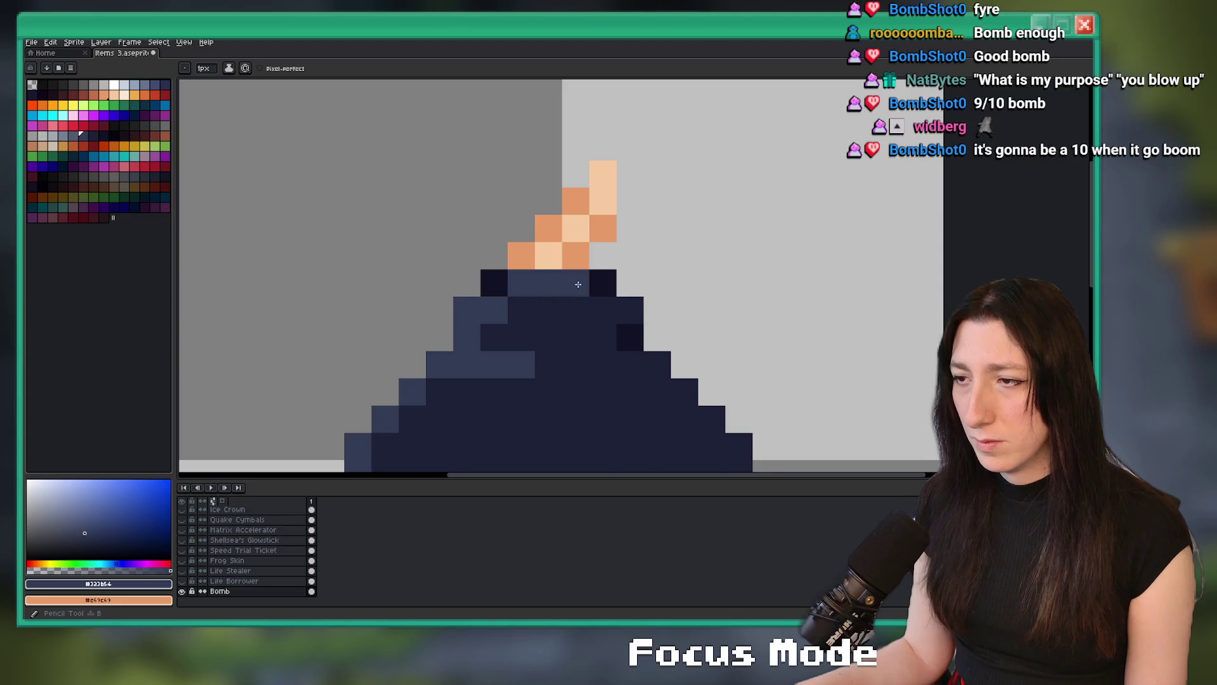
pyautogui.scroll(-5, 578, 285)
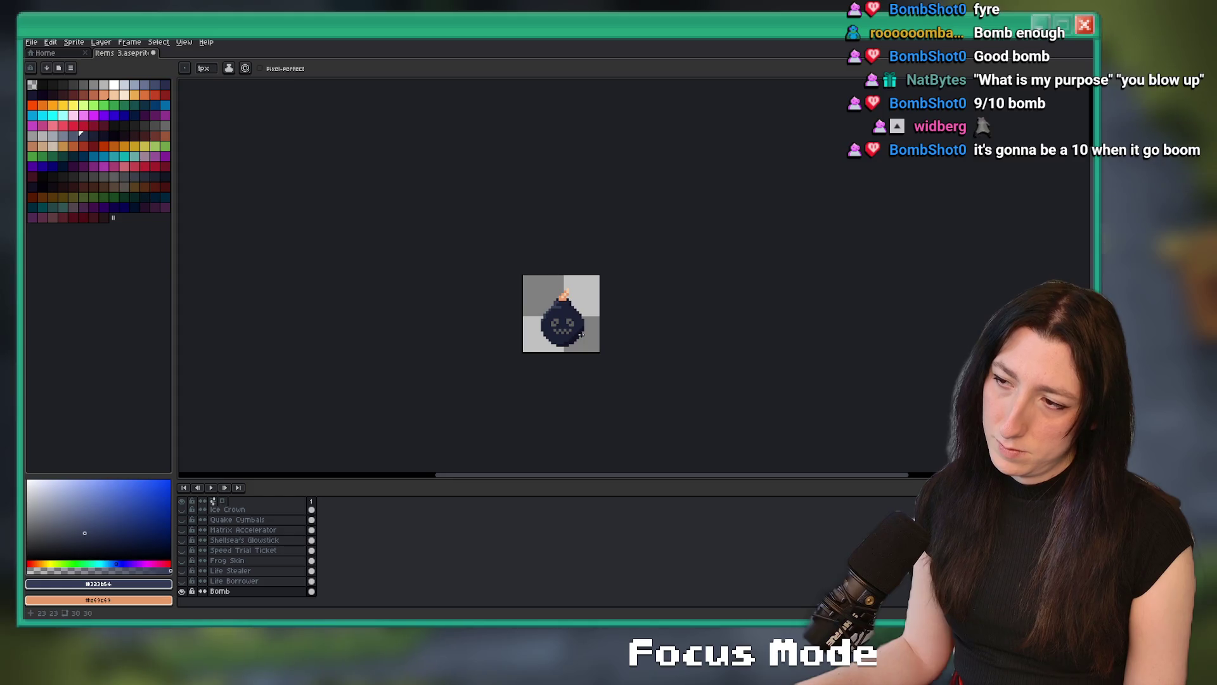
pyautogui.scroll(3, 555, 282)
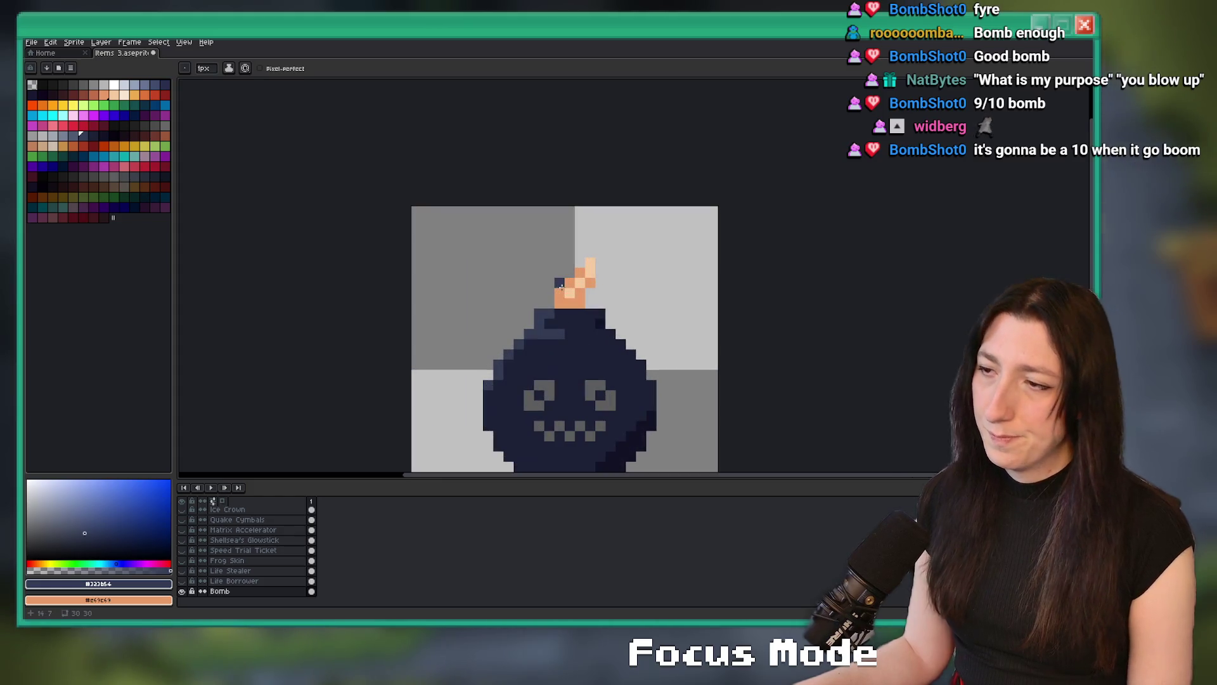
# Add a dark orange pixel just left of the fuse.
pyautogui.press('i')
pyautogui.click(567, 288)
pyautogui.scroll(3, 568, 288)
pyautogui.click(98, 93)
pyautogui.press('b')
pyautogui.click(504, 312)
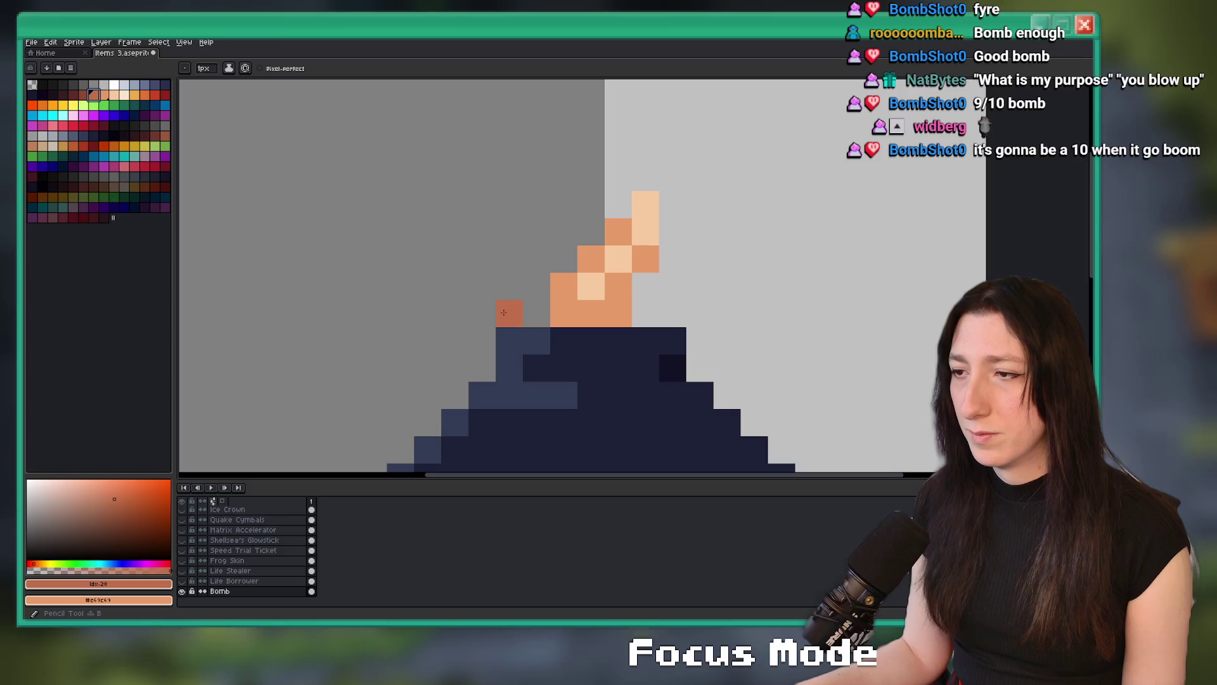
pyautogui.scroll(-8, 583, 321)
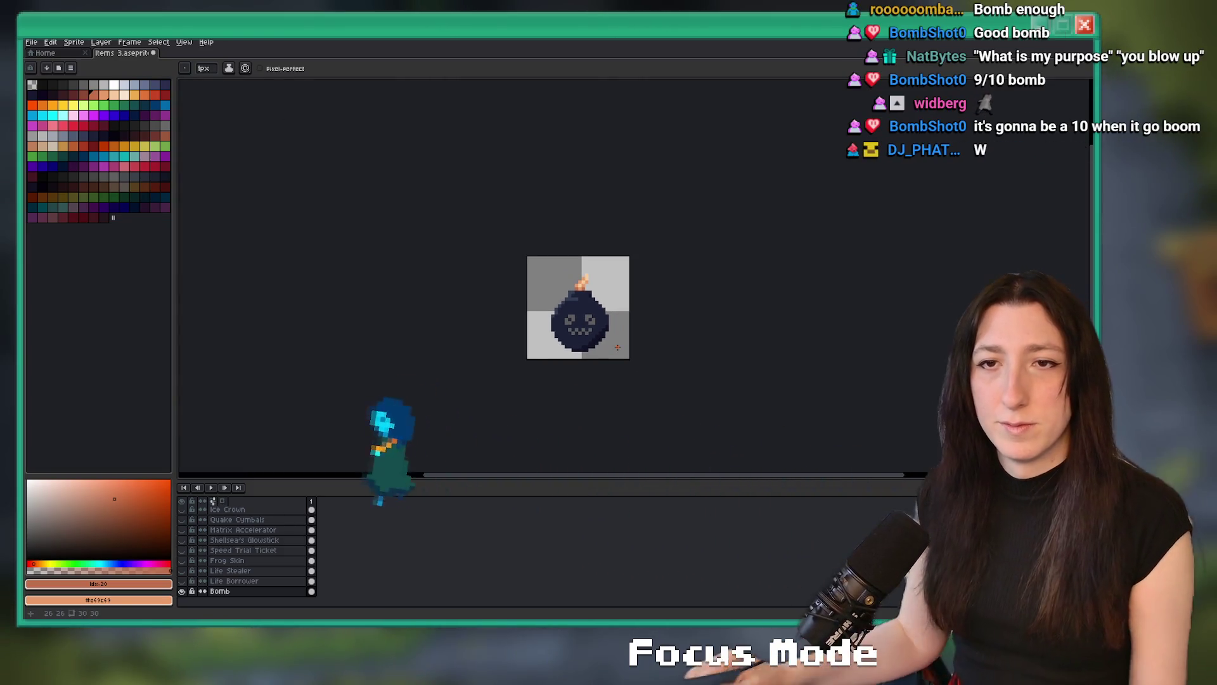
# Recentre the bomb and save the Items 3 sprite.
pyautogui.moveTo(677, 313); pyautogui.dragTo(636, 298)
pyautogui.scroll(1, 617, 288)
pyautogui.hotkey('ctrl', 's')
pyautogui.press('m')
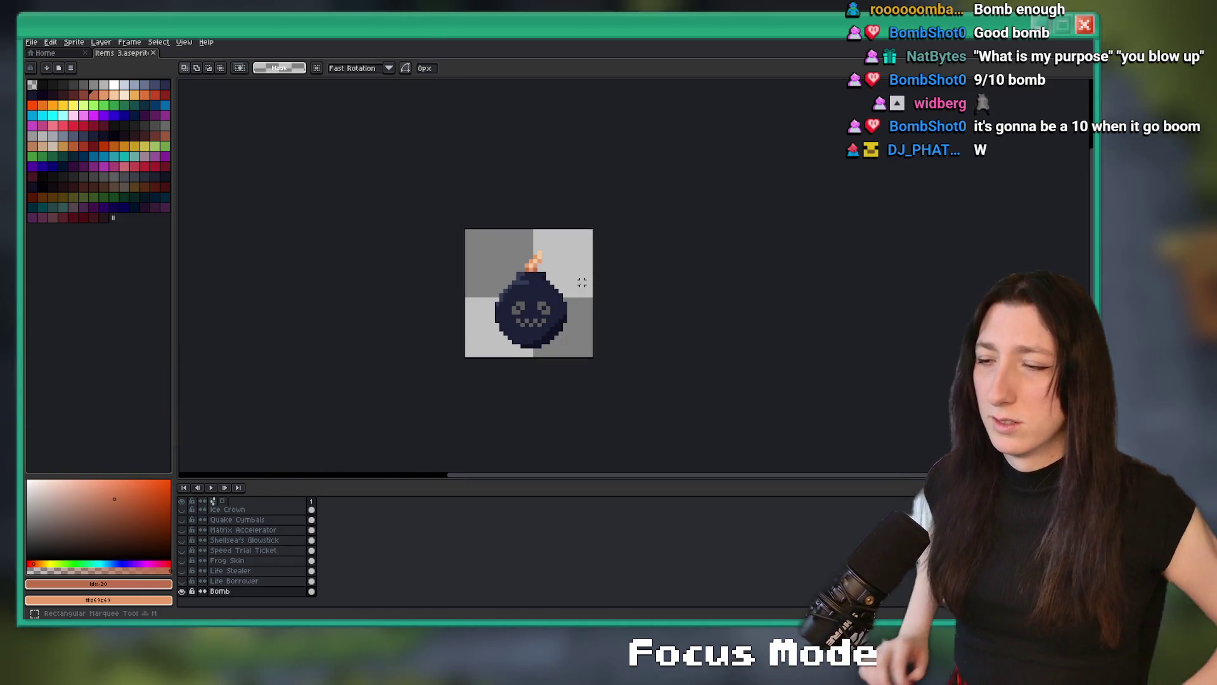
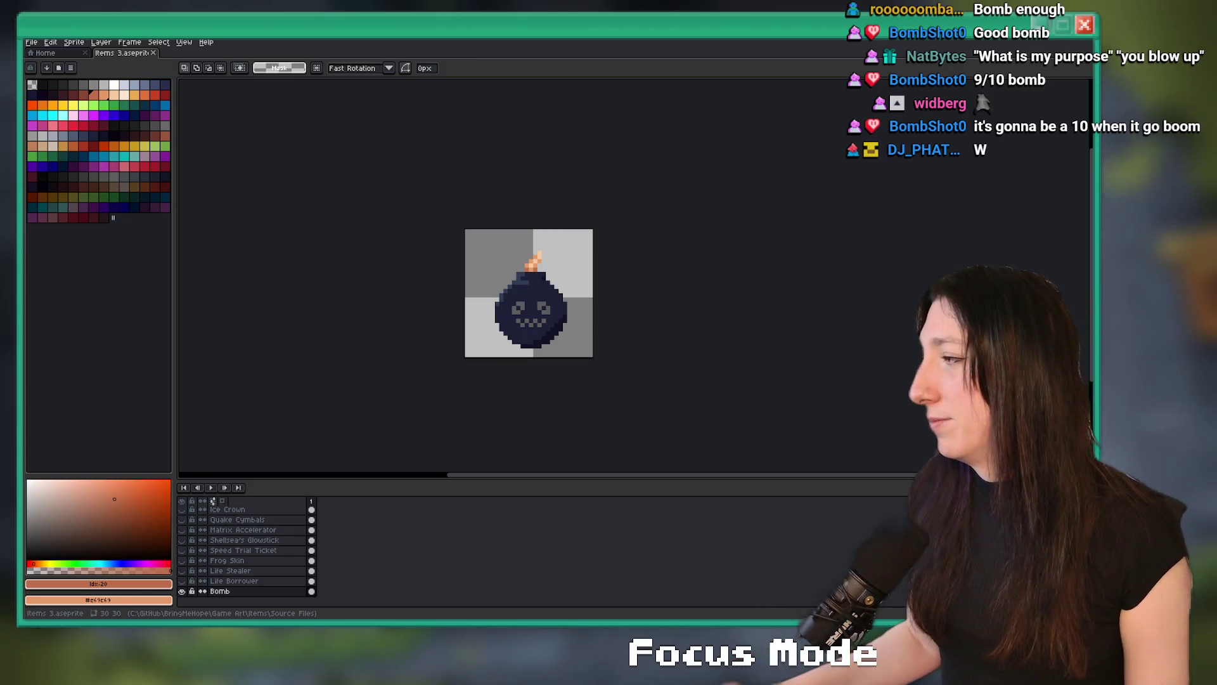
# Trim the bomb sprite down to its drawn pixels with Sprite > Trim.
pyautogui.scroll(3, 536, 292)
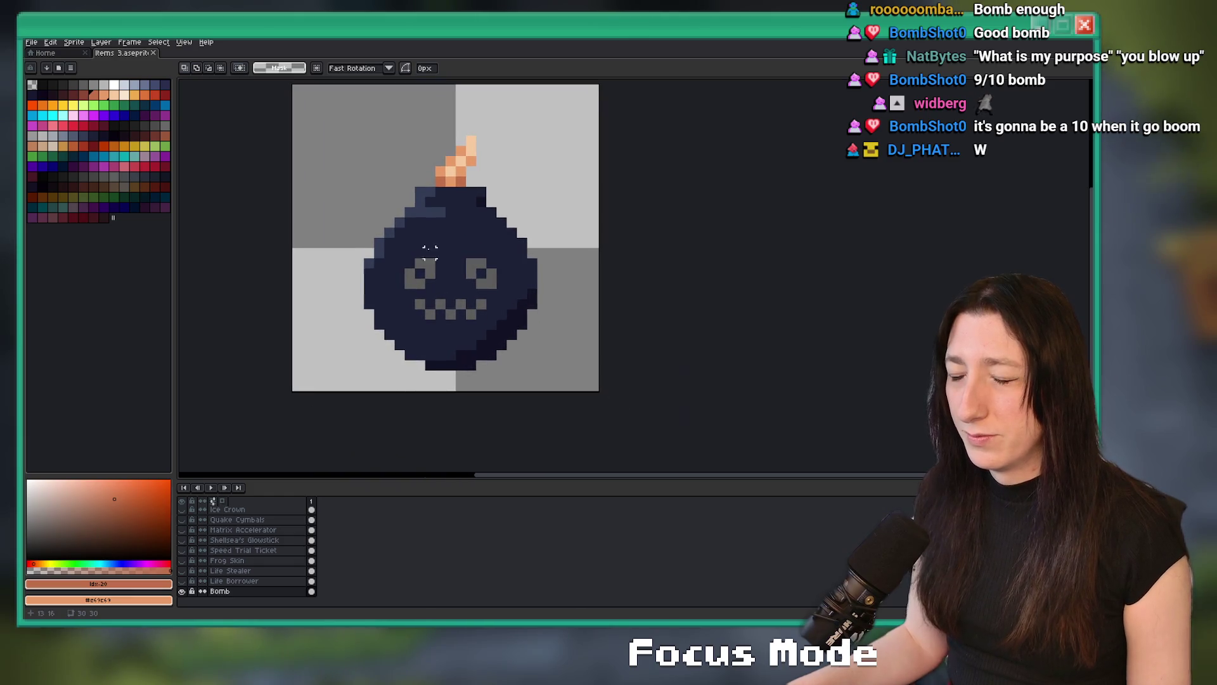
pyautogui.click(74, 42)
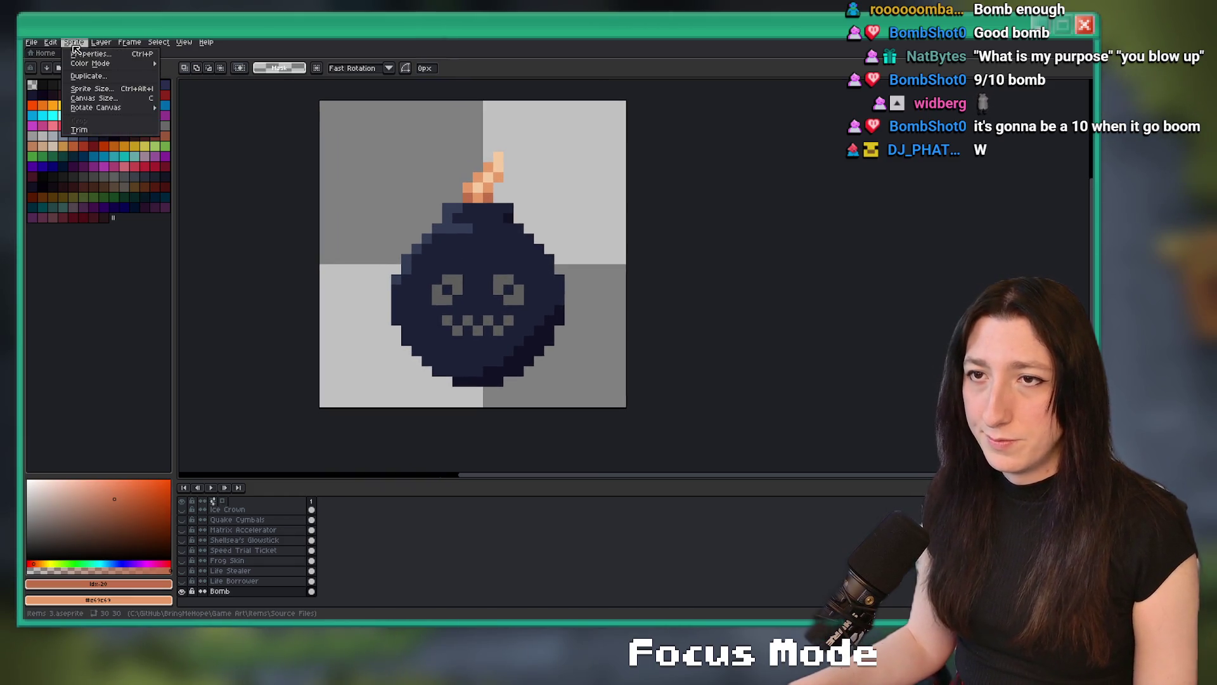
pyautogui.click(80, 129)
pyautogui.scroll(-3, 651, 253)
pyautogui.scroll(1, 651, 252)
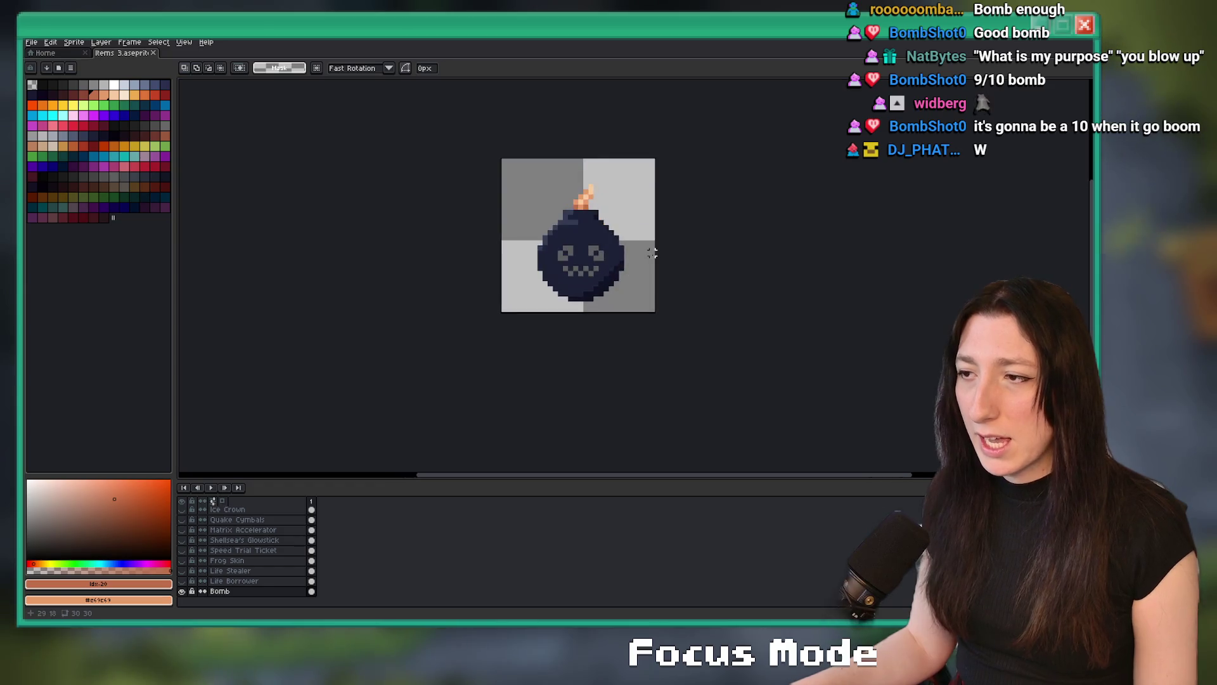
pyautogui.click(74, 43)
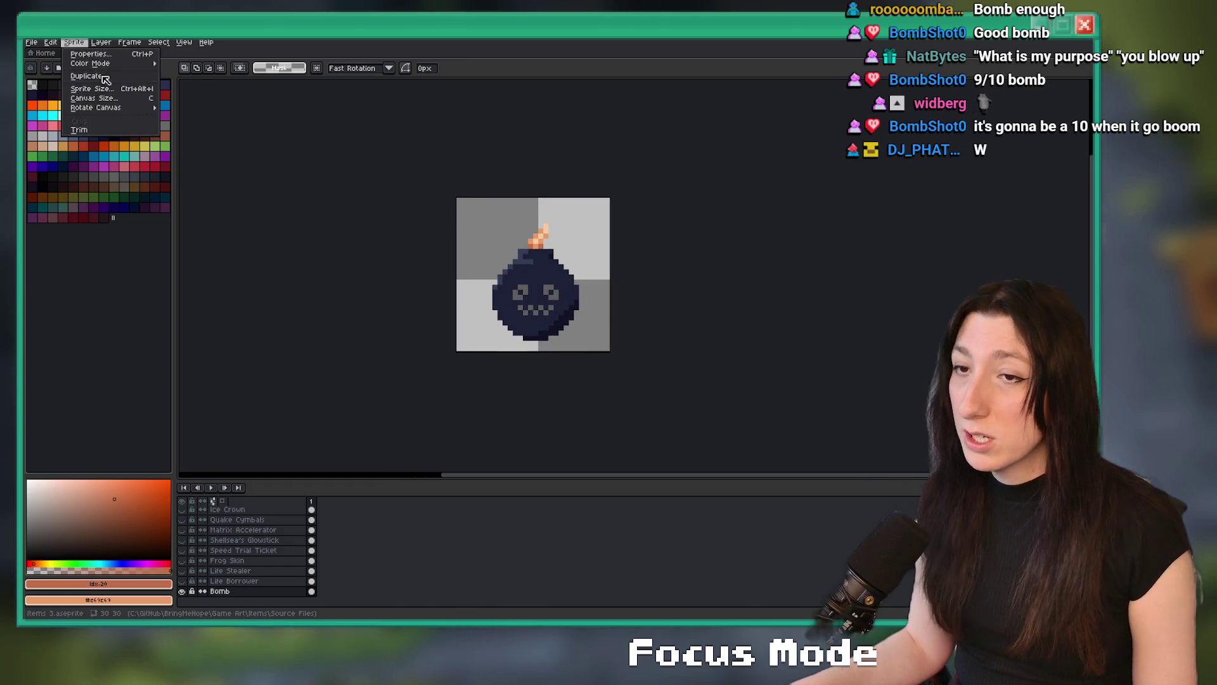
pyautogui.click(99, 130)
# Open Export File and clear the old item name from the output path.
pyautogui.hotkey('ctrl', 'e')
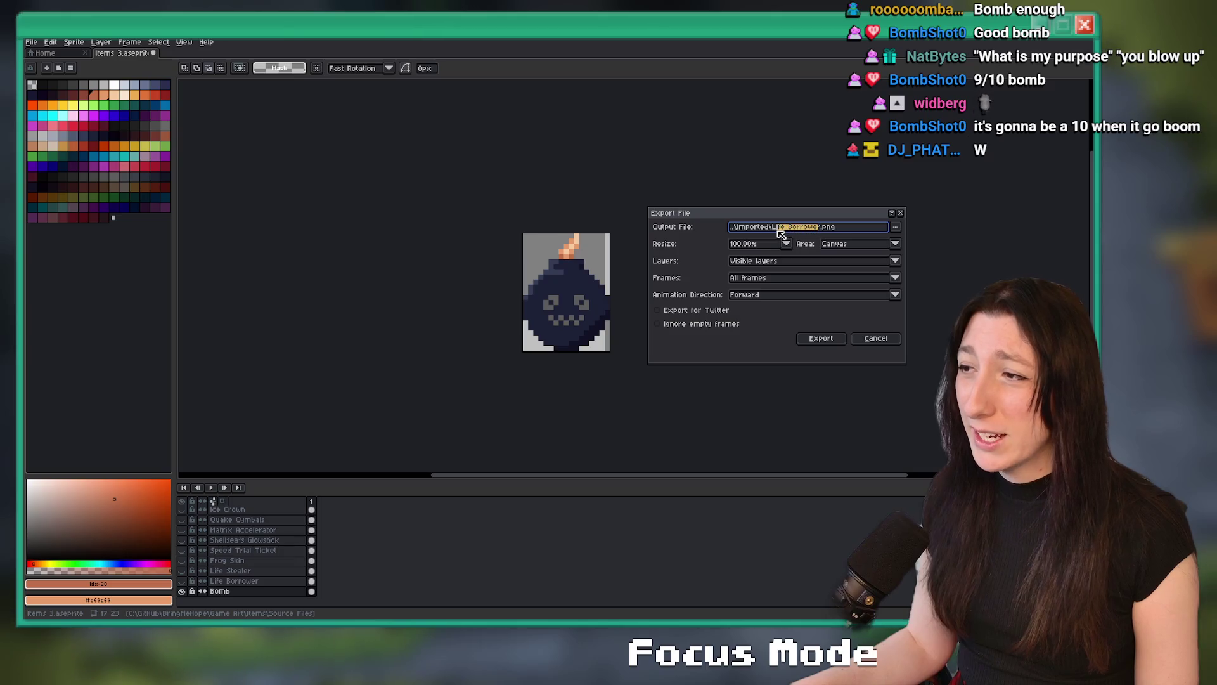
pyautogui.press('BackSpace')
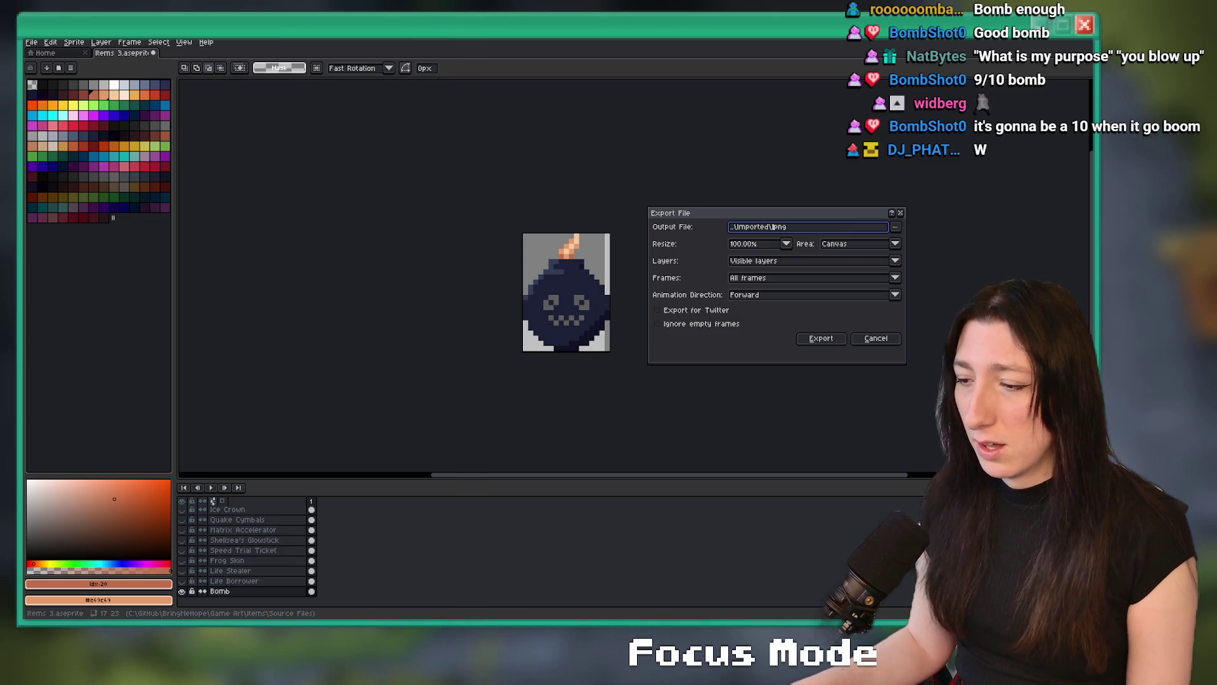
pyautogui.hotkey('alt', 'Tab')
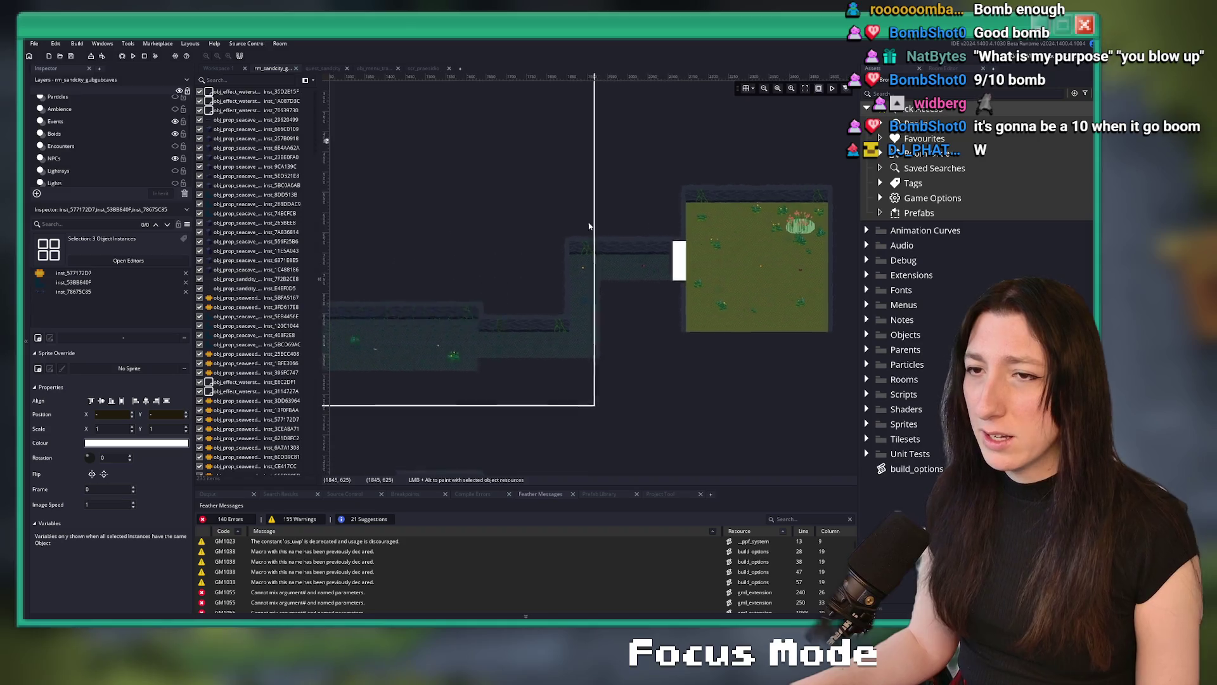
# Check the Bombs condition in quest_sandcity, then export the sprite from Aseprite as Bombs.png.
pyautogui.hotkey('ctrl', 'Tab')
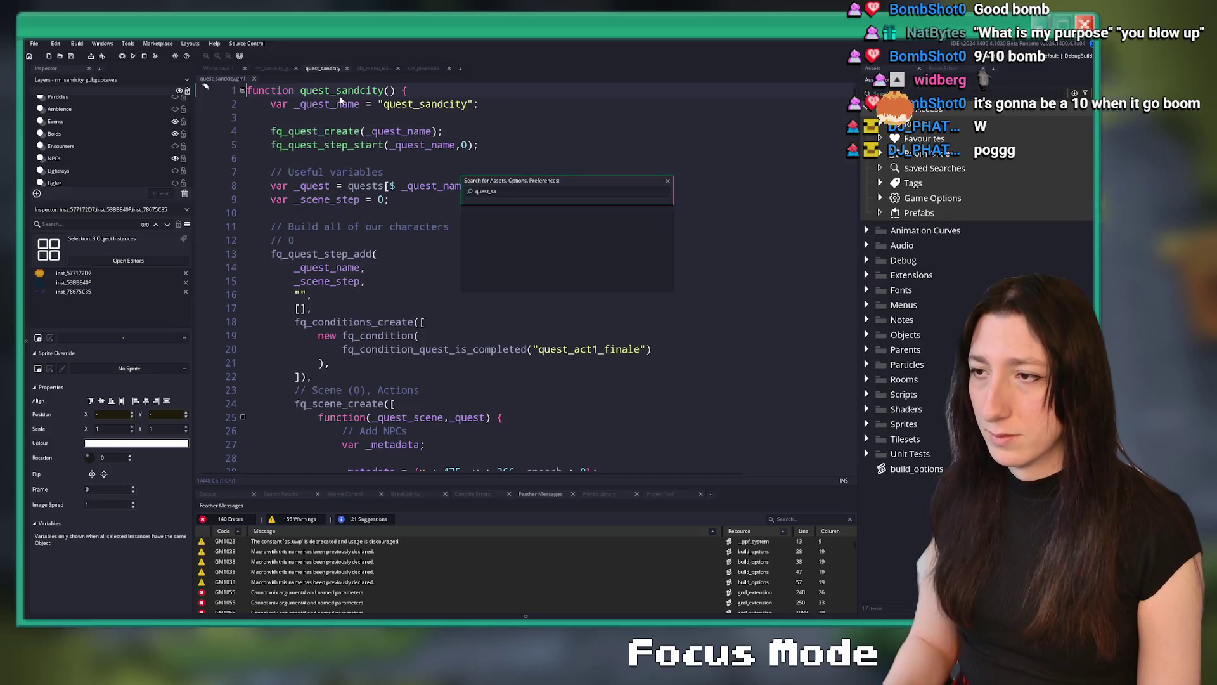
pyautogui.hotkey('ctrl', 'End')
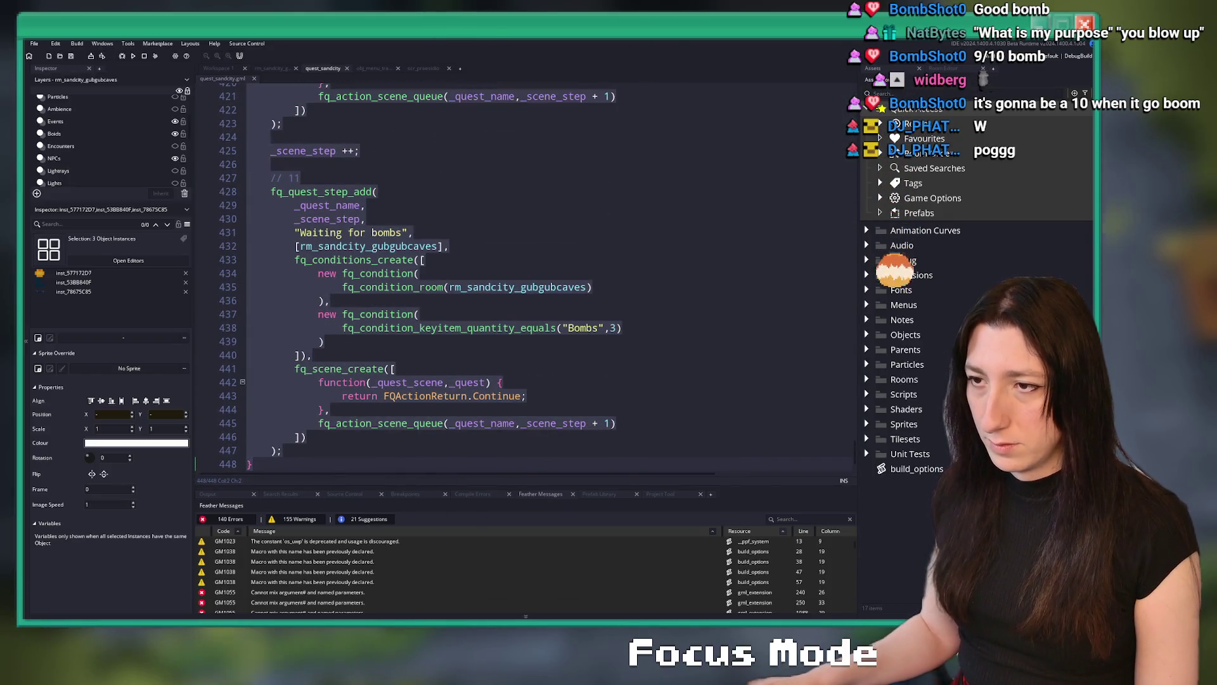
pyautogui.click(475, 191)
pyautogui.scroll(-1, 475, 192)
pyautogui.click(612, 300)
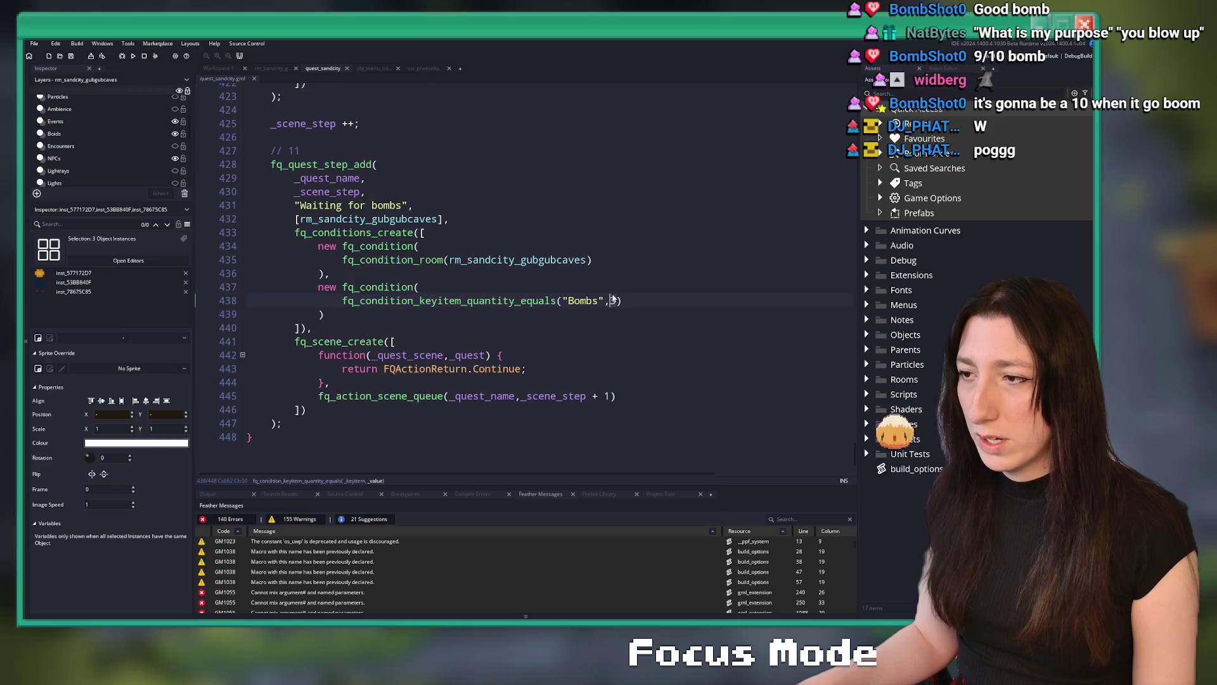
pyautogui.write('5')
pyautogui.moveTo(599, 299); pyautogui.dragTo(569, 301)
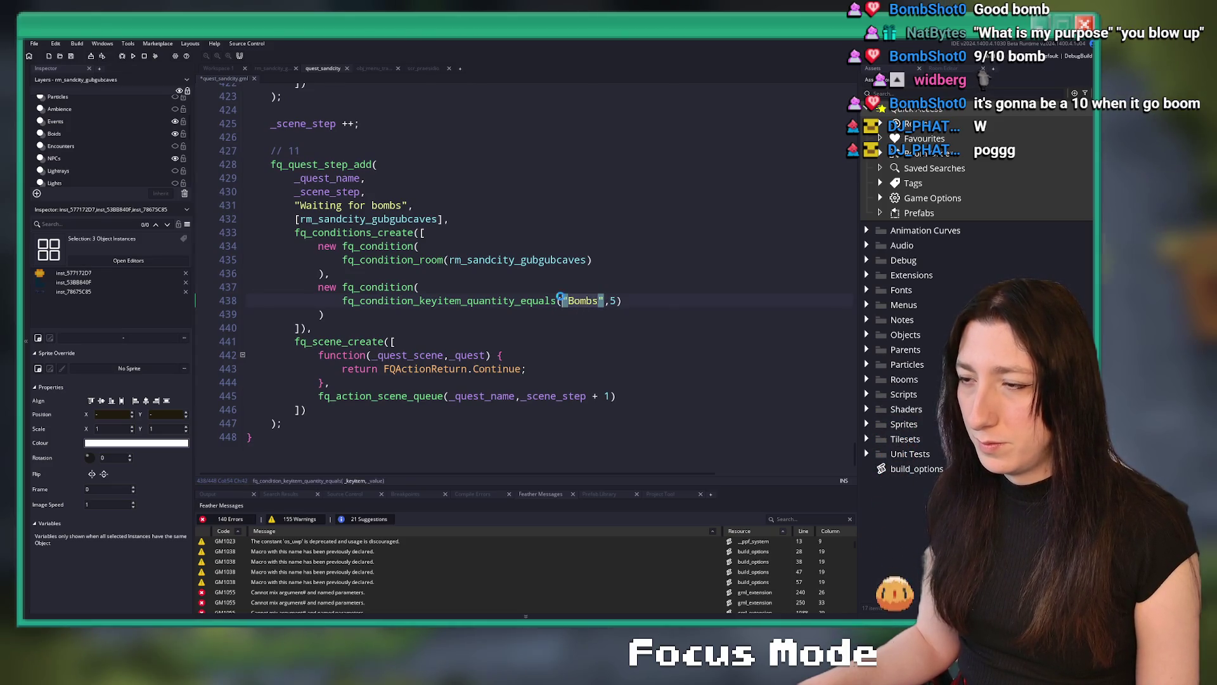
pyautogui.hotkey('alt', 'Tab')
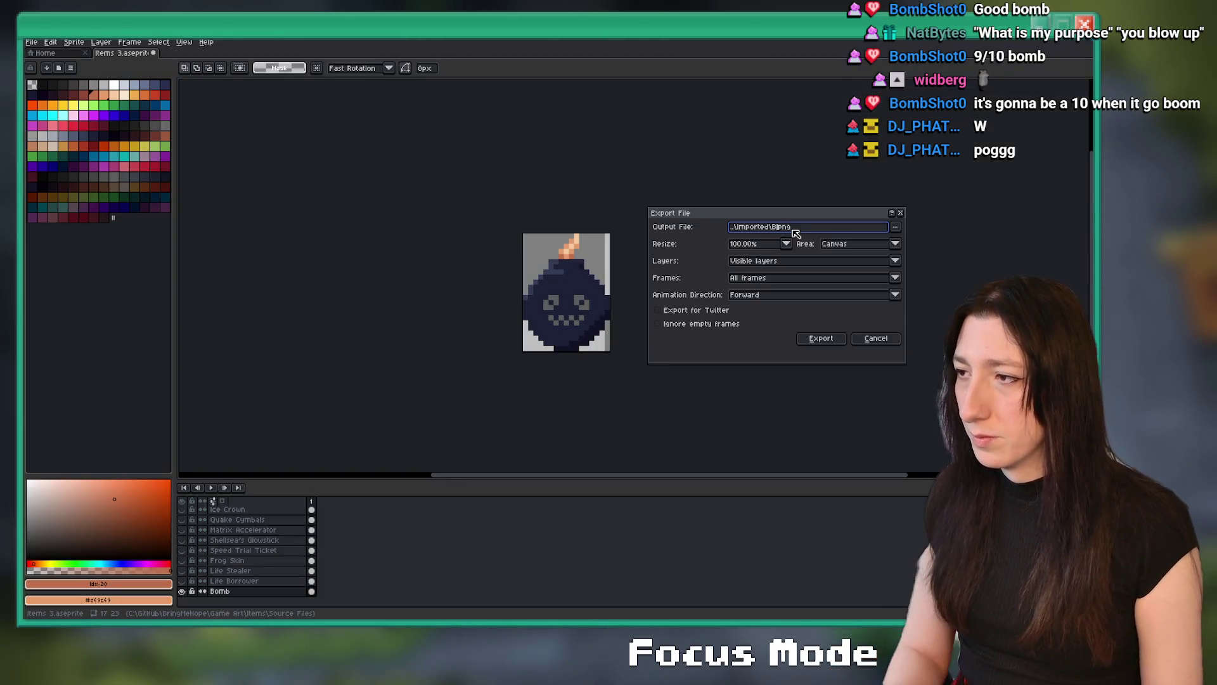
pyautogui.press('Return')
pyautogui.press('Return')
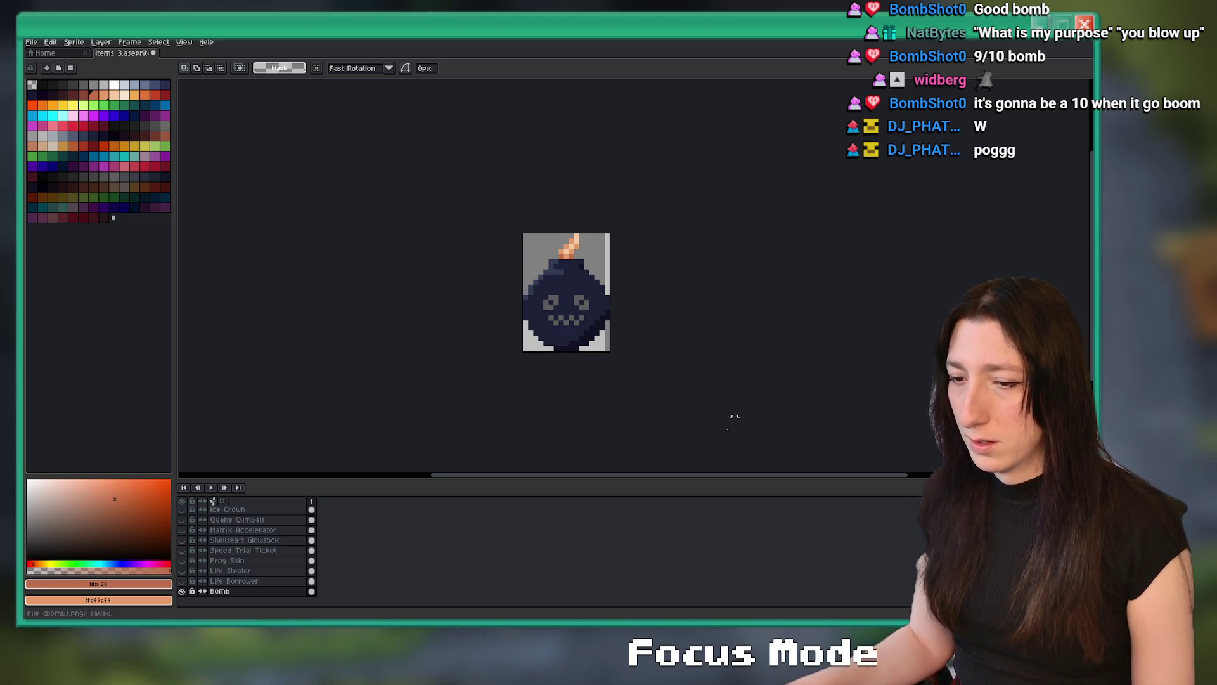
# Duplicate spr_item_criticalblade and rename the copy to spr_item_bomb.
pyautogui.hotkey('alt', 'Tab')
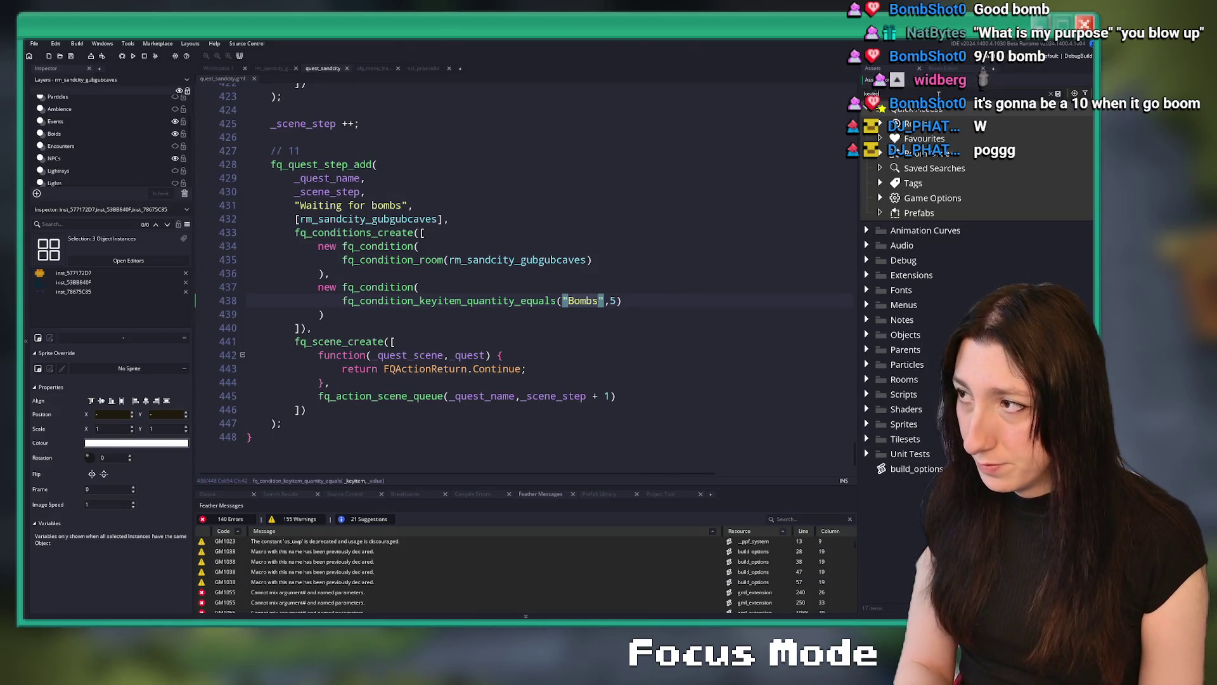
pyautogui.click(932, 335)
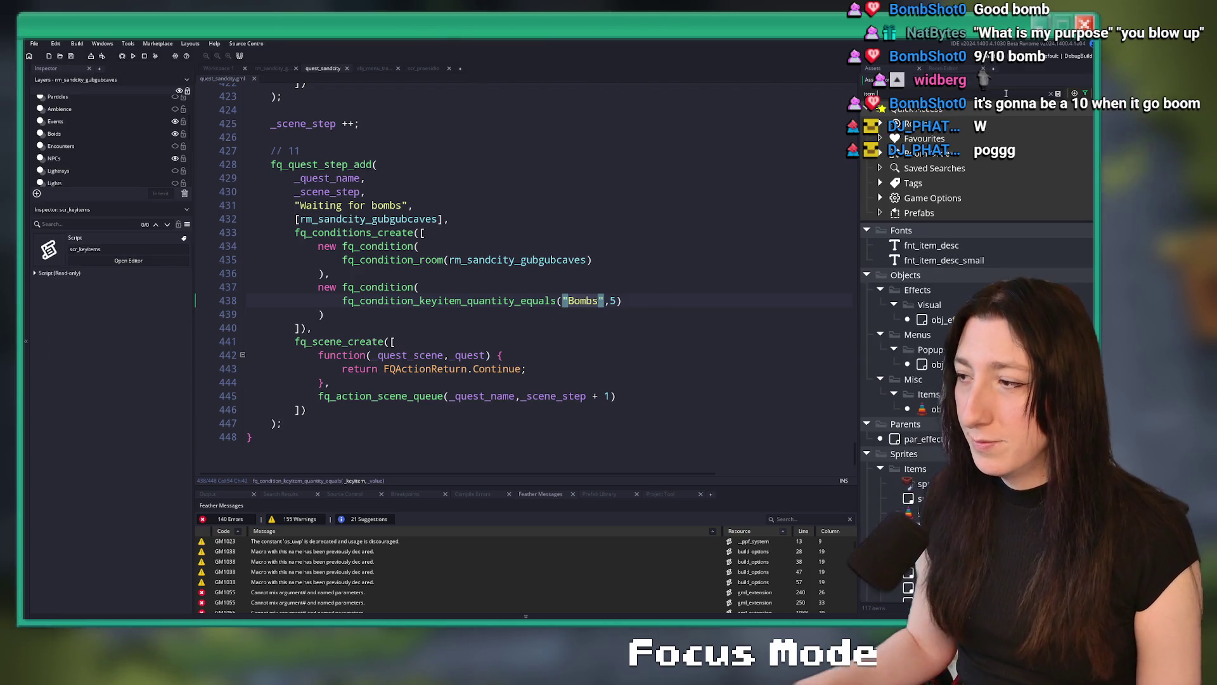
pyautogui.click(934, 358)
pyautogui.hotkey('ctrl', 'd')
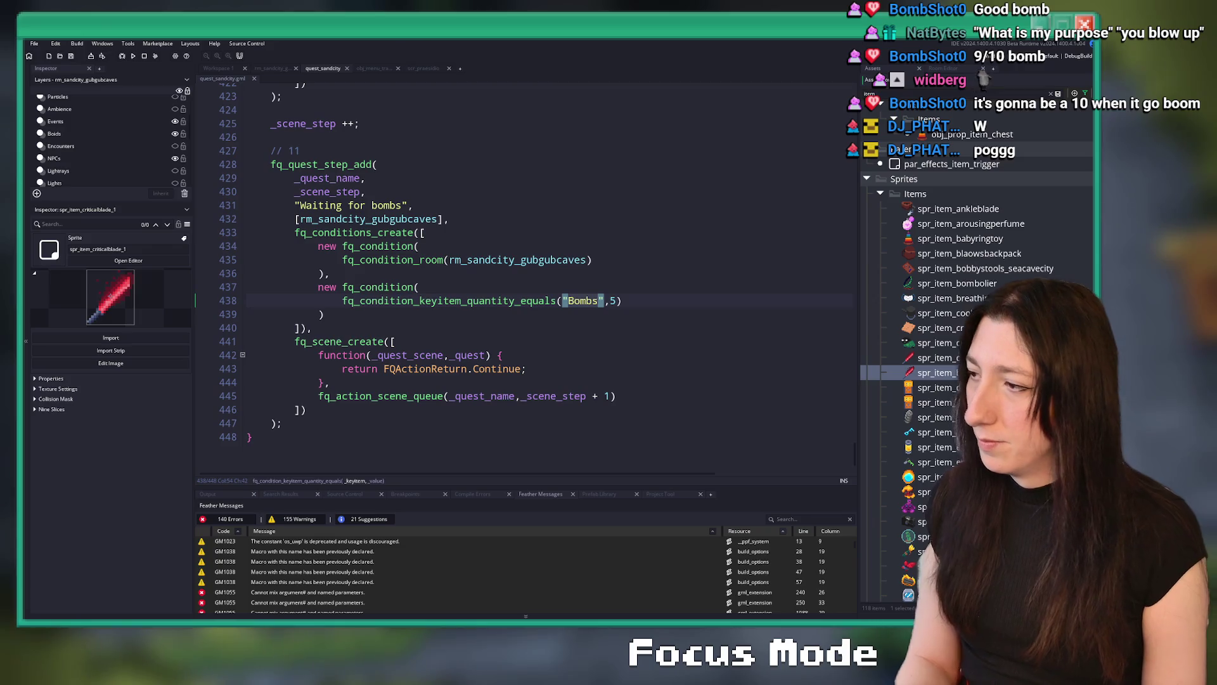
pyautogui.press('Return')
pyautogui.press('Return')
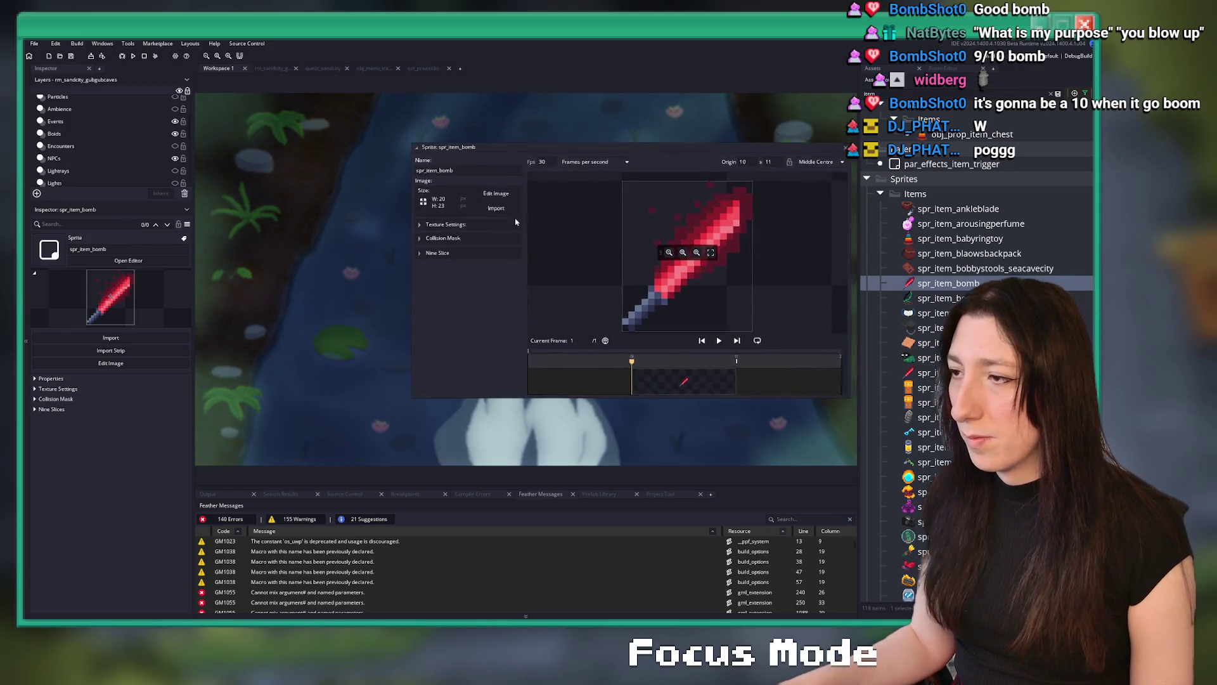
# Import Bombs.png from Game Art's Imported folder into spr_item_bomb.
pyautogui.click(494, 211)
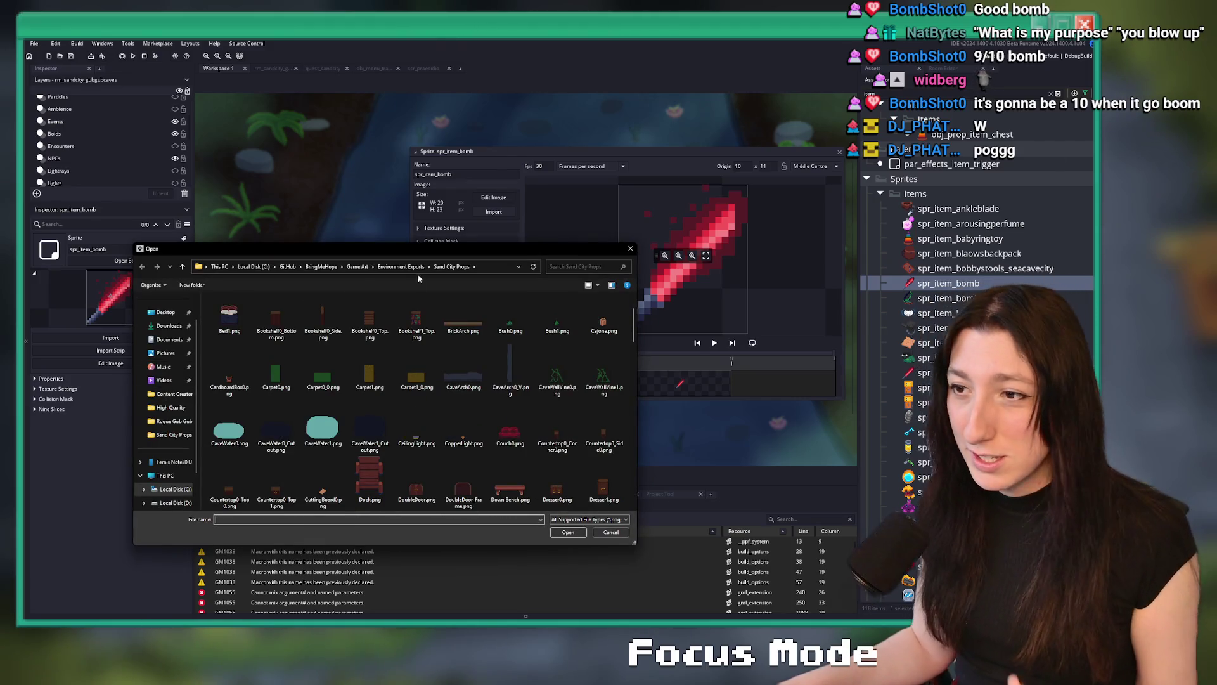
pyautogui.click(357, 267)
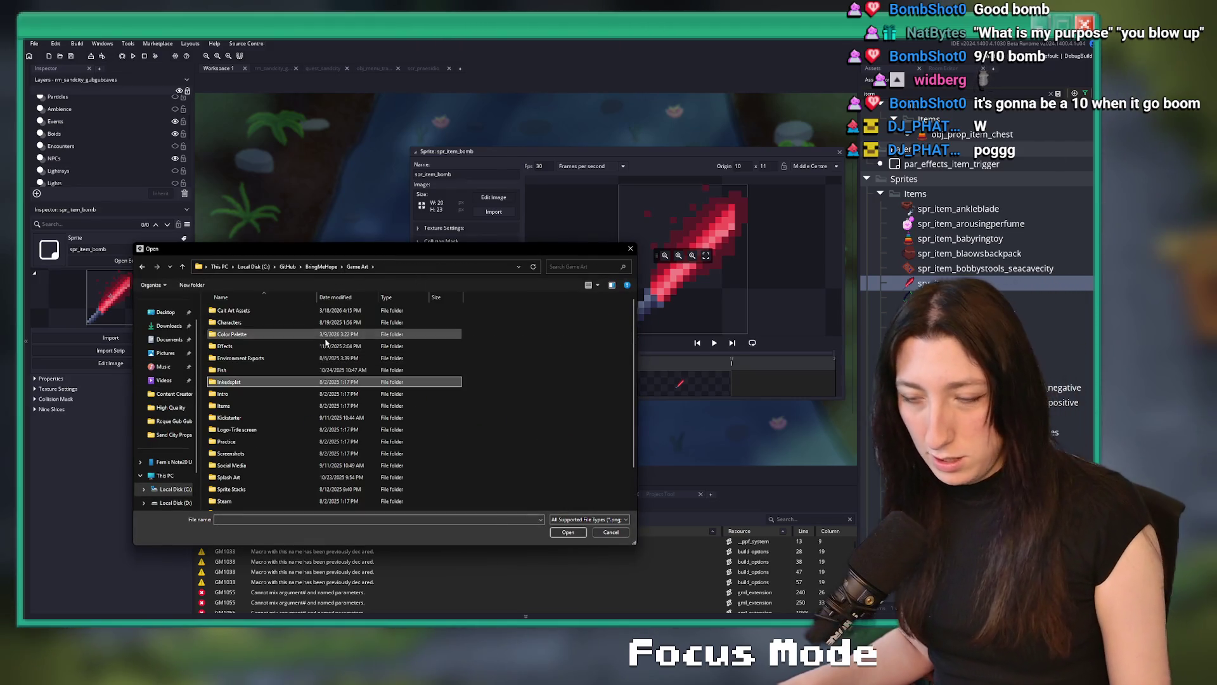
pyautogui.doubleClick(255, 405)
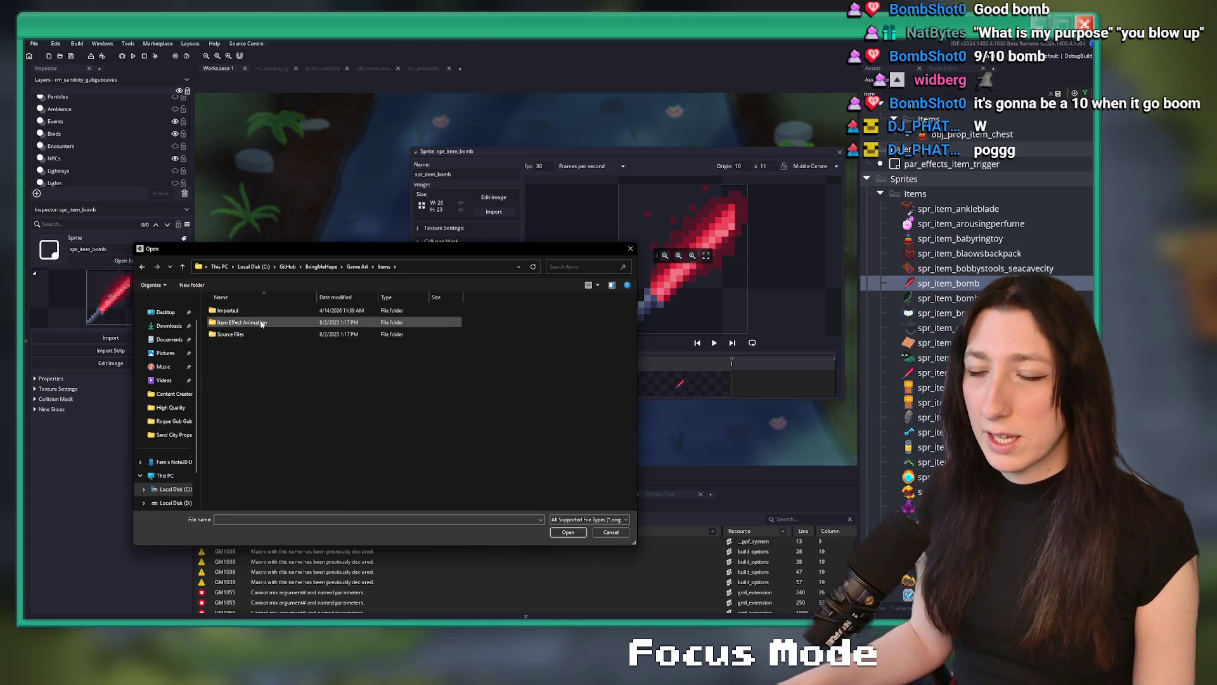
pyautogui.hotkey('alt', 'Tab')
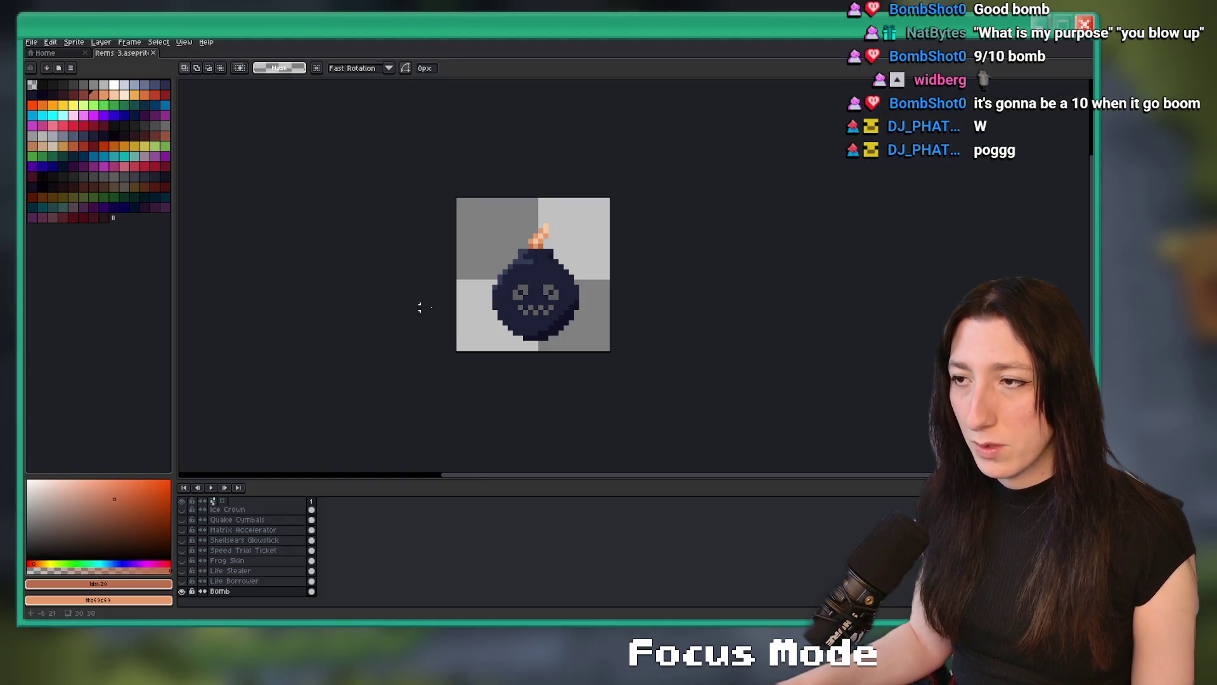
pyautogui.hotkey('ctrl', 'alt', 'shift', 's')
pyautogui.click(865, 254)
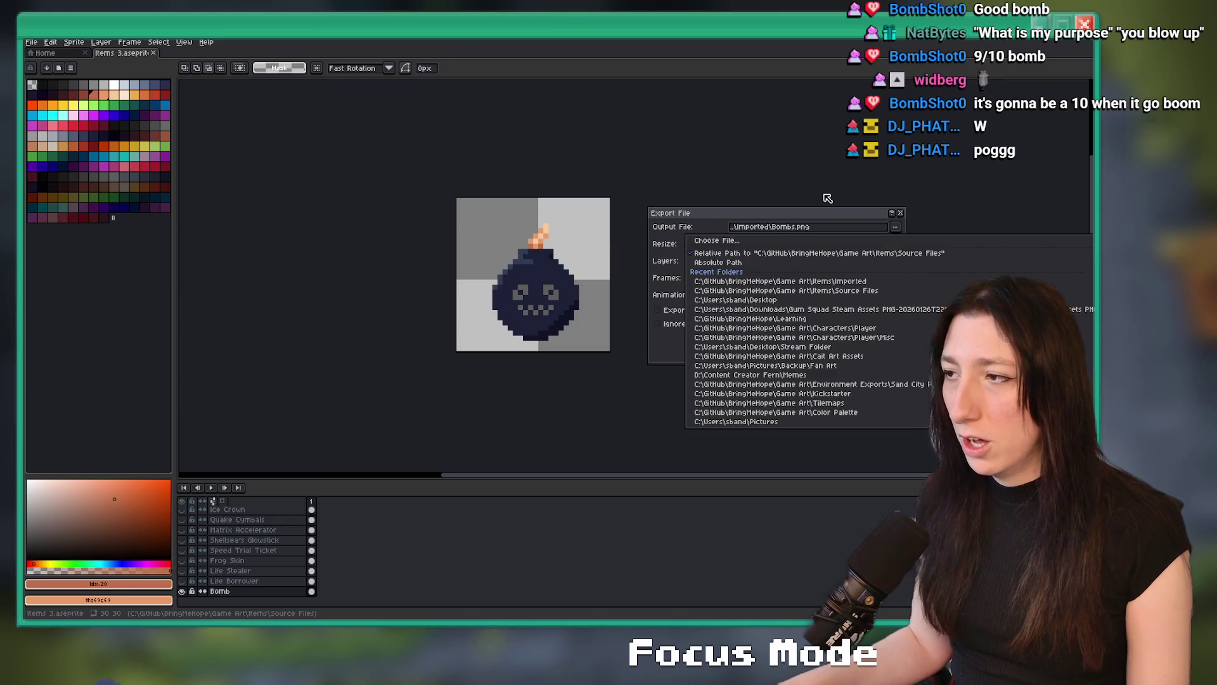
pyautogui.click(893, 215)
pyautogui.hotkey('alt', 'Tab')
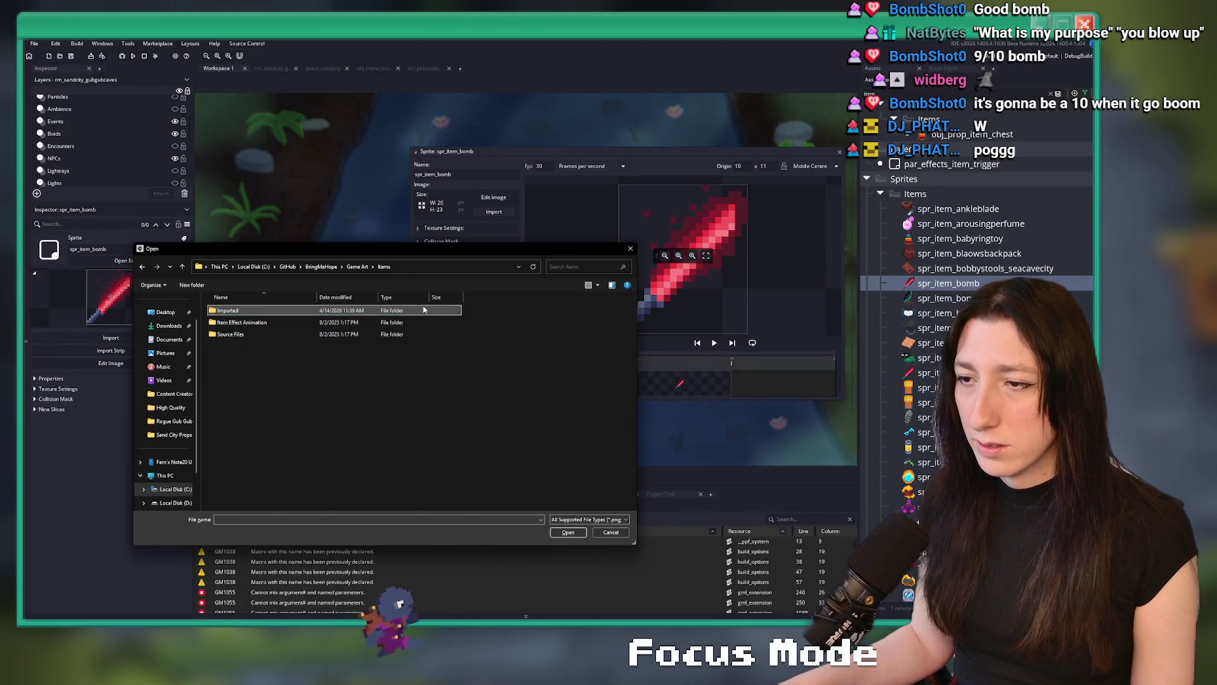
pyautogui.doubleClick(409, 336)
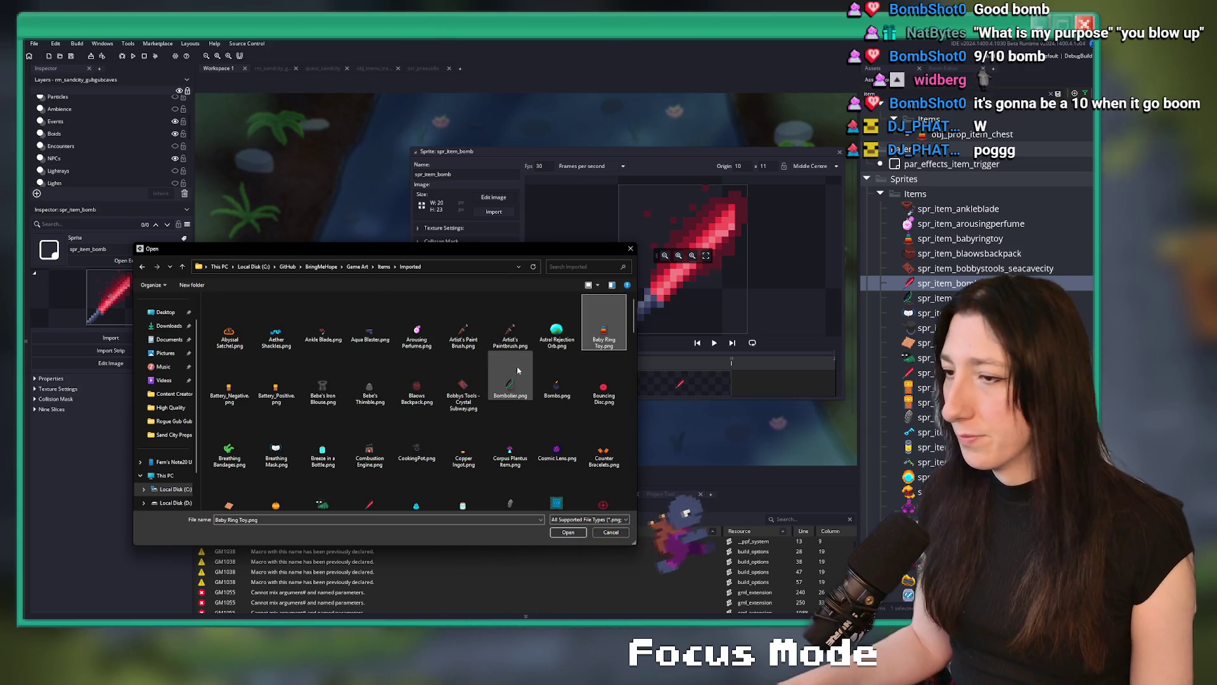
pyautogui.click(541, 371)
pyautogui.doubleClick(541, 371)
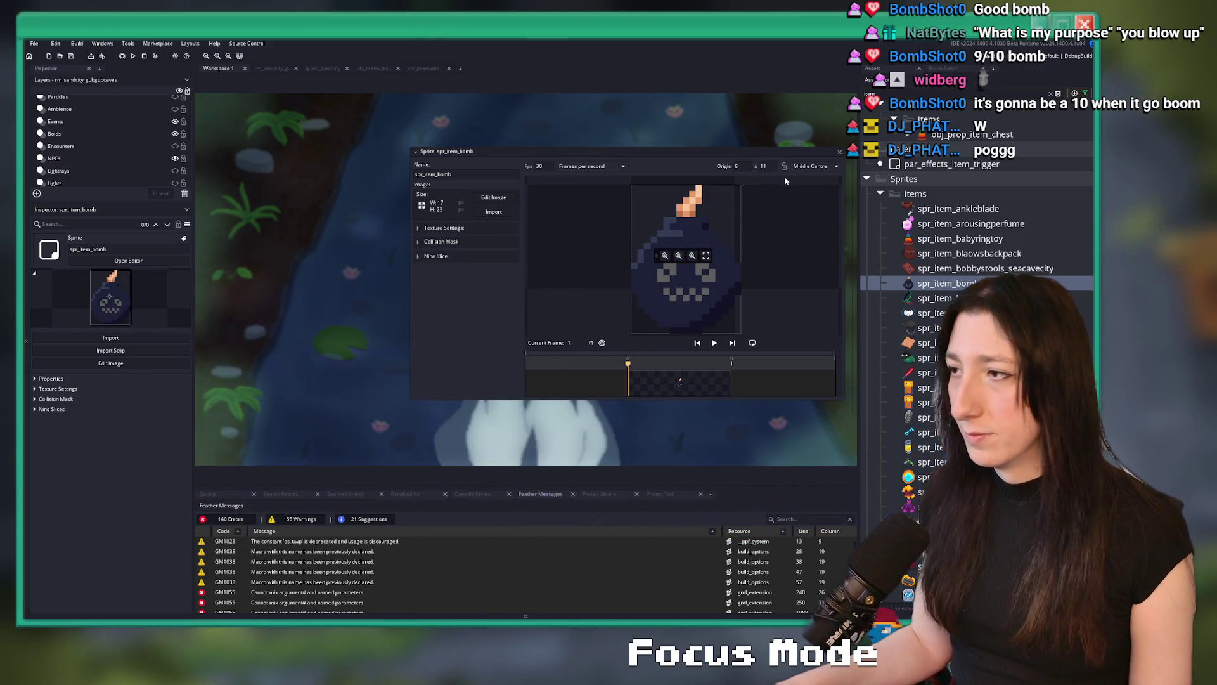
# Expand and collapse the Nine Slice options, then close the sprite editor.
pyautogui.click(397, 276)
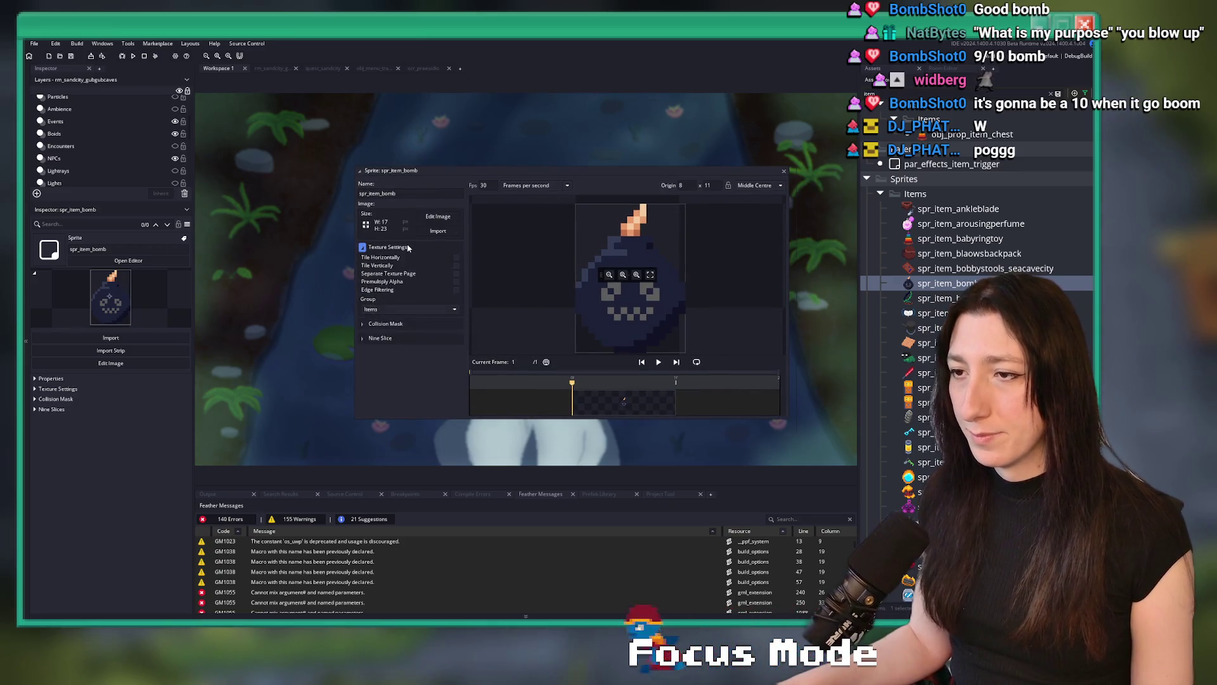
pyautogui.click(393, 275)
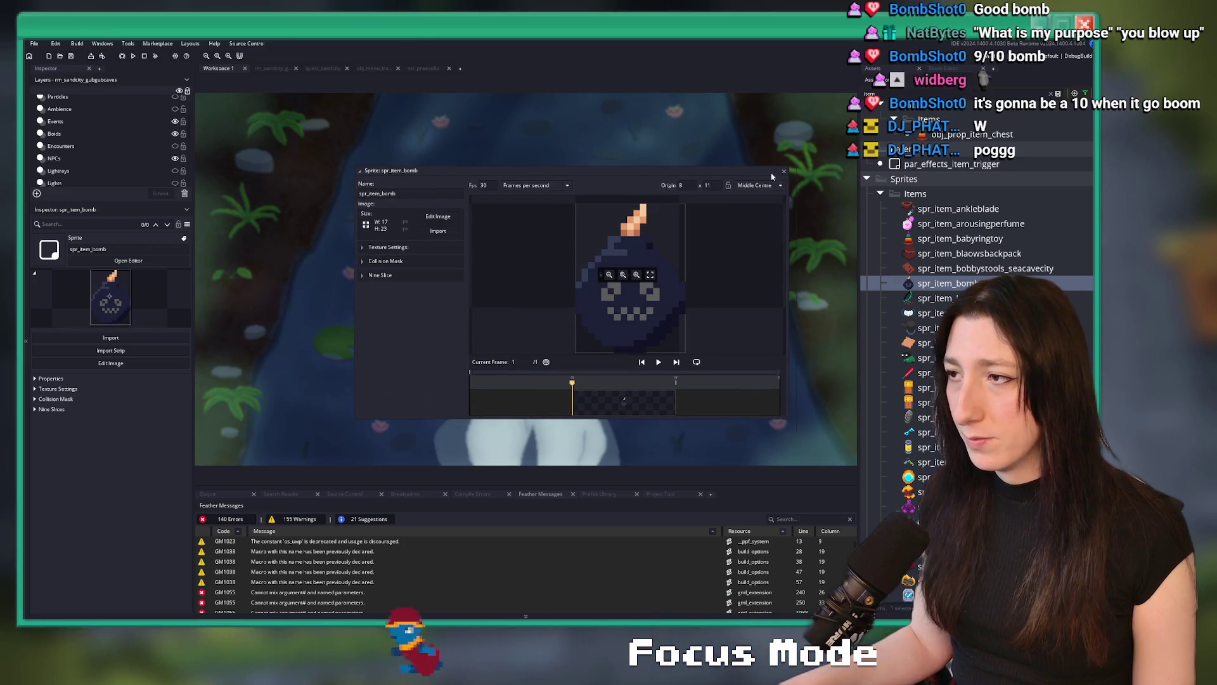
pyautogui.press('Escape')
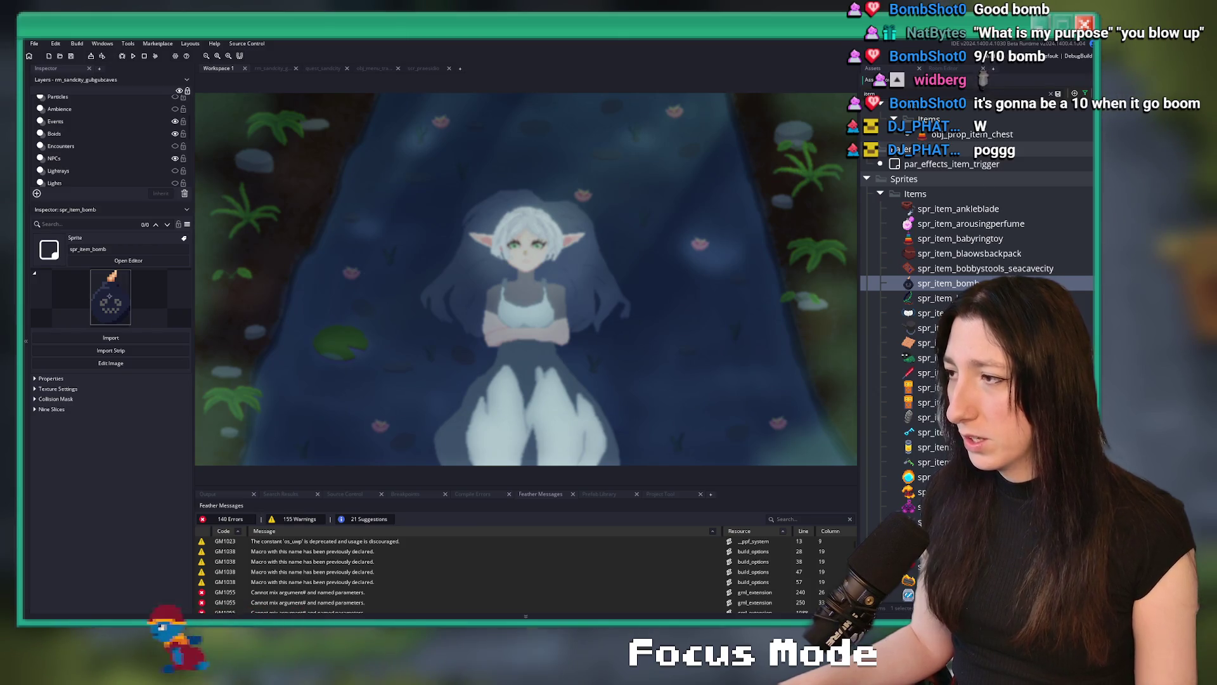
# Find scr_keyitems and open it full-size with the side panels hidden.
pyautogui.scroll(2, 897, 259)
pyautogui.hotkey('ctrl', 't')
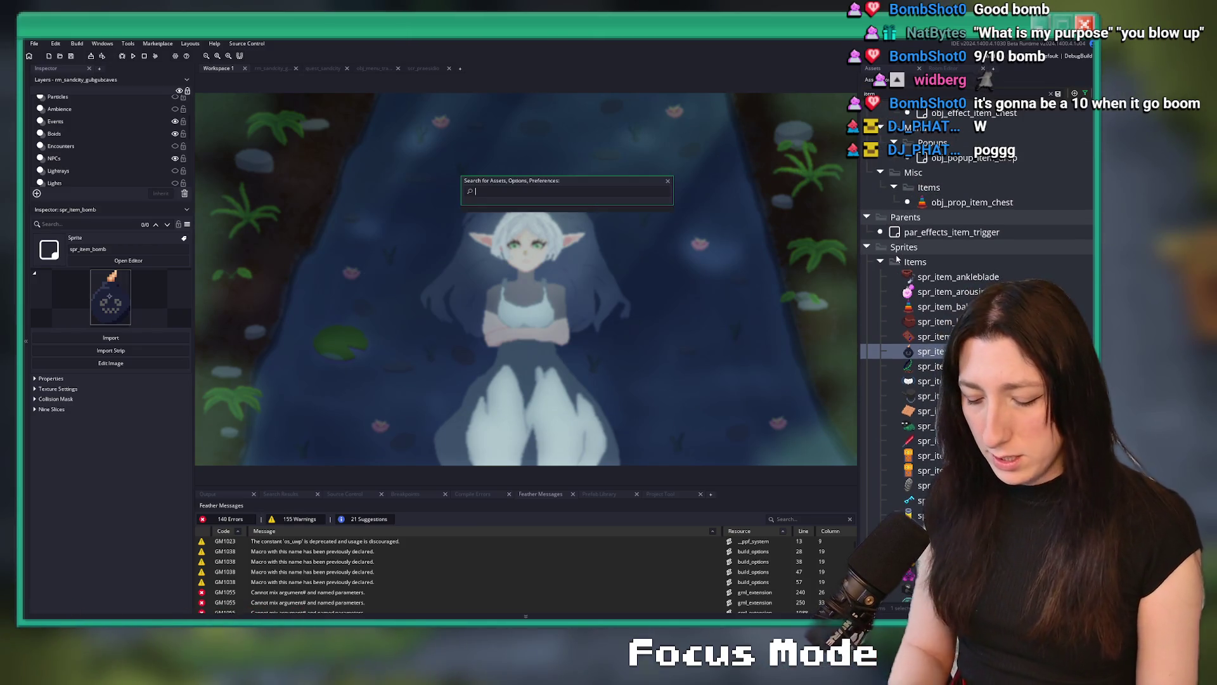
pyautogui.write('keyite')
pyautogui.click(554, 211)
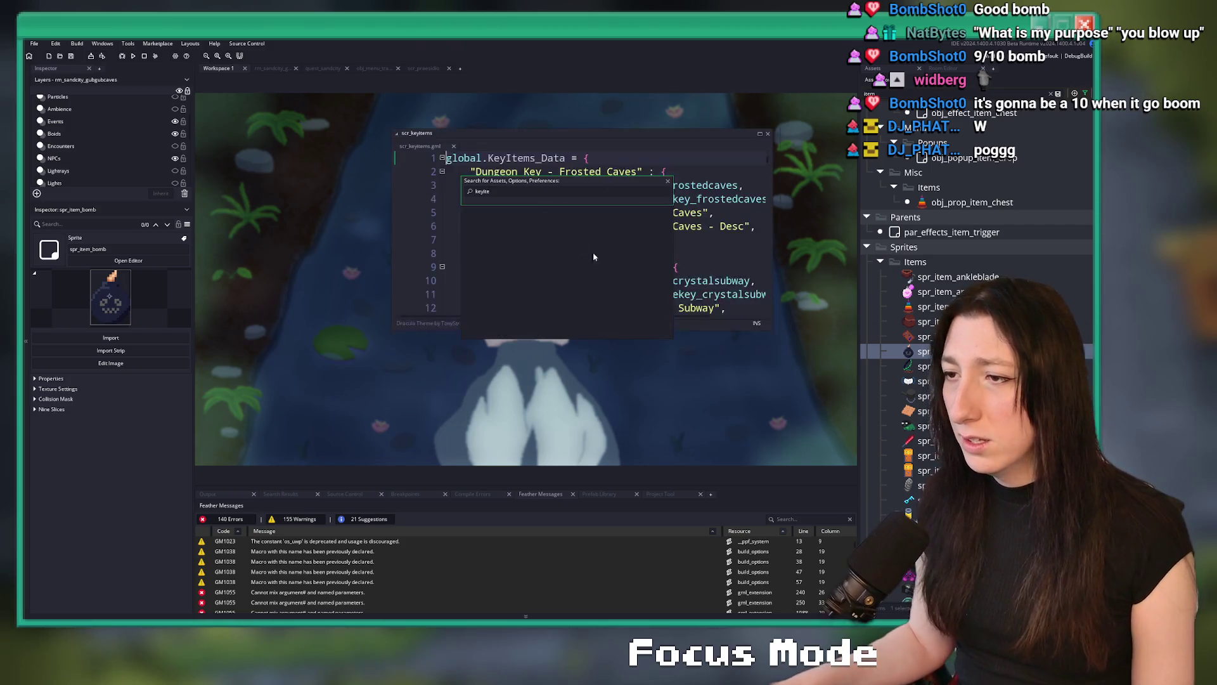
pyautogui.click(762, 134)
pyautogui.scroll(-5, 526, 279)
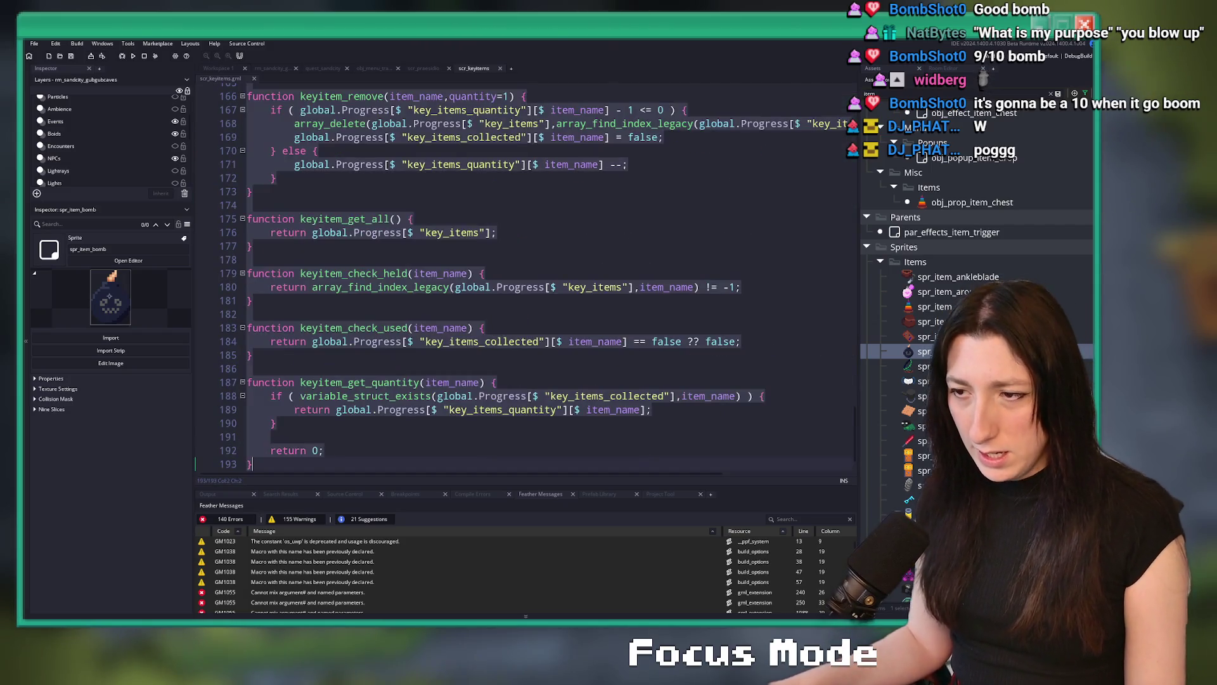
pyautogui.hotkey('ctrl', 'a')
pyautogui.scroll(1, 375, 90)
pyautogui.click(448, 226)
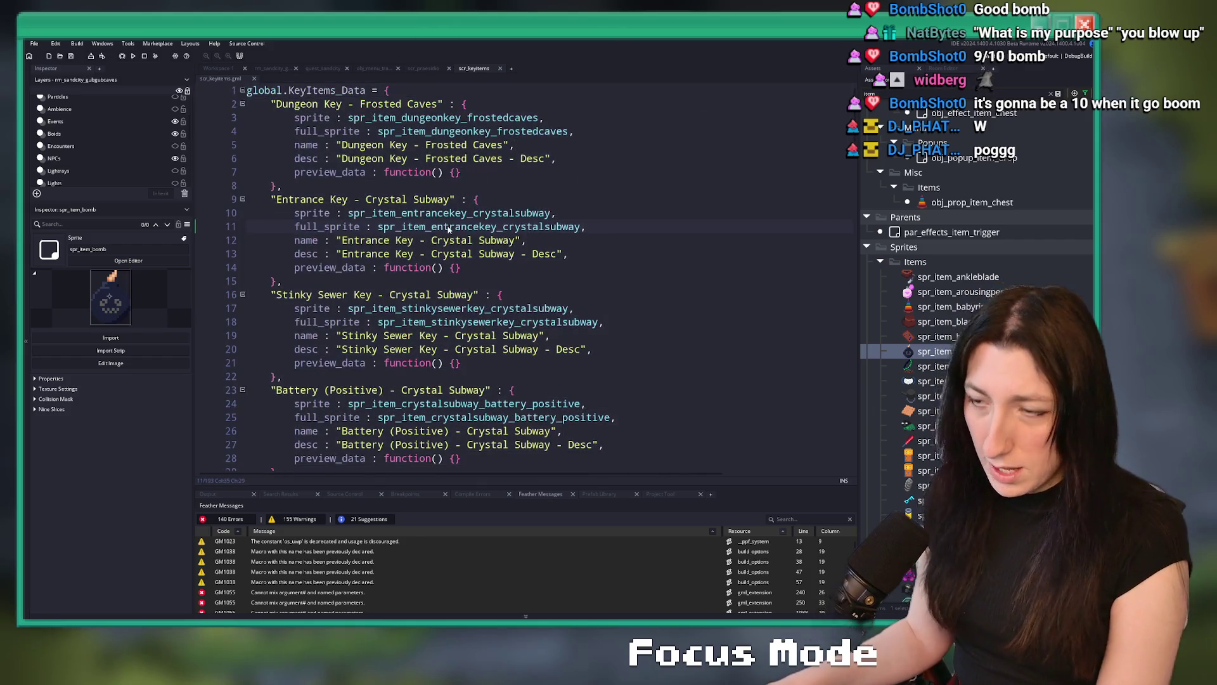
pyautogui.press('F12')
pyautogui.scroll(-20, 240, 428)
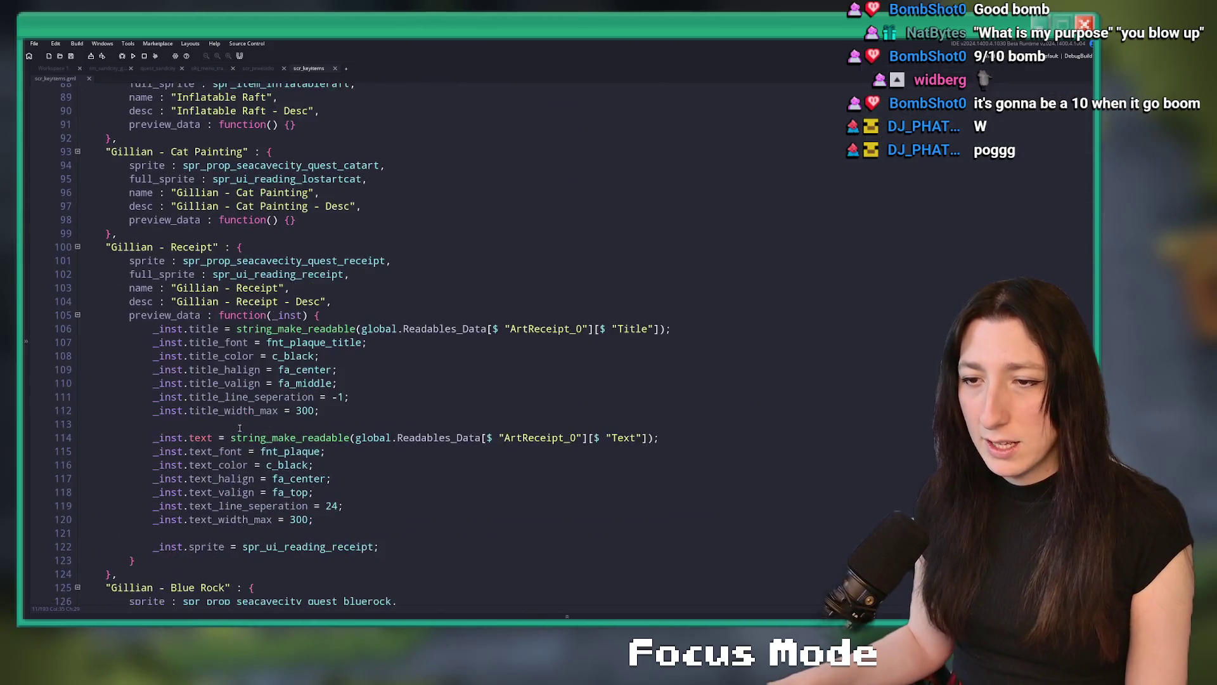
pyautogui.scroll(3, 192, 266)
# Duplicate the Krill's Seashells entry directly below itself.
pyautogui.moveTo(117, 285); pyautogui.dragTo(109, 195)
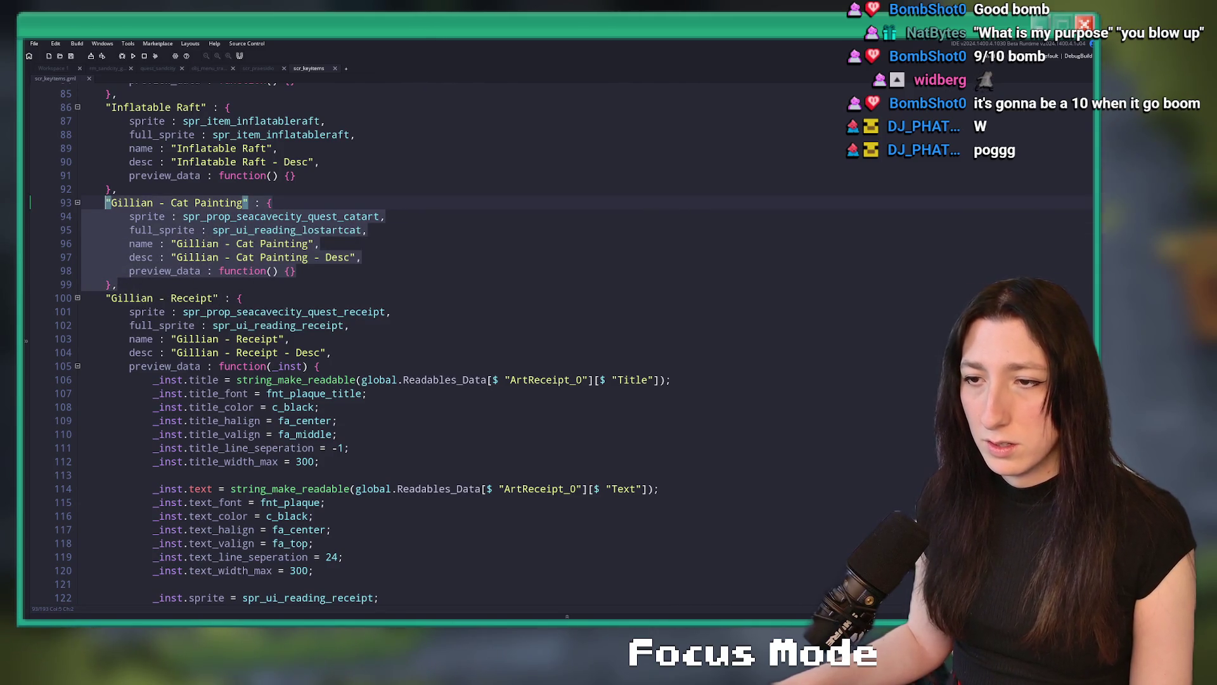
pyautogui.scroll(-2, 297, 411)
pyautogui.scroll(-2, 298, 411)
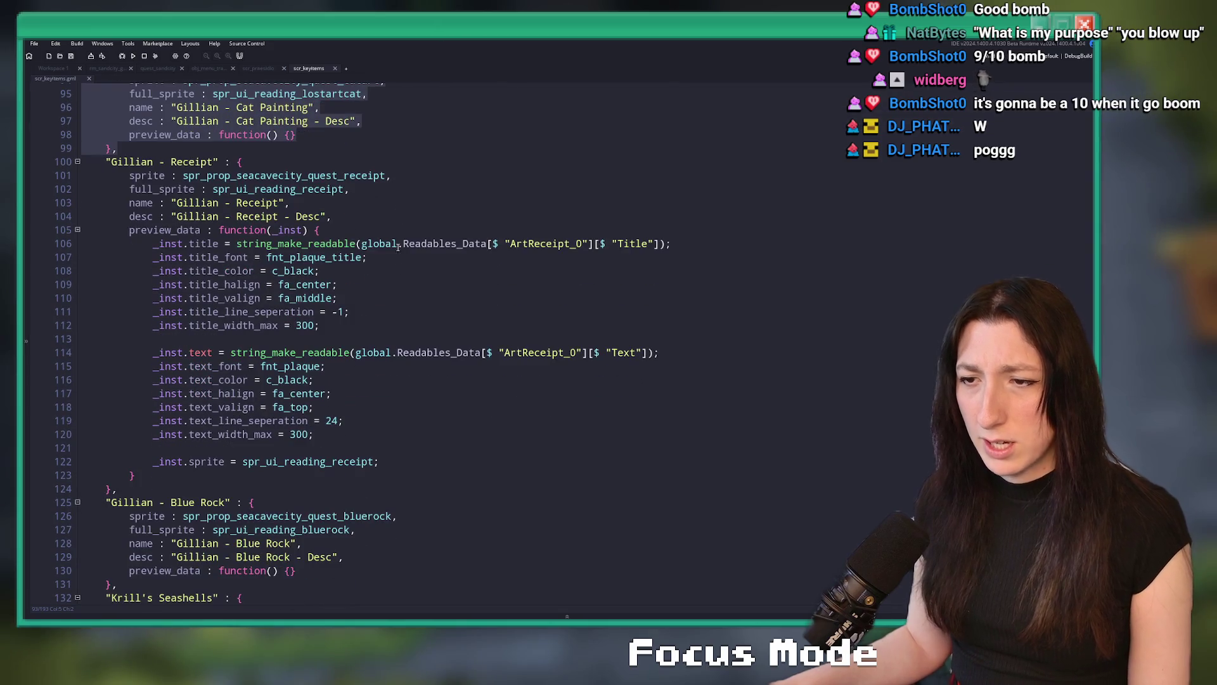
pyautogui.scroll(-1, 398, 246)
pyautogui.scroll(2, 399, 246)
pyautogui.scroll(-8, 125, 468)
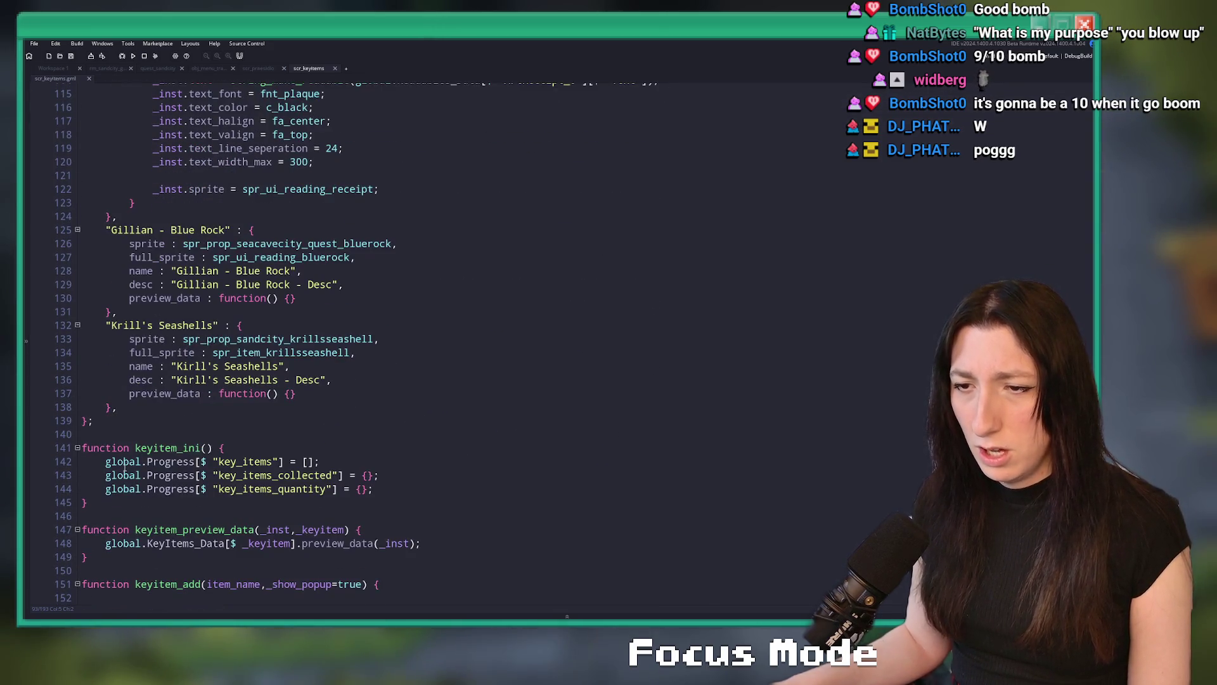
pyautogui.moveTo(121, 409)
pyautogui.mouseDown()
pyautogui.moveTo(127, 340)
pyautogui.moveTo(82, 320)
pyautogui.mouseUp()
pyautogui.hotkey('ctrl', 'd')
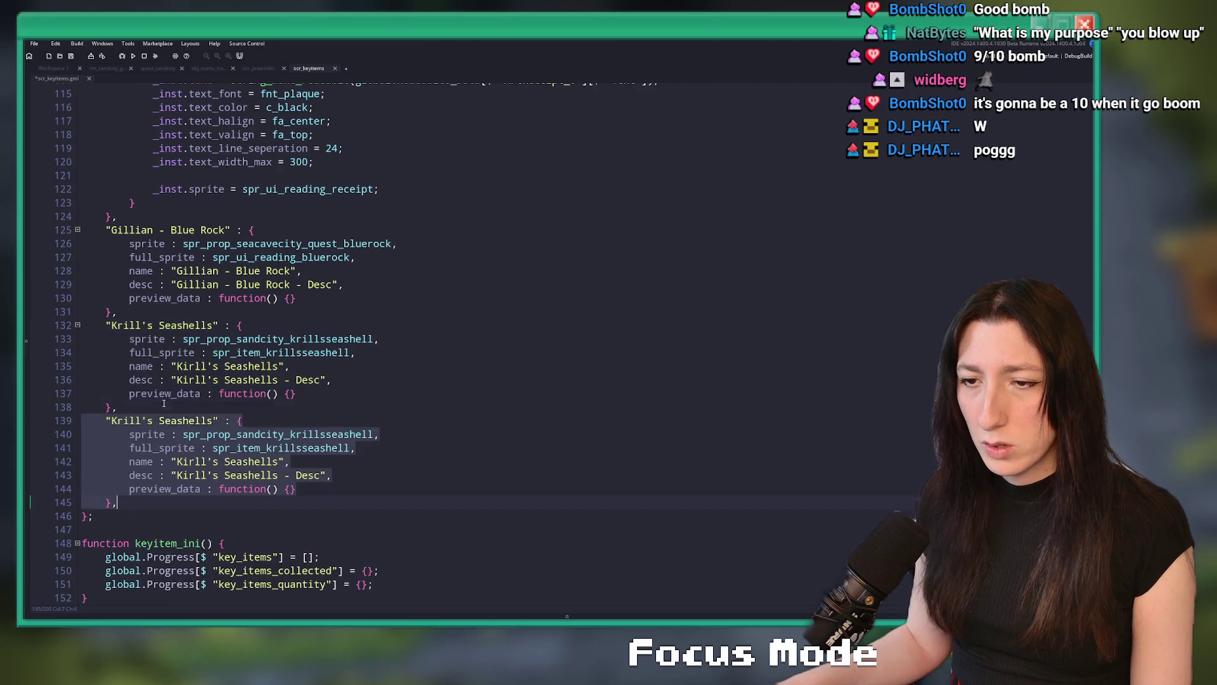
pyautogui.press('Left')
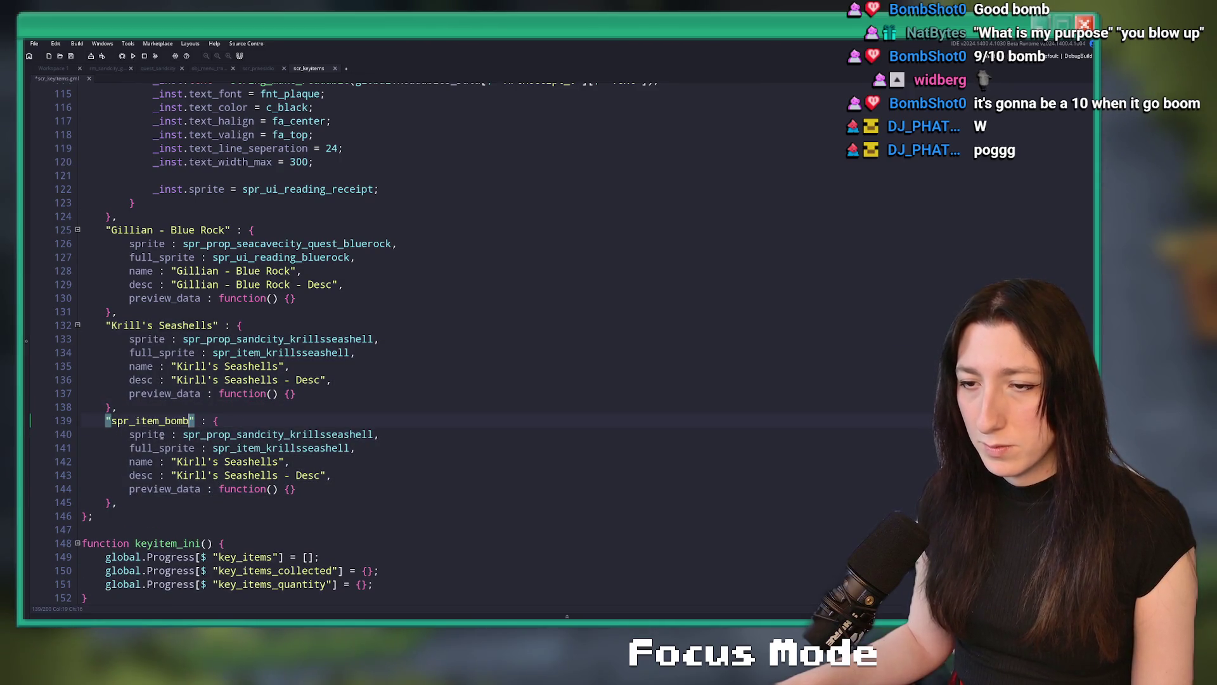
# Set the copy's key to "Bomb", full_sprite to spr_item_bomb and name to Bomb.
pyautogui.click(111, 420)
pyautogui.hotkey('ctrl', 'shift', 'Right')
pyautogui.hotkey('ctrl', 'shift', 'Right')
pyautogui.hotkey('ctrl', 'shift', 'Right')
pyautogui.write('Bo')
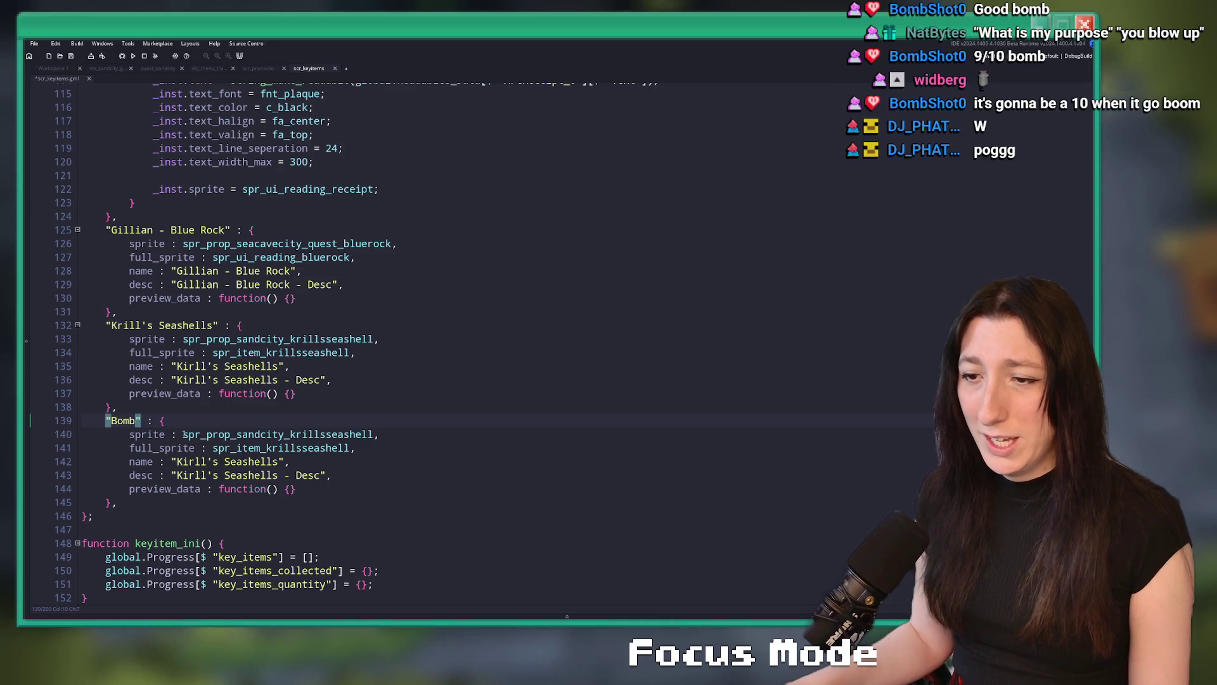
pyautogui.click(285, 434)
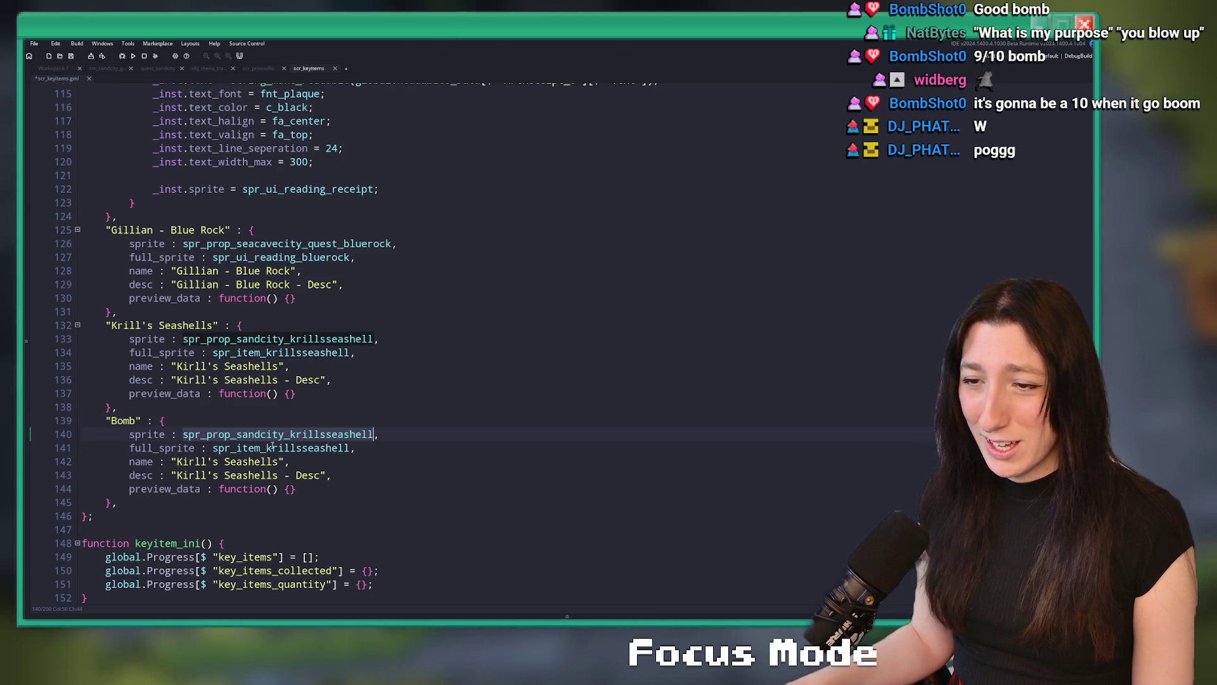
pyautogui.doubleClick(265, 448)
pyautogui.write('spr_item_bomb')
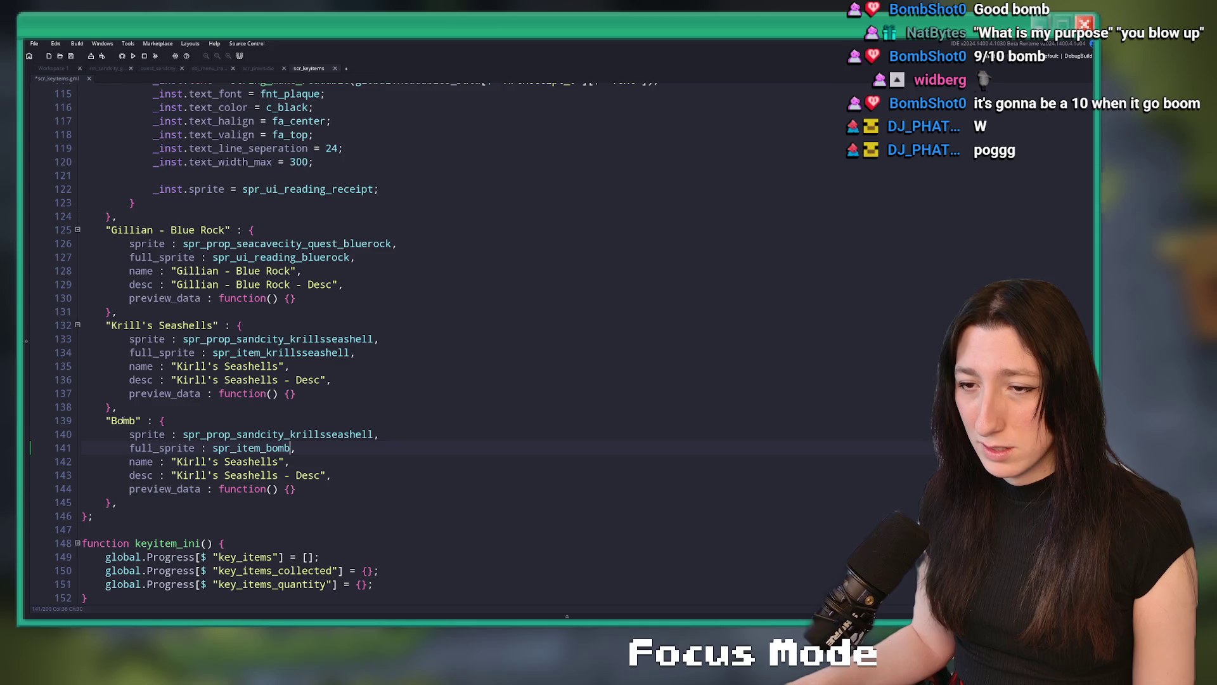
pyautogui.click(177, 462)
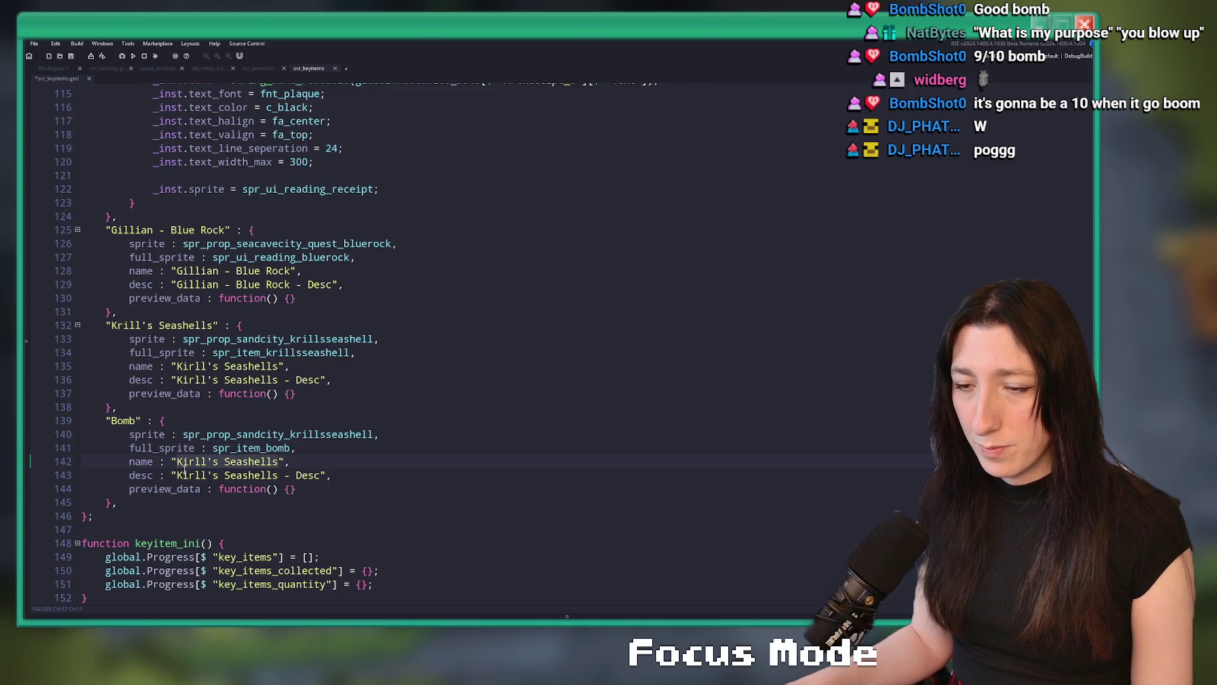
pyautogui.moveTo(176, 475); pyautogui.dragTo(278, 475)
pyautogui.write('Bomb')
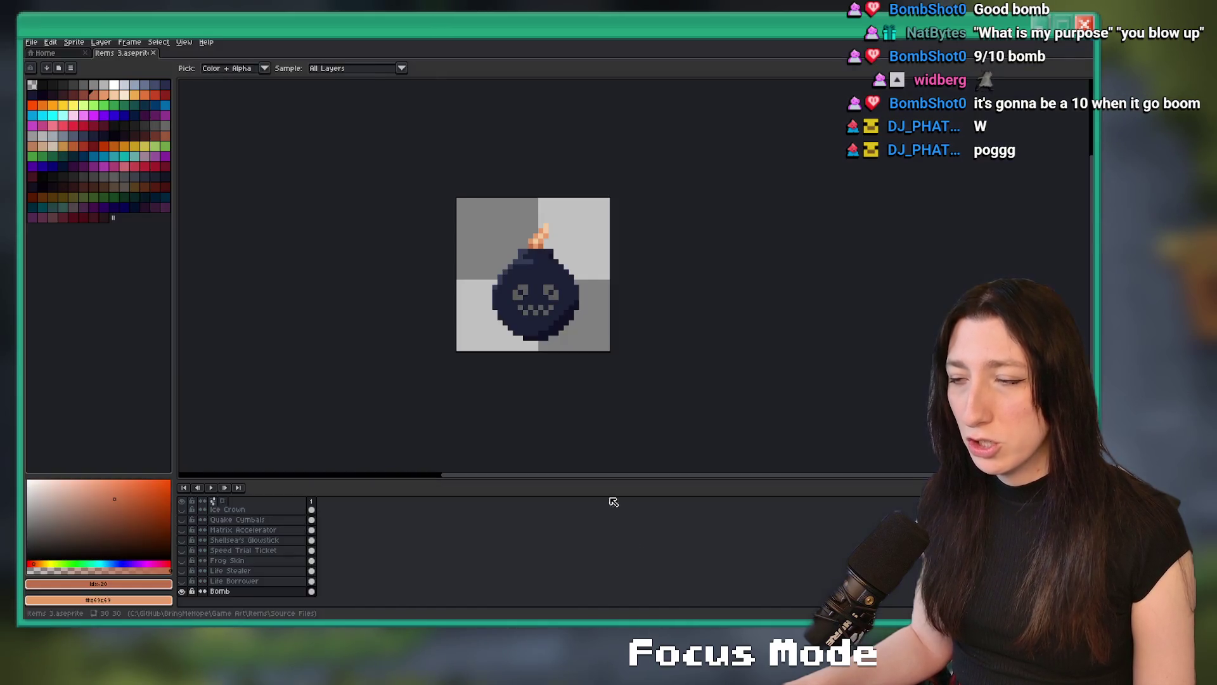
# Create a new 32x32 sprite in Aseprite, then return to GameMaker's sand city room.
pyautogui.hotkey('alt', 'Tab')
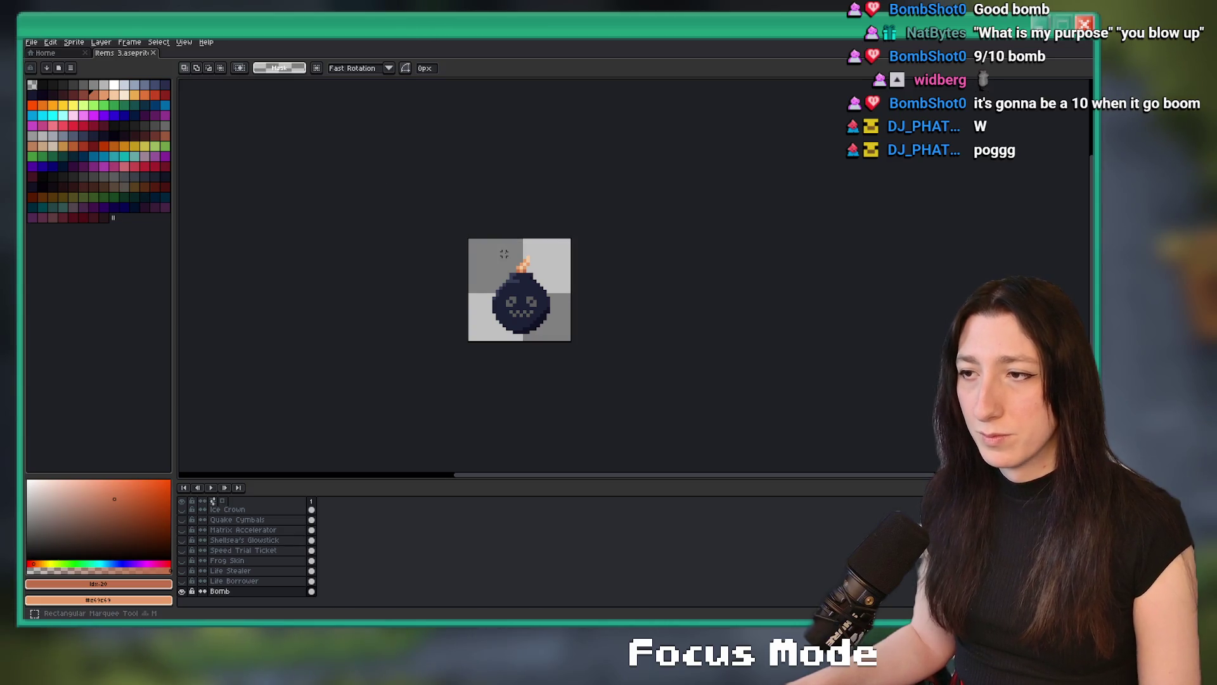
pyautogui.scroll(1, 504, 254)
pyautogui.hotkey('ctrl', 'a')
pyautogui.click(31, 42)
pyautogui.click(42, 56)
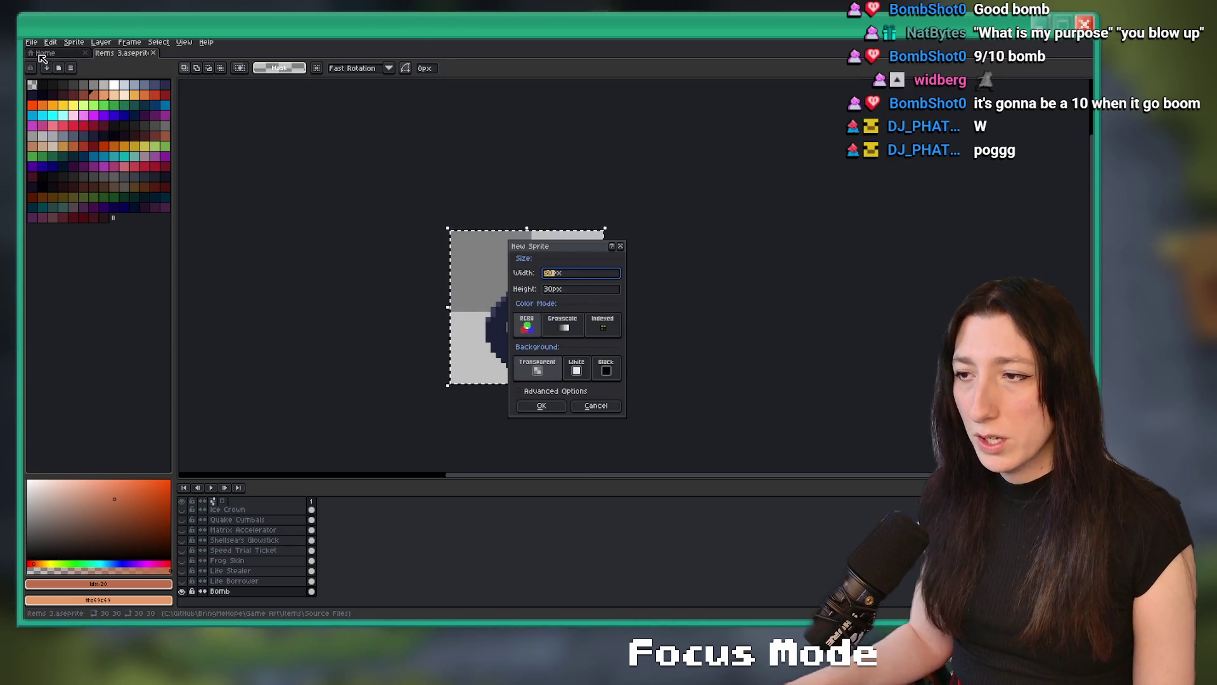
pyautogui.write('32')
pyautogui.press('Return')
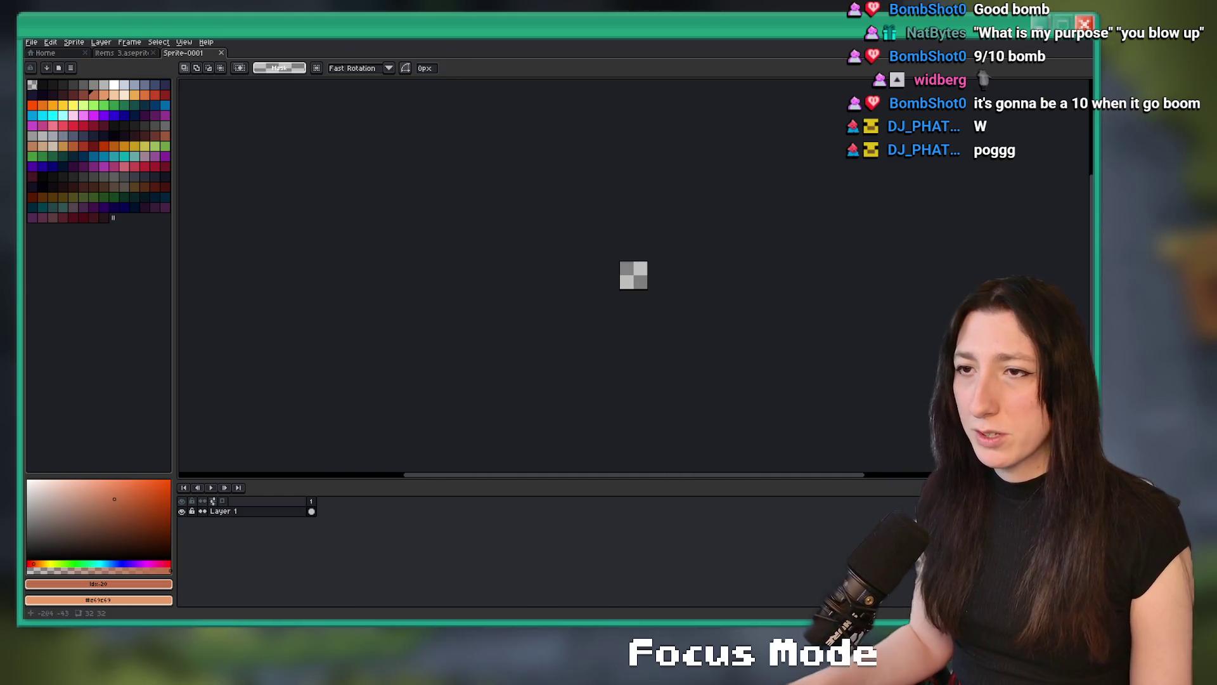
pyautogui.hotkey('alt', 'Tab')
pyautogui.click(107, 68)
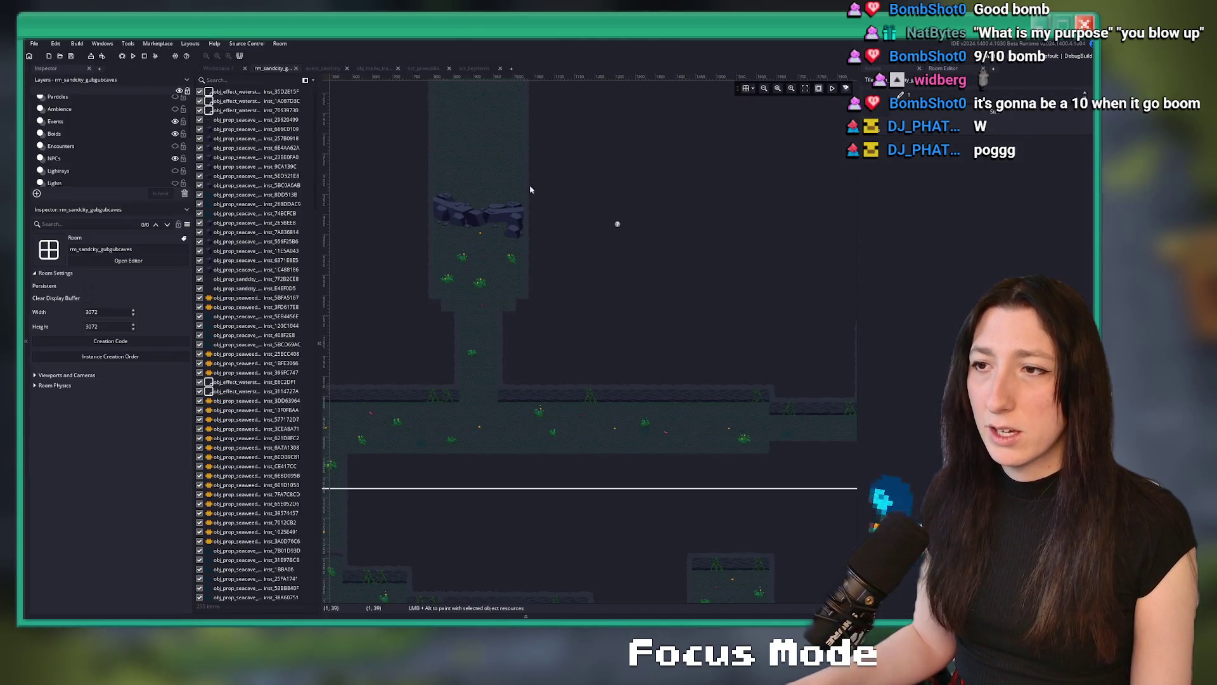
# Hide the MapMarkers layer and launch the Snipping Tool.
pyautogui.scroll(1, 564, 190)
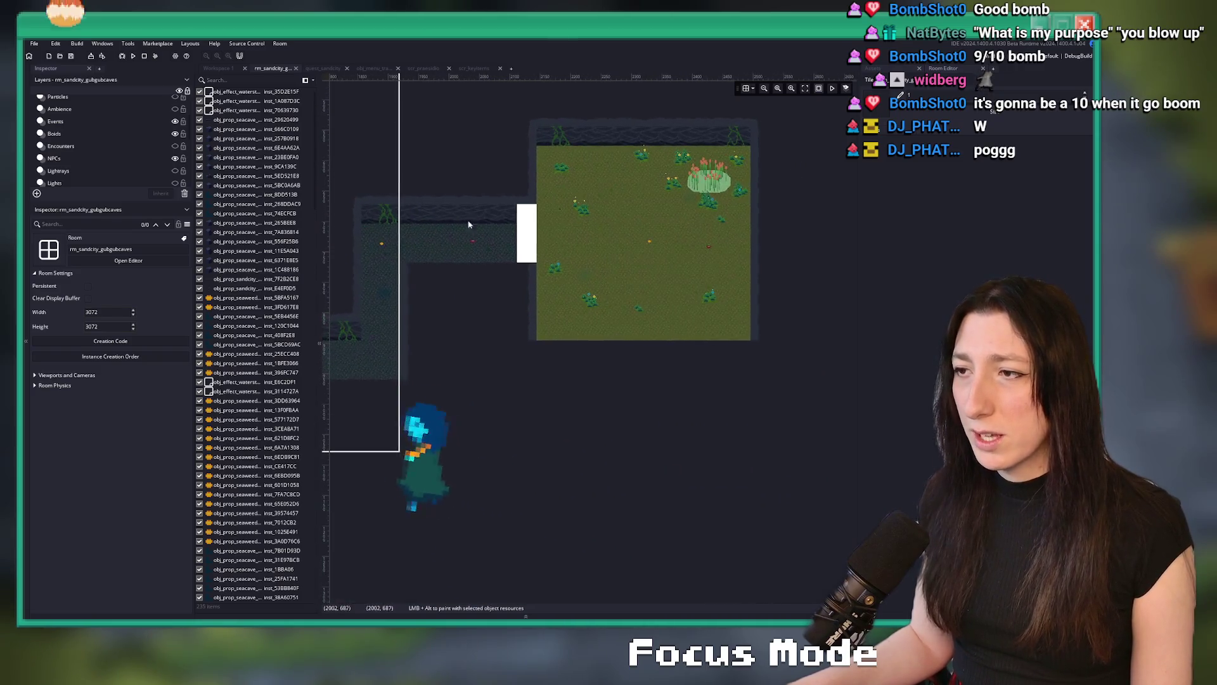
pyautogui.scroll(-3, 162, 173)
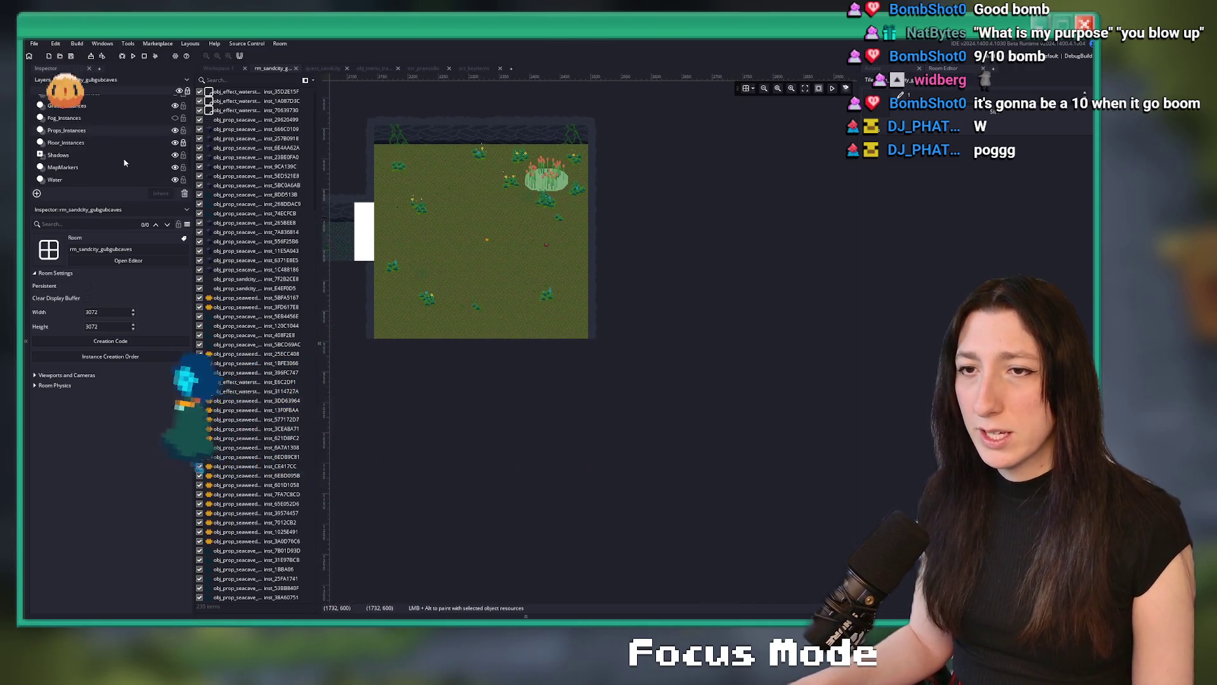
pyautogui.click(175, 167)
pyautogui.press('super')
pyautogui.write('snipping Tool')
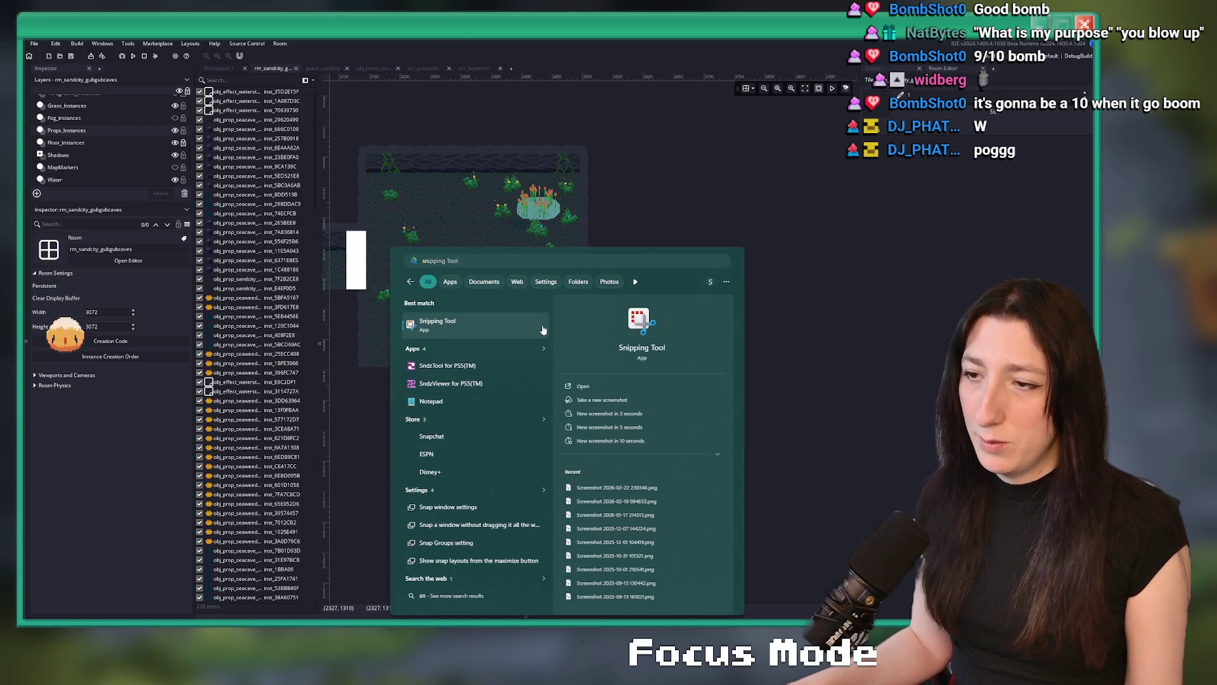
pyautogui.press('Return')
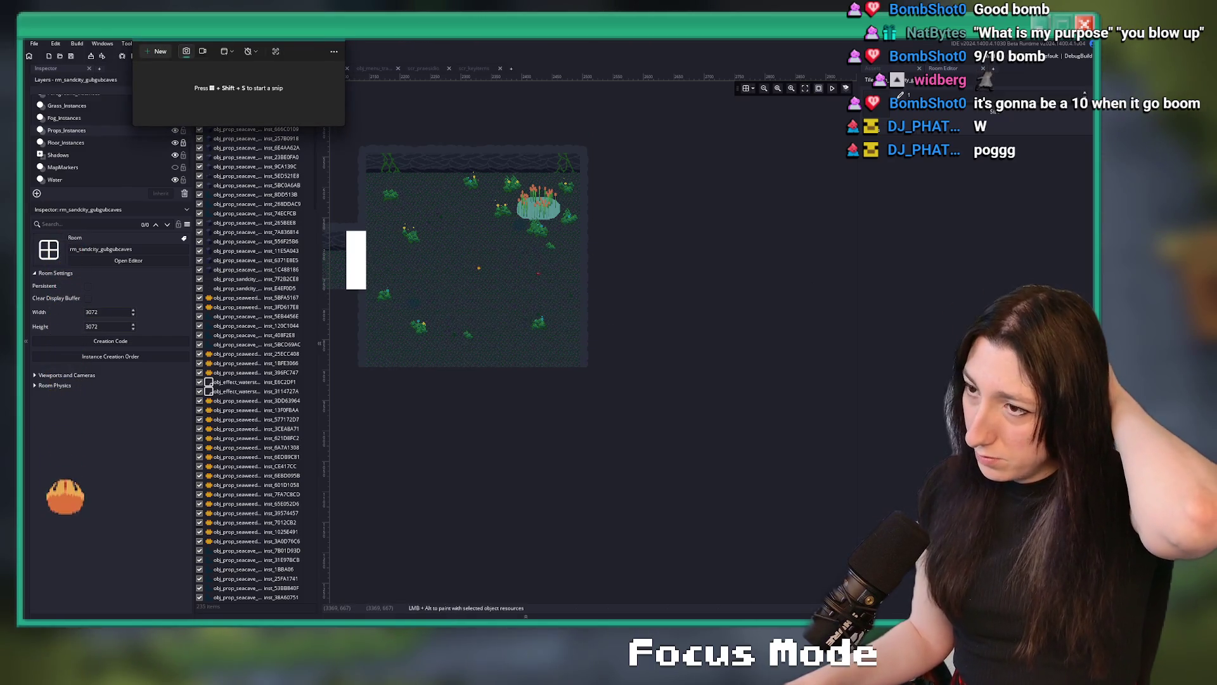
# Take a rectangular snip of the cave room floor and copy it.
pyautogui.click(152, 51)
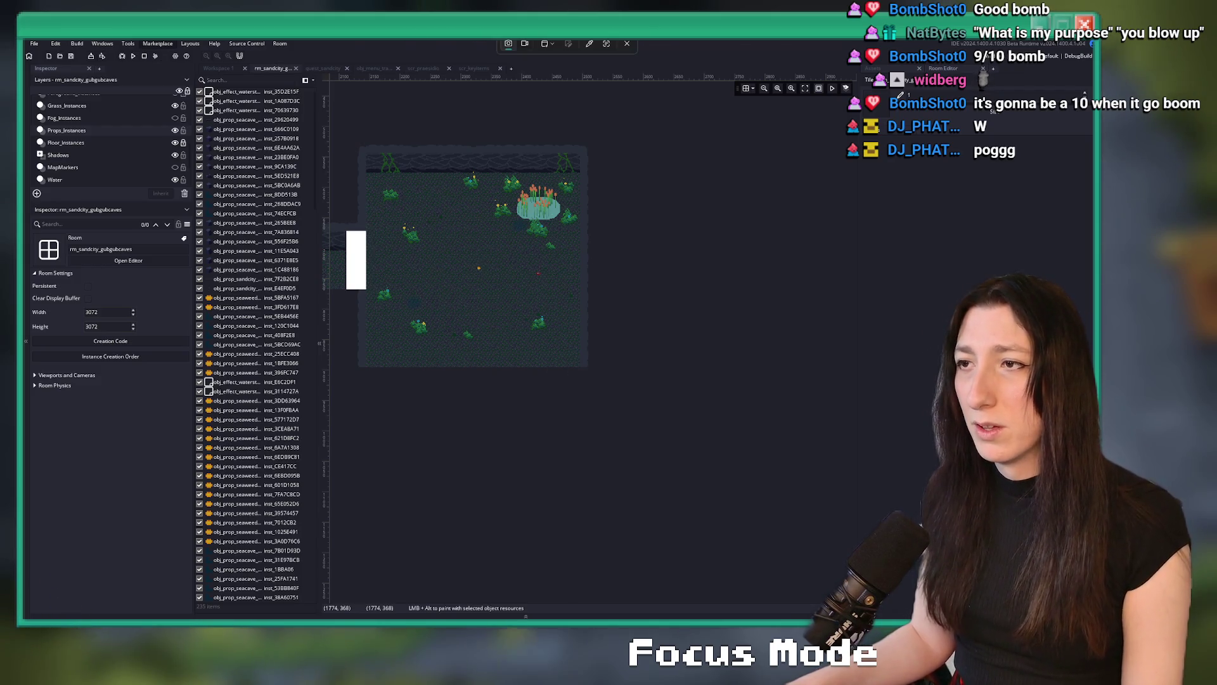
pyautogui.press('Escape')
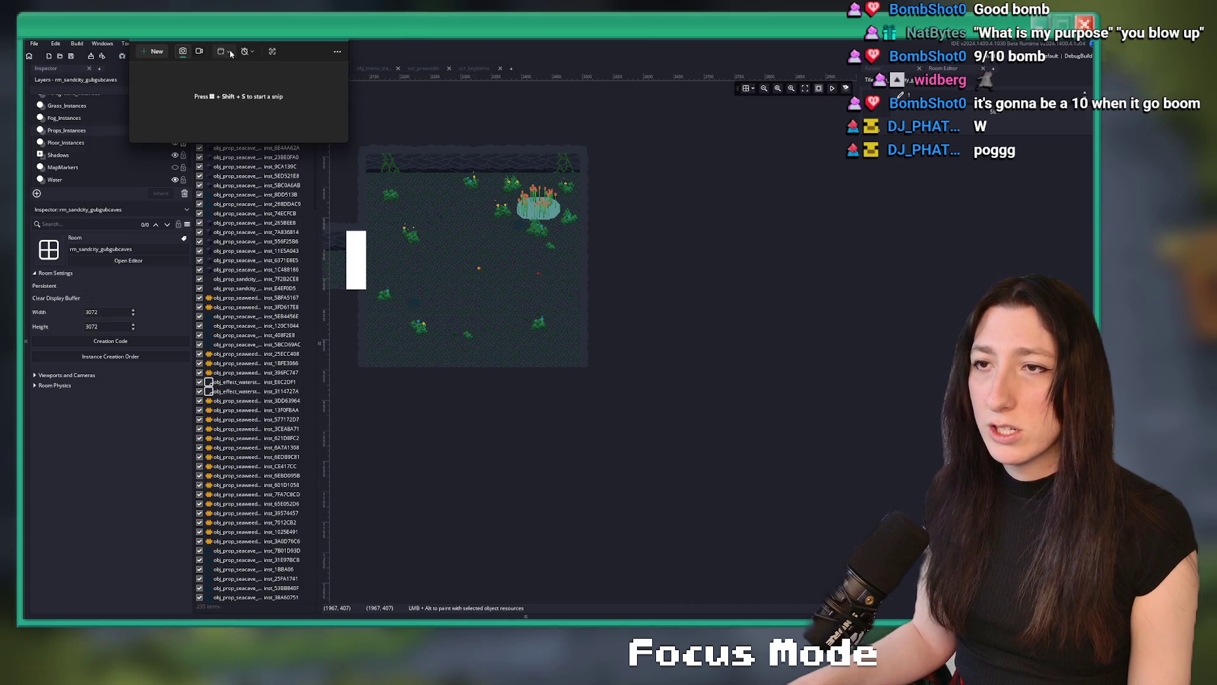
pyautogui.click(231, 54)
pyautogui.click(235, 55)
pyautogui.click(156, 52)
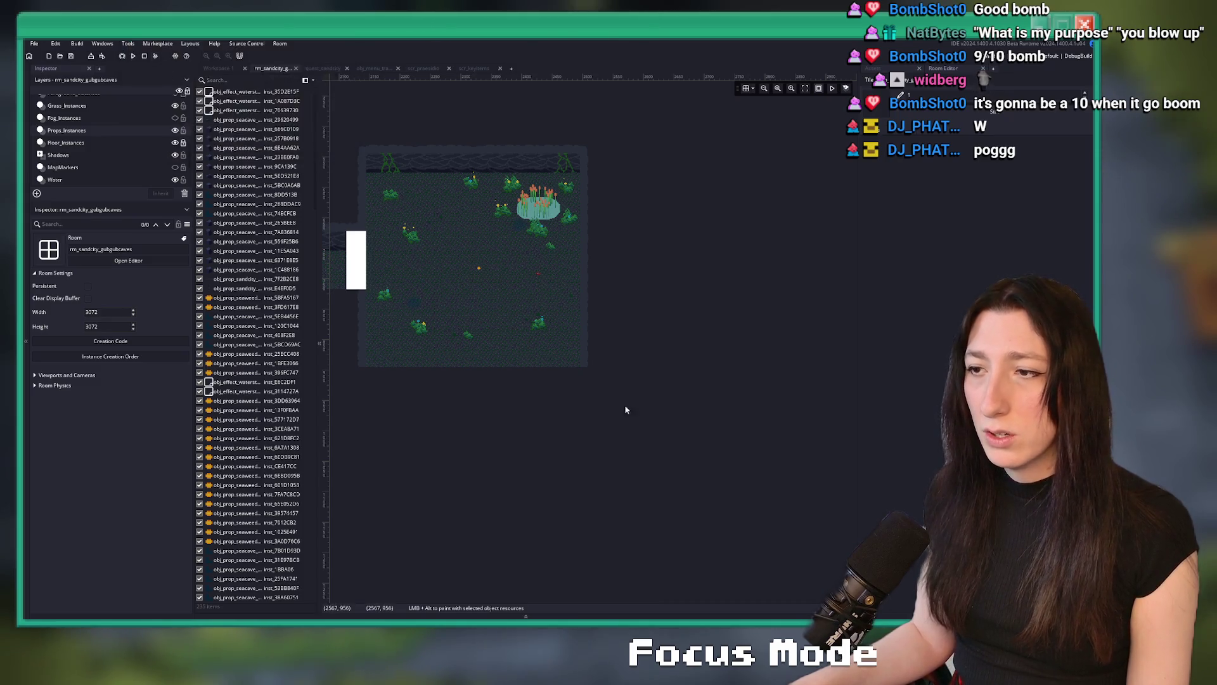
pyautogui.moveTo(566, 350)
pyautogui.mouseDown()
pyautogui.moveTo(472, 255)
pyautogui.moveTo(457, 259)
pyautogui.mouseUp()
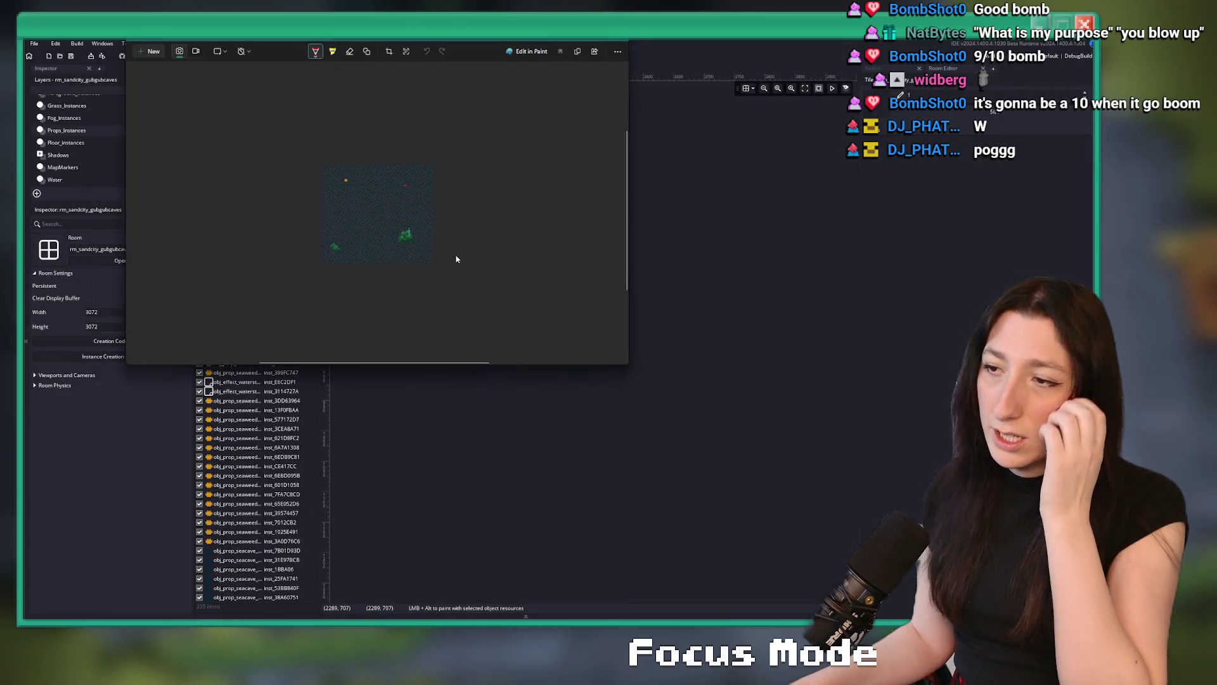
pyautogui.click(511, 221)
pyautogui.hotkey('alt', 'Tab')
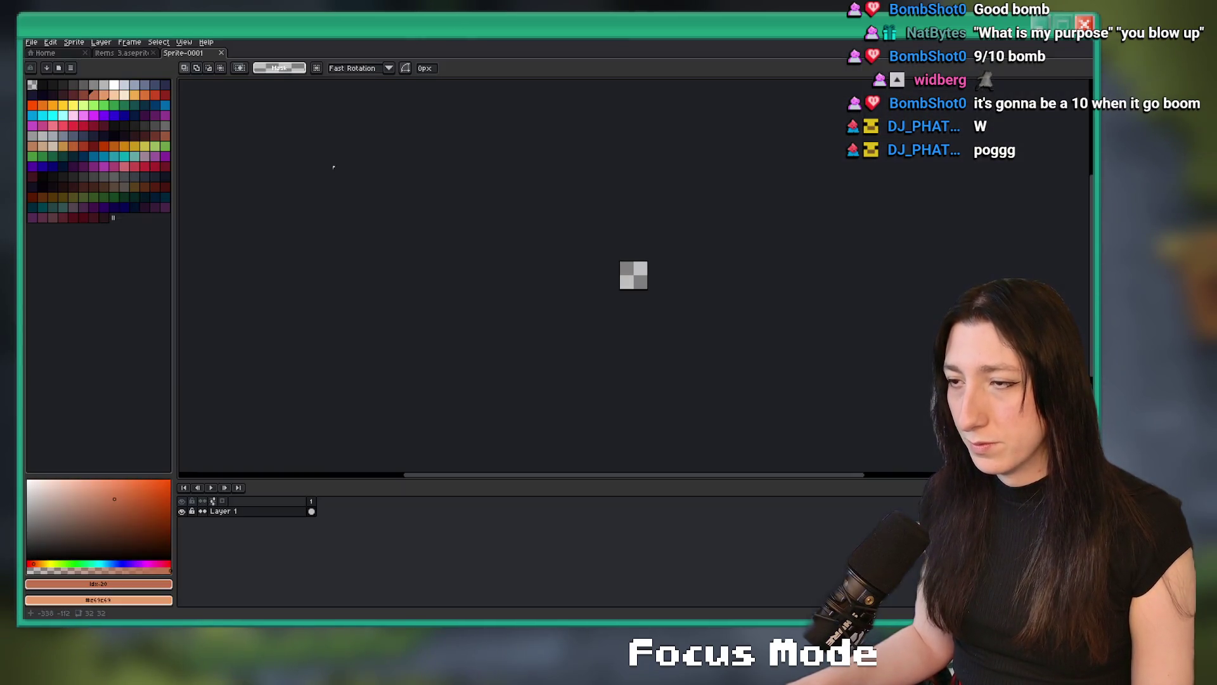
# Create a new sprite holding the pasted cave-room snip and close the empty Sprite-0001.
pyautogui.click(31, 42)
pyautogui.click(51, 50)
pyautogui.press('Return')
pyautogui.hotkey('ctrl', 'v')
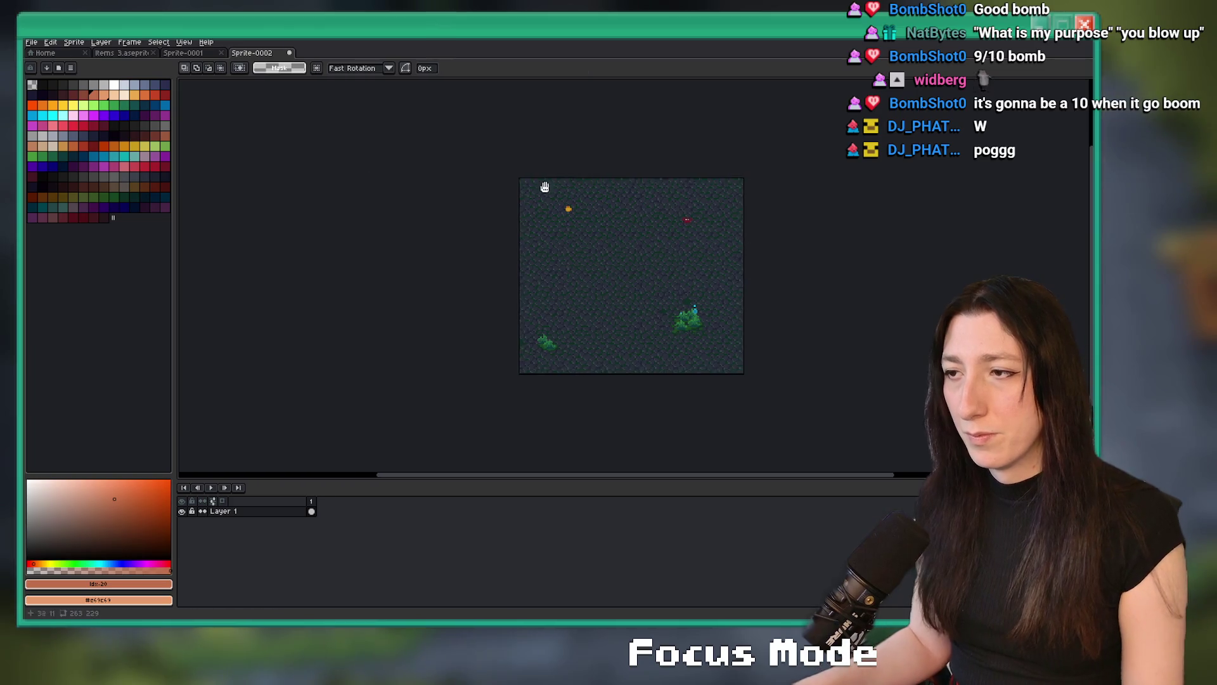
pyautogui.click(191, 53)
pyautogui.scroll(3, 549, 201)
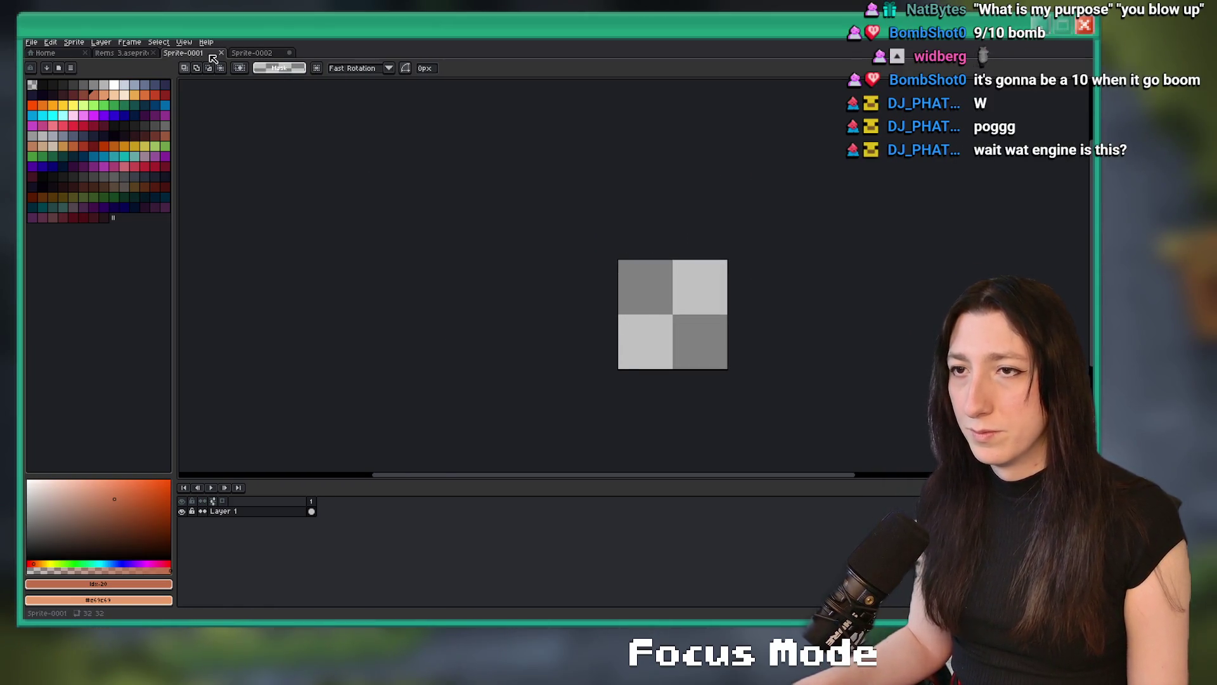
pyautogui.hotkey('ctrl', 'w')
pyautogui.scroll(4, 505, 310)
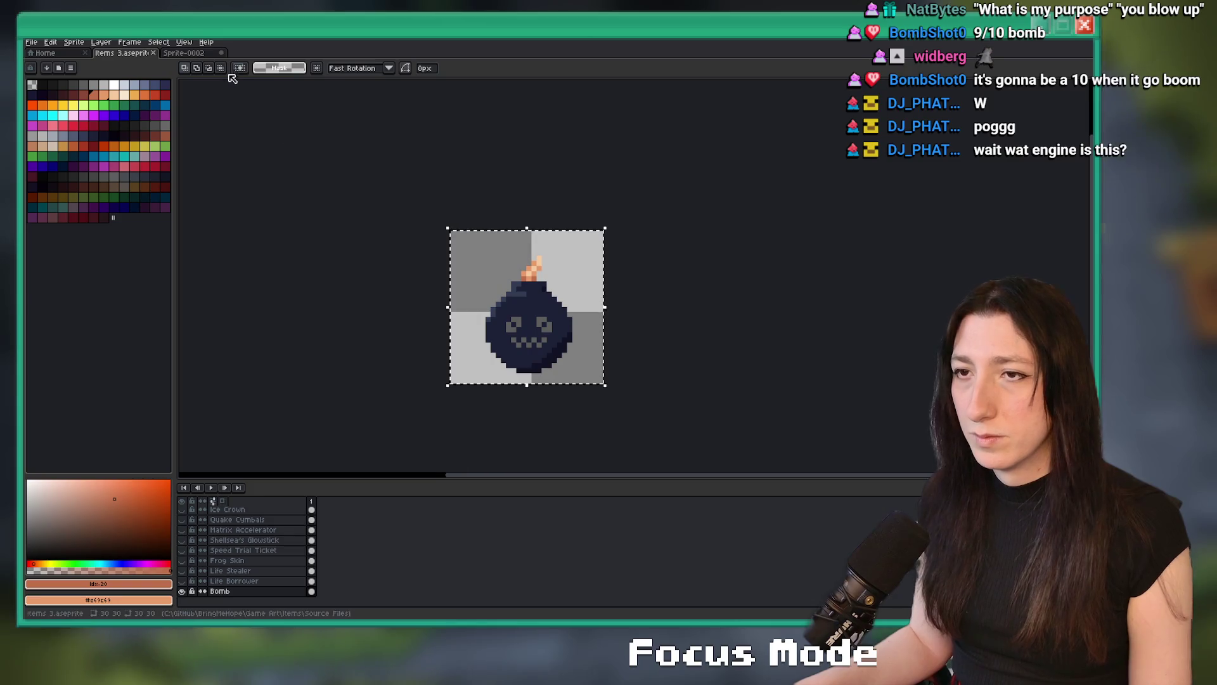
pyautogui.scroll(-2, 571, 280)
pyautogui.scroll(2, 533, 275)
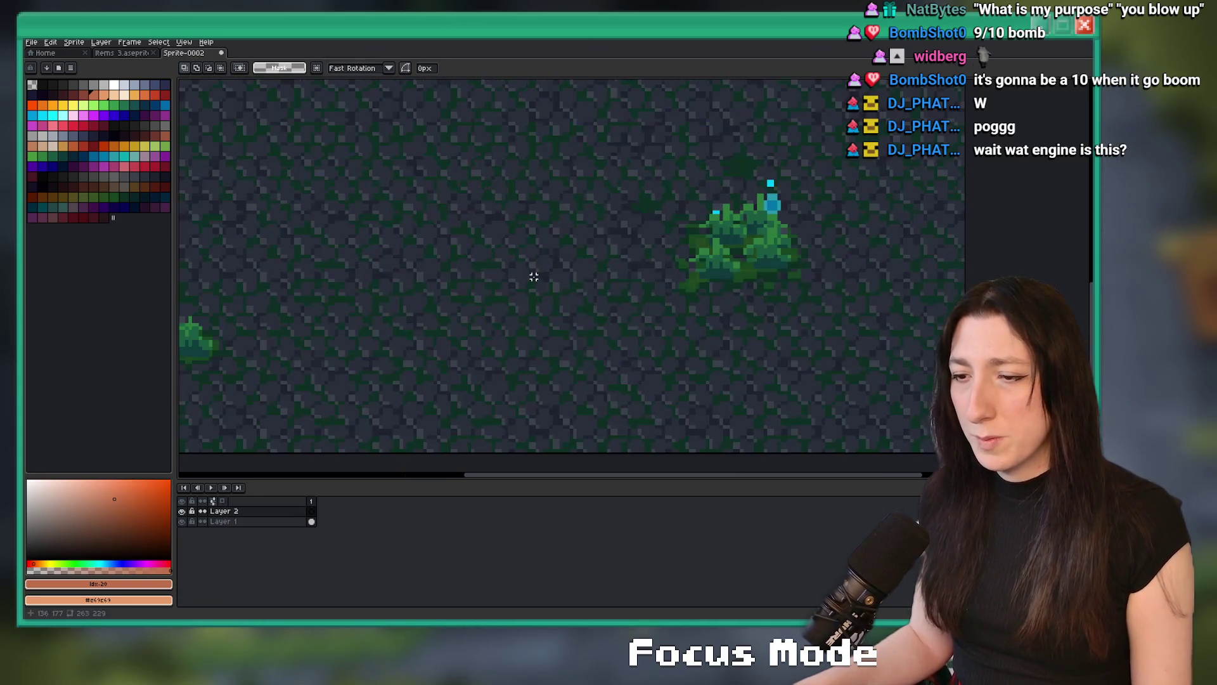
# Paste the bomb onto the room image, move it up into open floor, and reselect it.
pyautogui.hotkey('ctrl', 'v')
pyautogui.scroll(-2, 603, 253)
pyautogui.moveTo(617, 280); pyautogui.dragTo(685, 231)
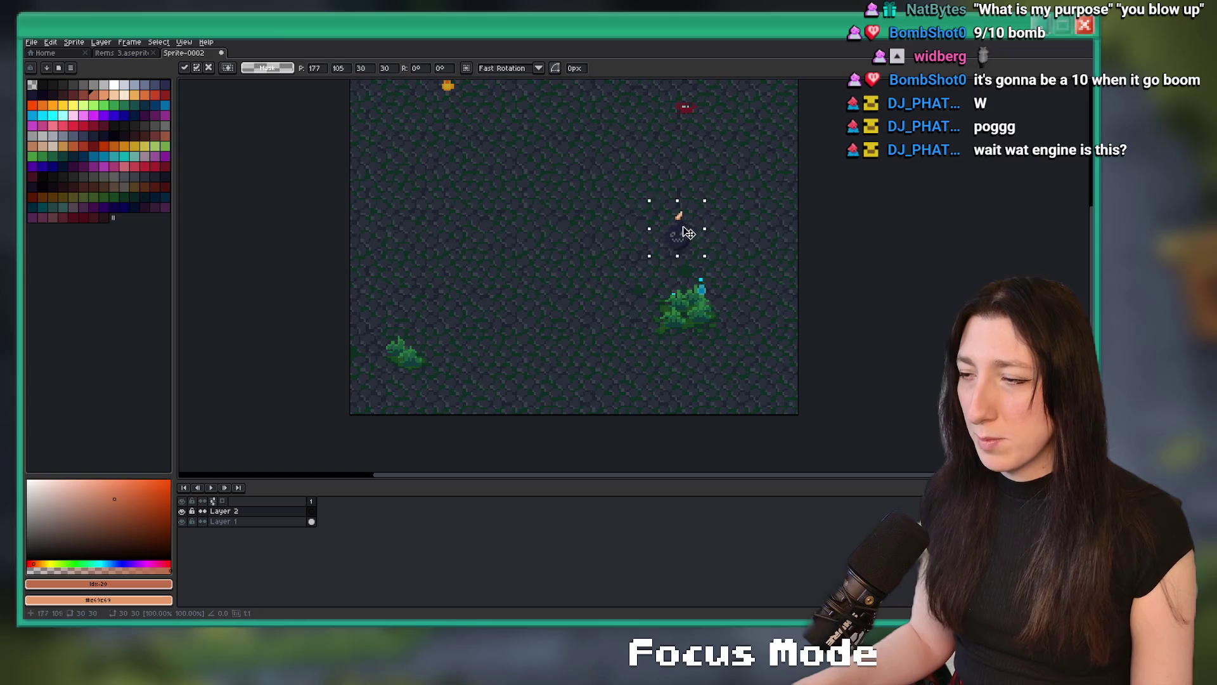
pyautogui.press('Return')
pyautogui.scroll(3, 707, 276)
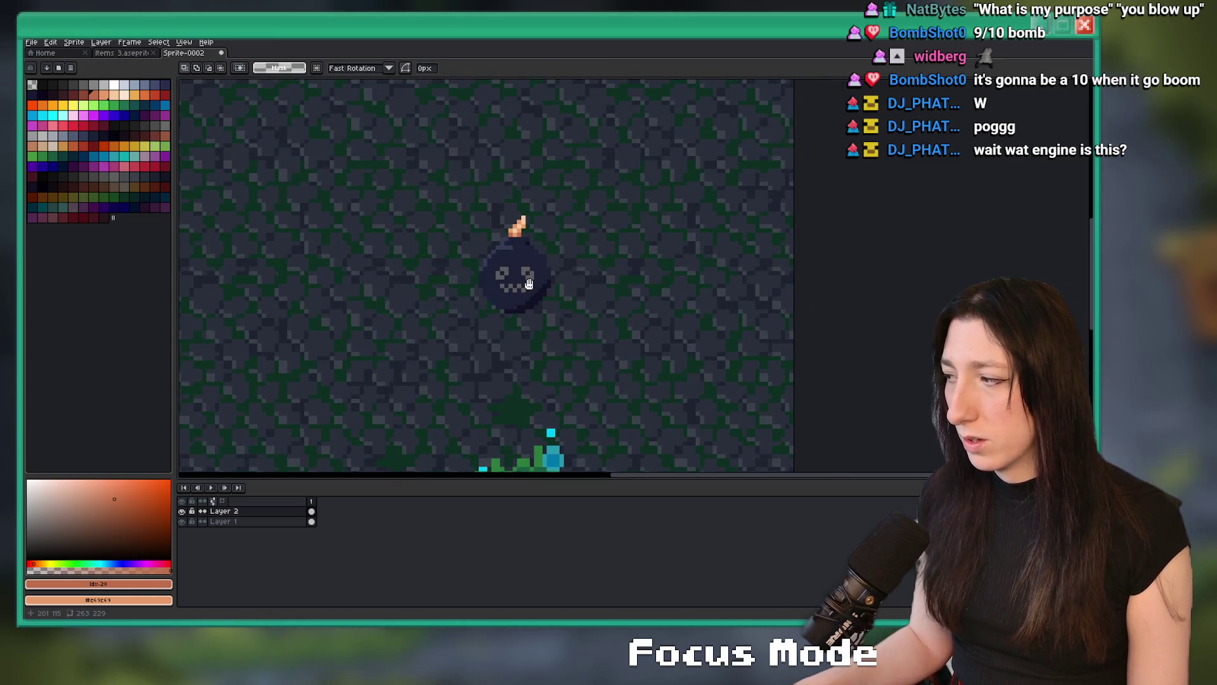
pyautogui.scroll(-1, 530, 284)
pyautogui.hotkey('ctrl', 'shift', 'd')
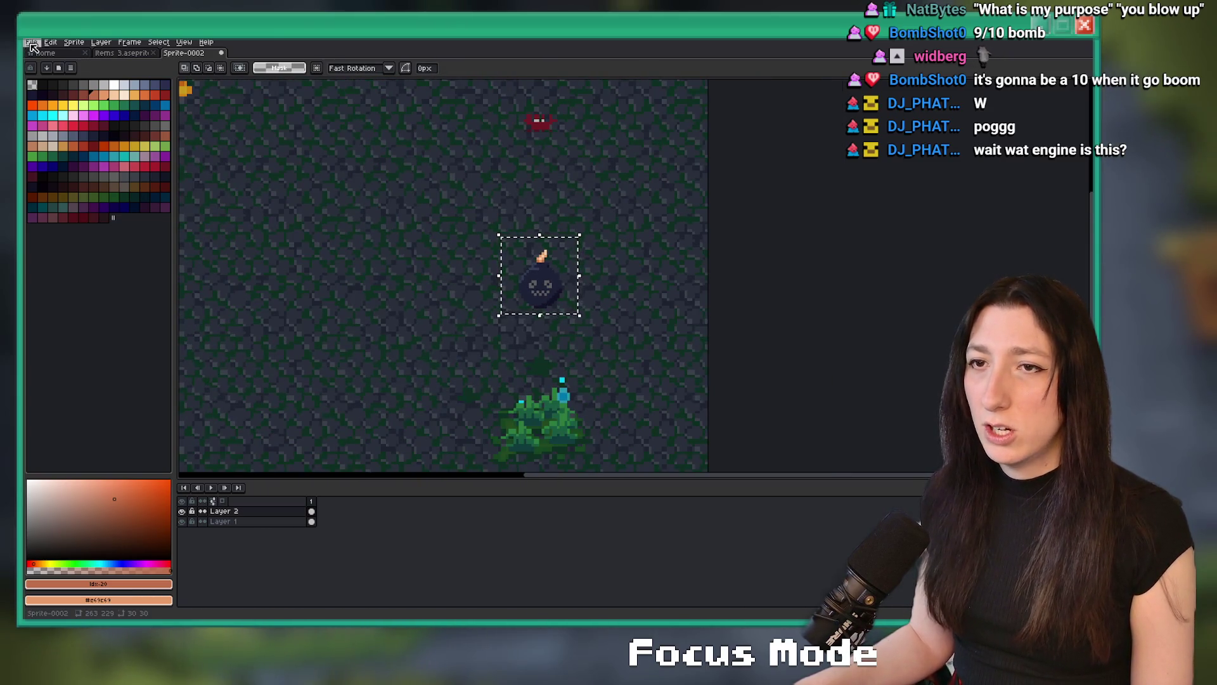
# Make a new sprite from the selected bomb and shrink it to 50%.
pyautogui.click(32, 41)
pyautogui.click(45, 53)
pyautogui.press('Return')
pyautogui.click(74, 41)
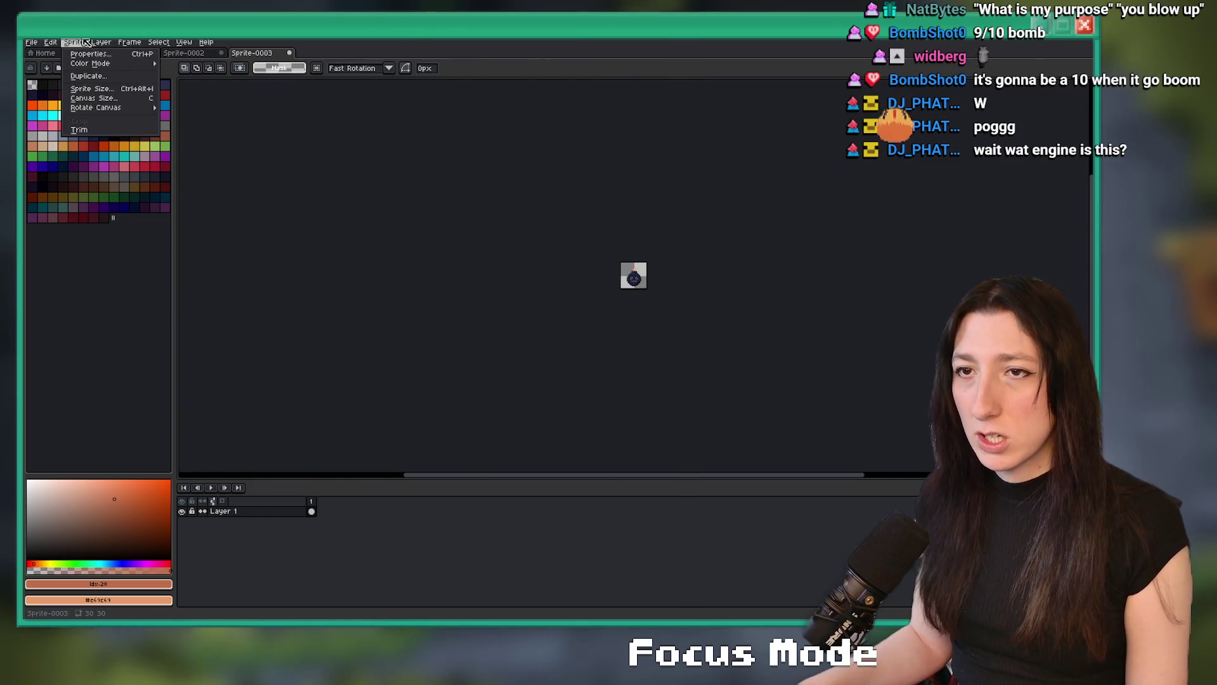
pyautogui.click(635, 282)
pyautogui.click(75, 42)
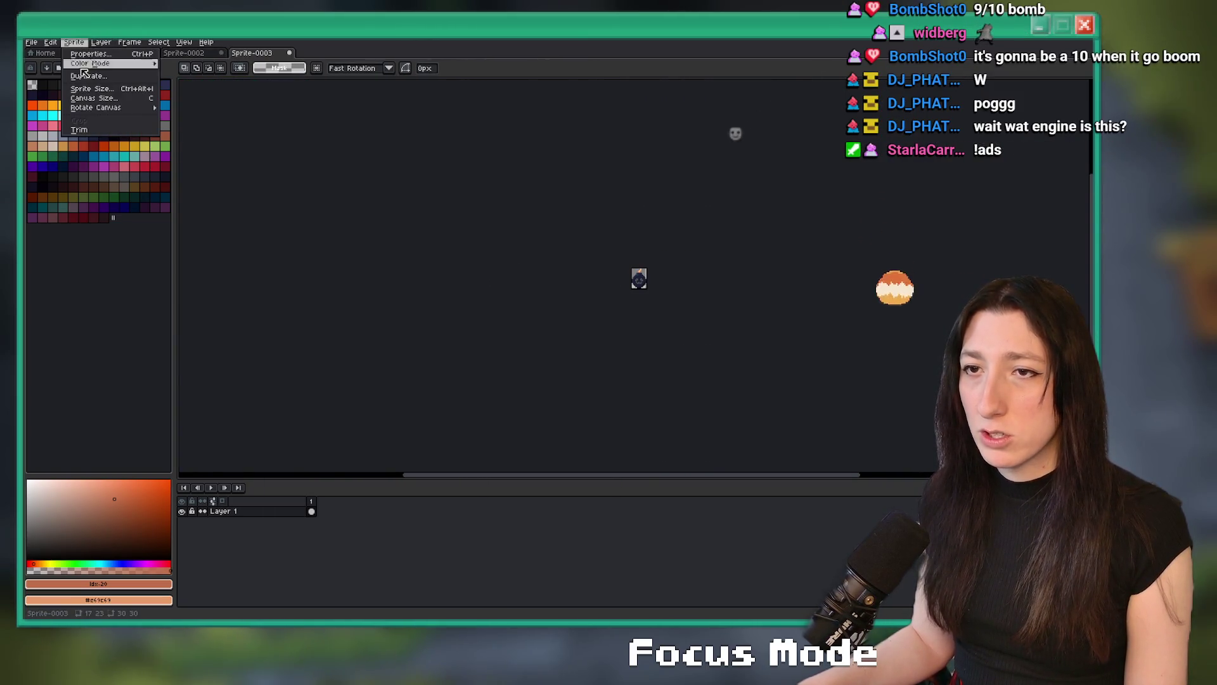
pyautogui.click(92, 89)
pyautogui.write('50')
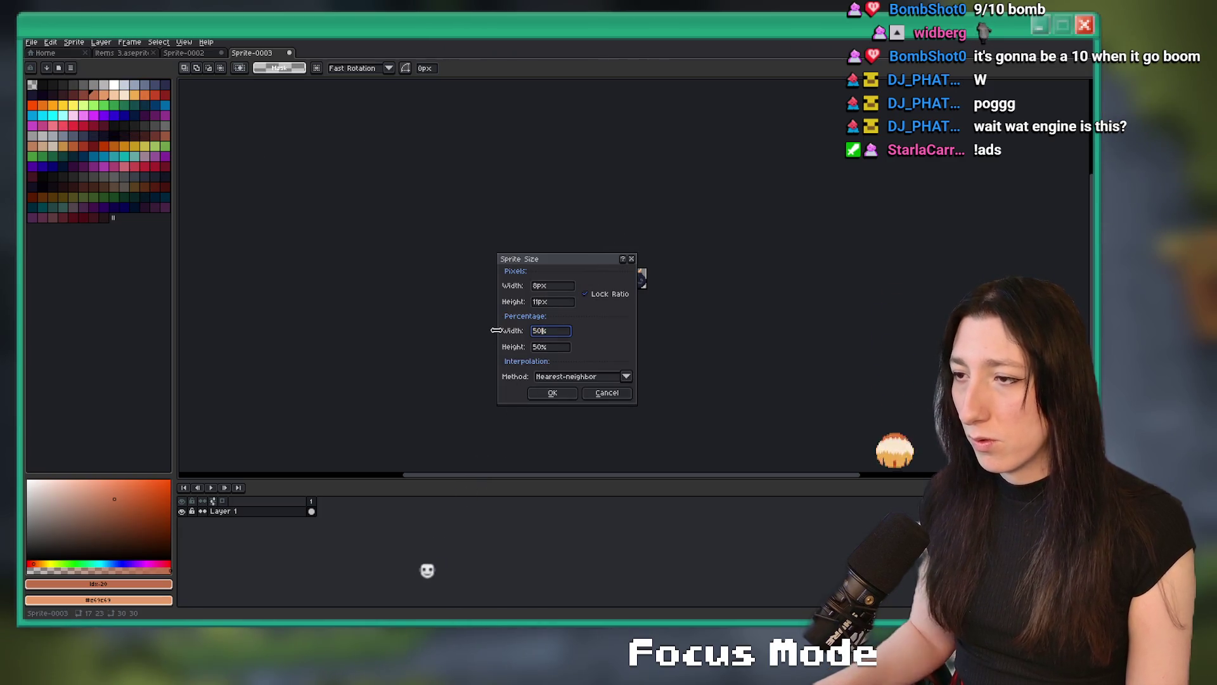
pyautogui.press('Return')
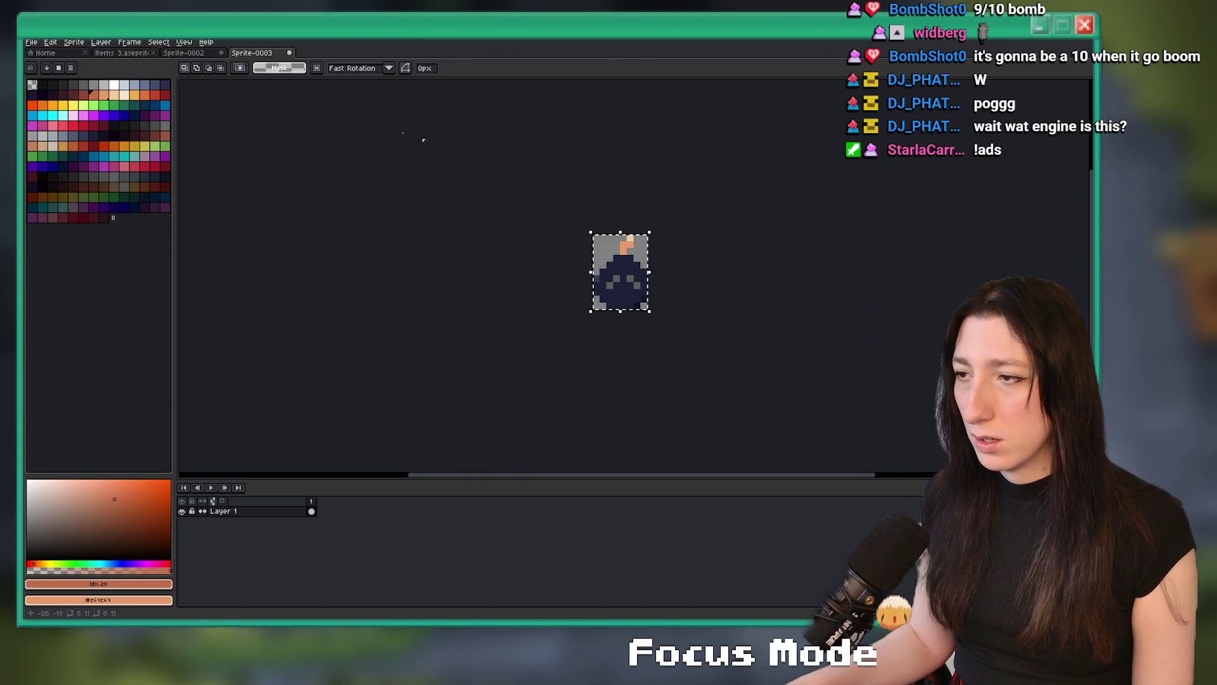
# Paste the half-size bomb onto the room image and place it.
pyautogui.click(214, 53)
pyautogui.hotkey('ctrl', 'v')
pyautogui.scroll(3, 527, 288)
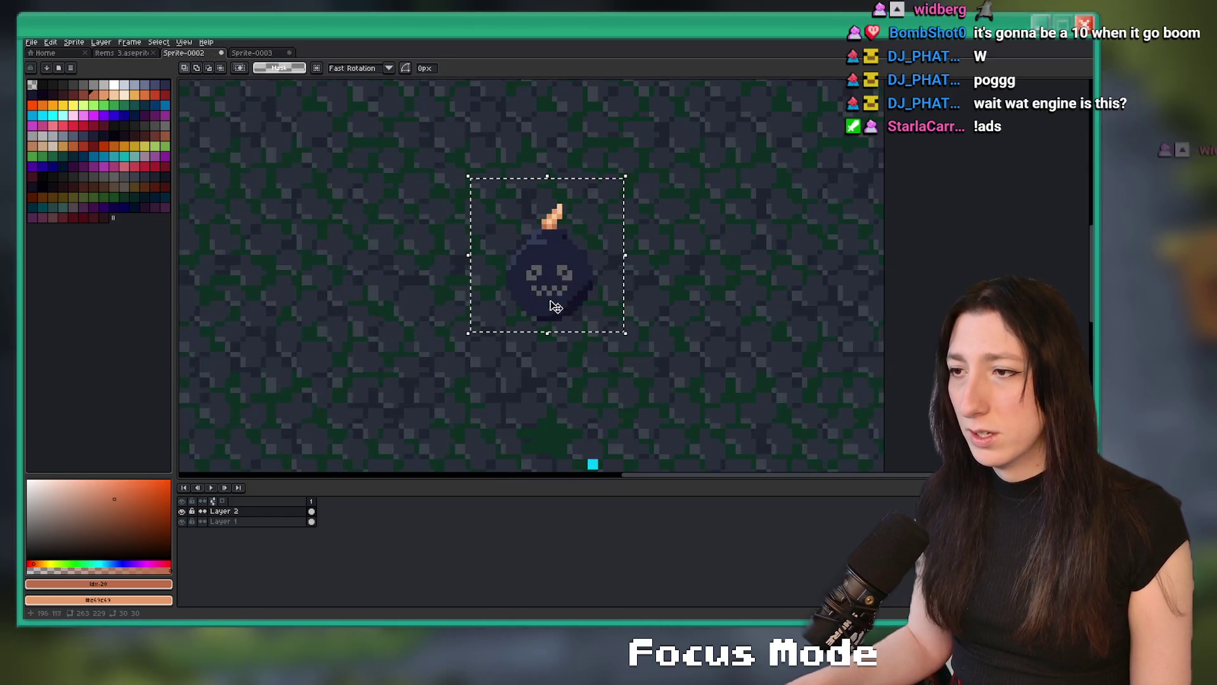
pyautogui.hotkey('ctrl', 'v')
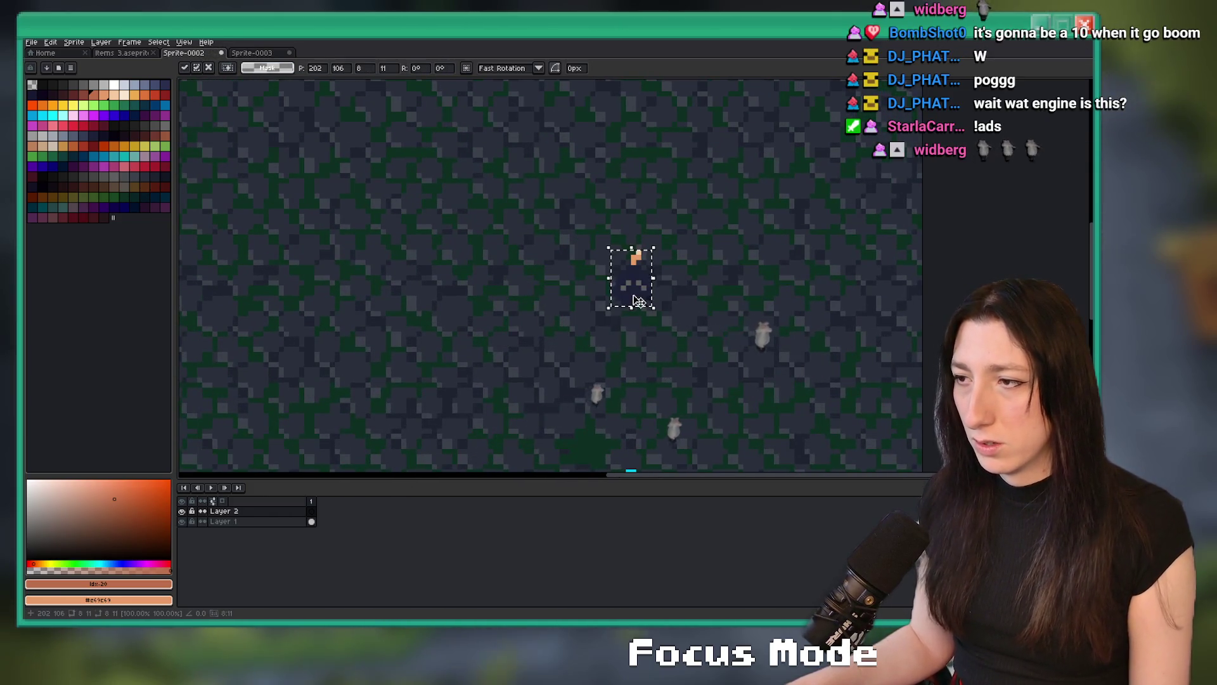
pyautogui.scroll(3, 606, 274)
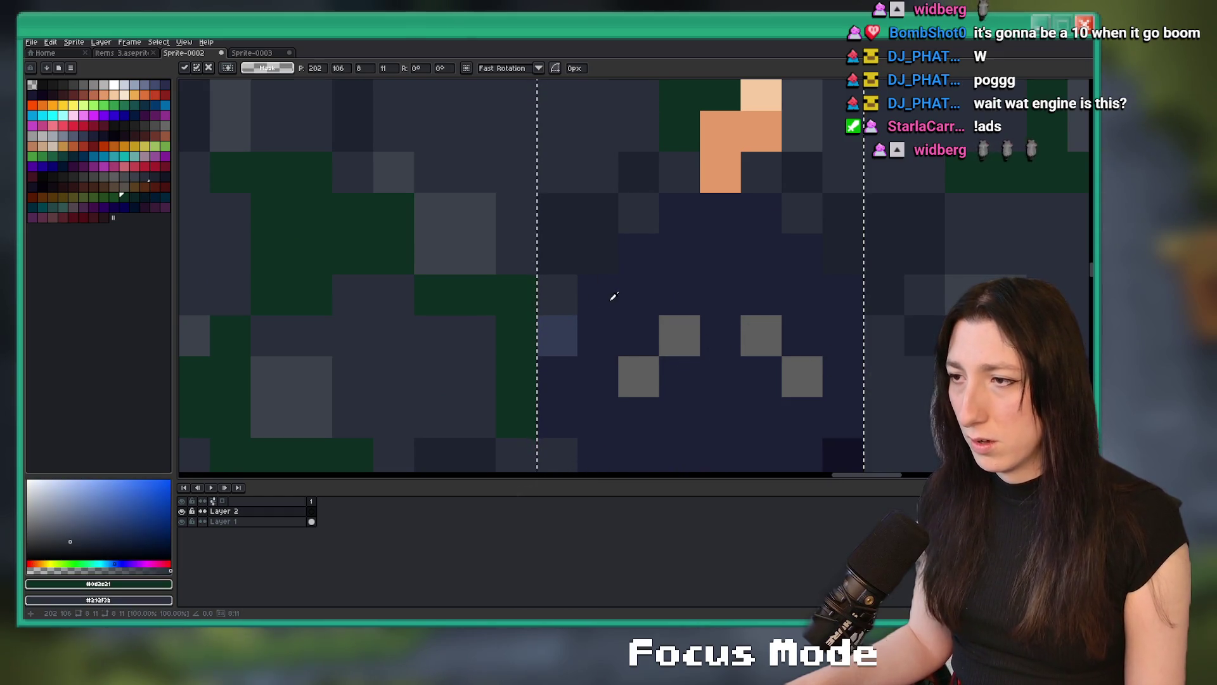
pyautogui.press('Return')
pyautogui.hotkey('ctrl', 'z')
pyautogui.hotkey('ctrl', 'y')
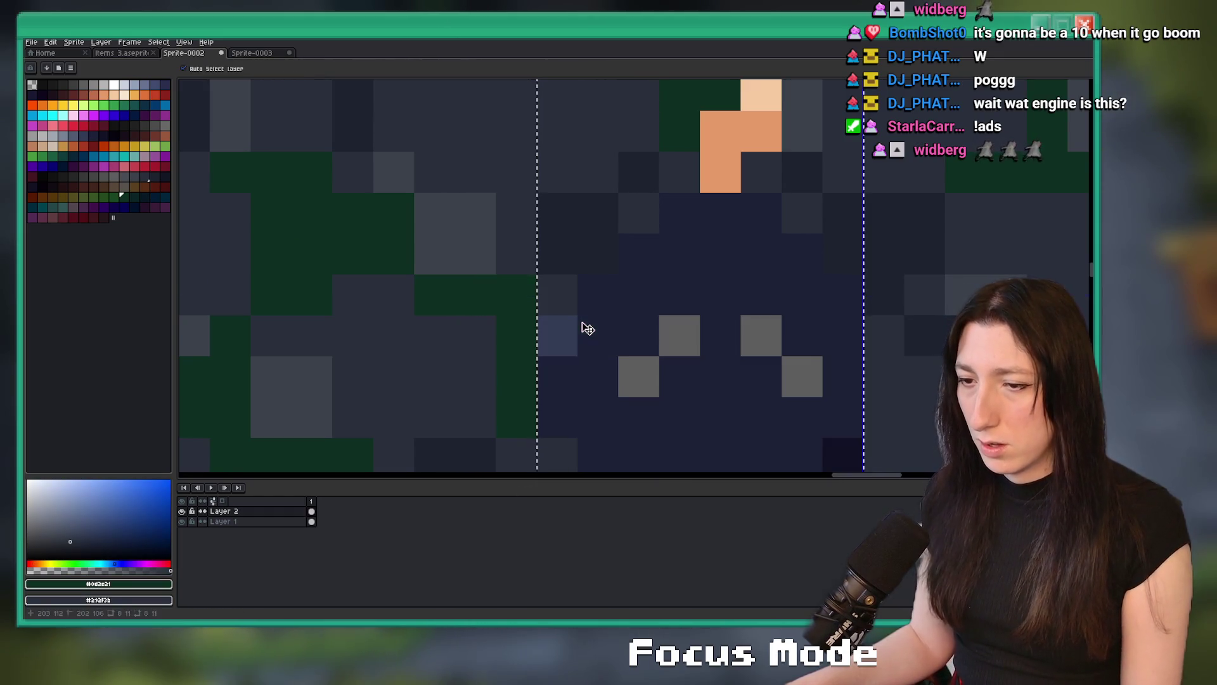
# Sample the bomb's #323b54 blue and then the dark #121224 as the pencil colour.
pyautogui.press('i')
pyautogui.click(575, 319)
pyautogui.press('b')
pyautogui.scroll(-4, 634, 273)
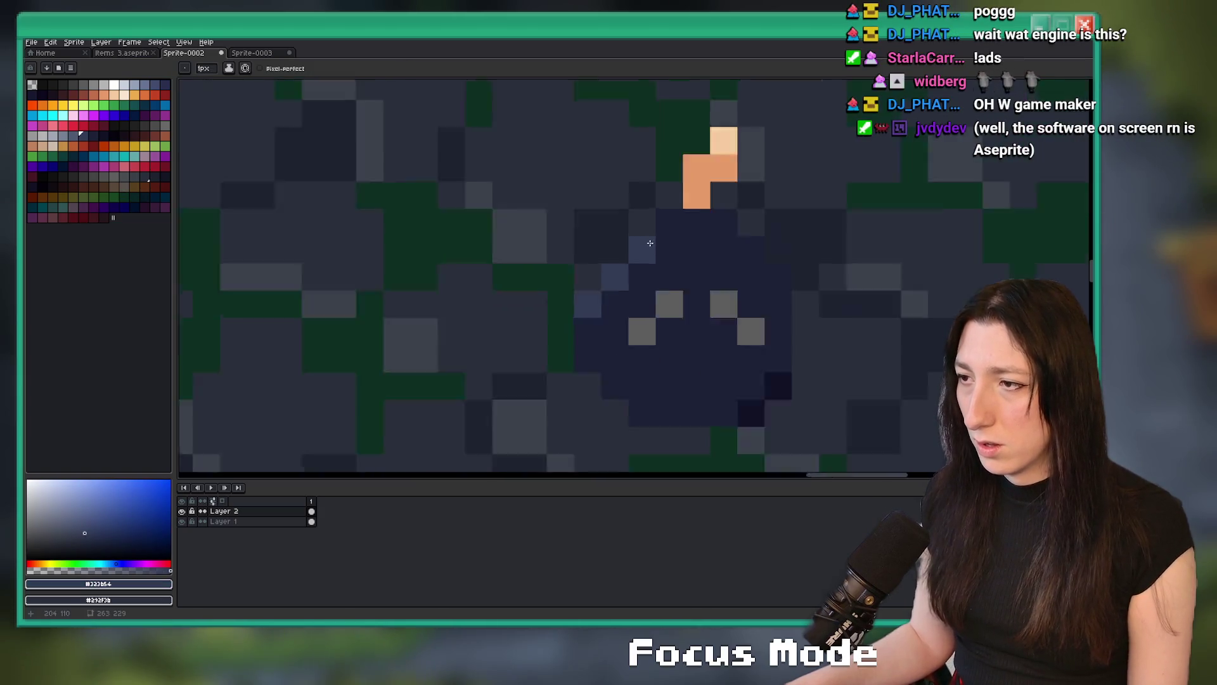
pyautogui.scroll(2, 635, 311)
pyautogui.press('i')
pyautogui.click(642, 305)
pyautogui.press('b')
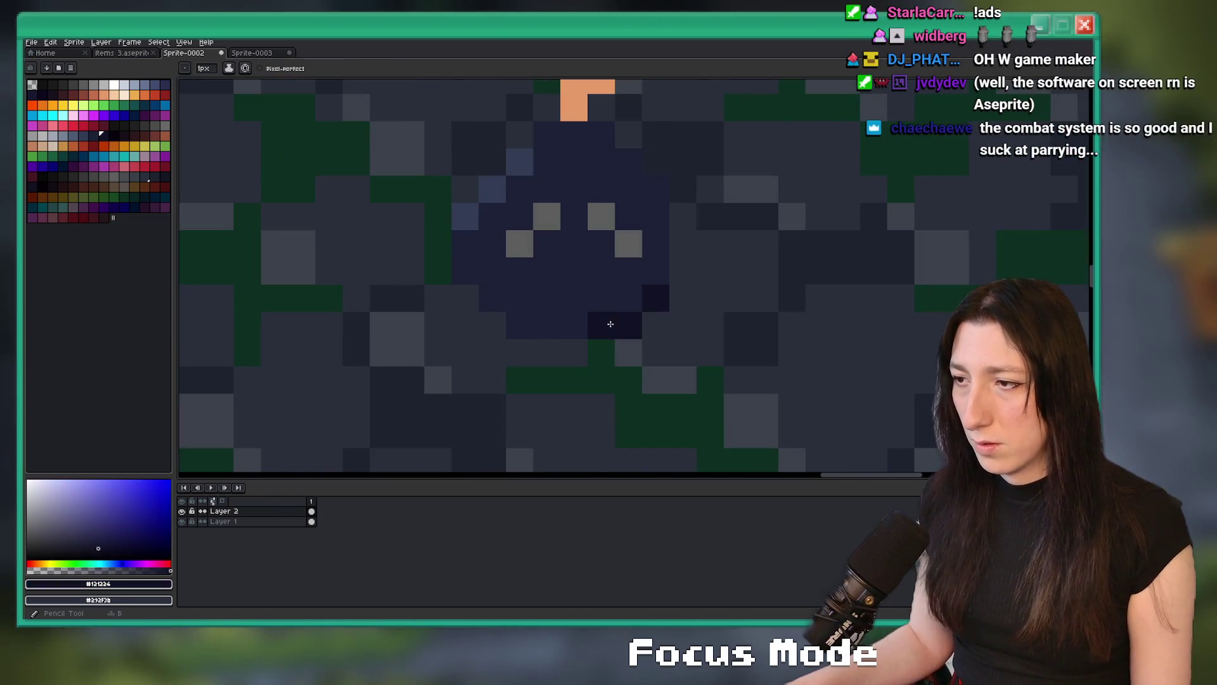
pyautogui.scroll(-2, 634, 312)
pyautogui.scroll(-2, 637, 321)
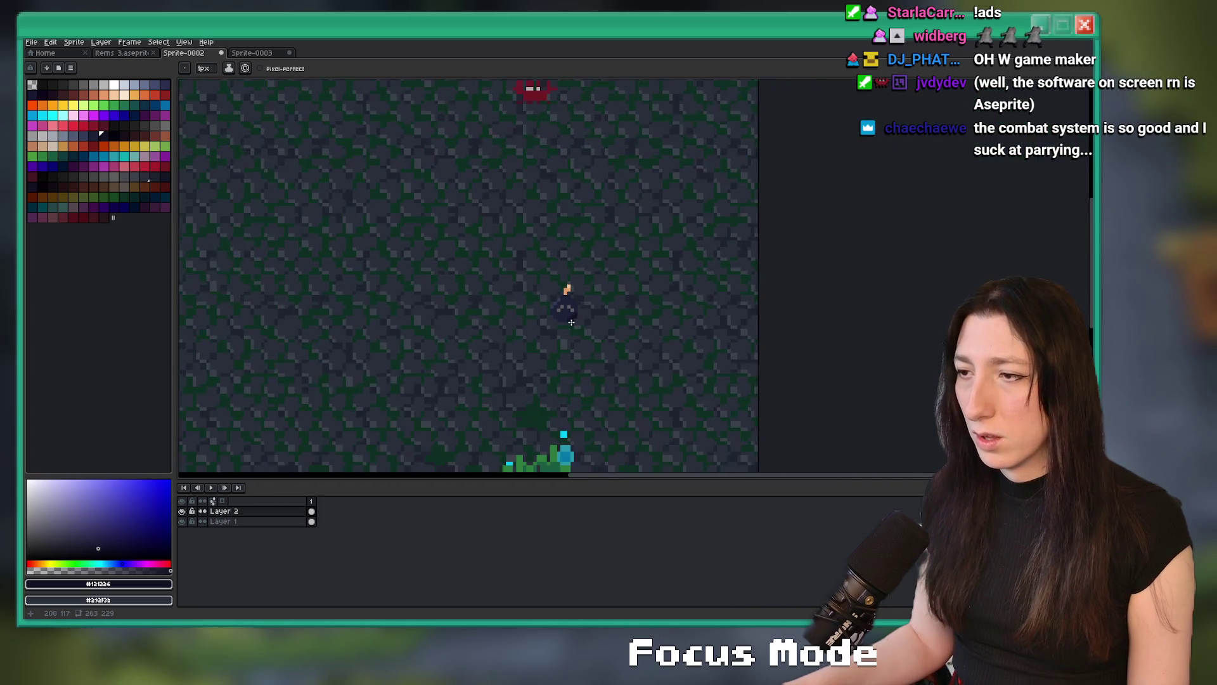
pyautogui.scroll(3, 565, 299)
# Pick the bomb's grey highlight, add a grey pixel, then undo the stray pixel.
pyautogui.press('i')
pyautogui.click(568, 300)
pyautogui.scroll(3, 569, 300)
pyautogui.press('b')
pyautogui.click(592, 343)
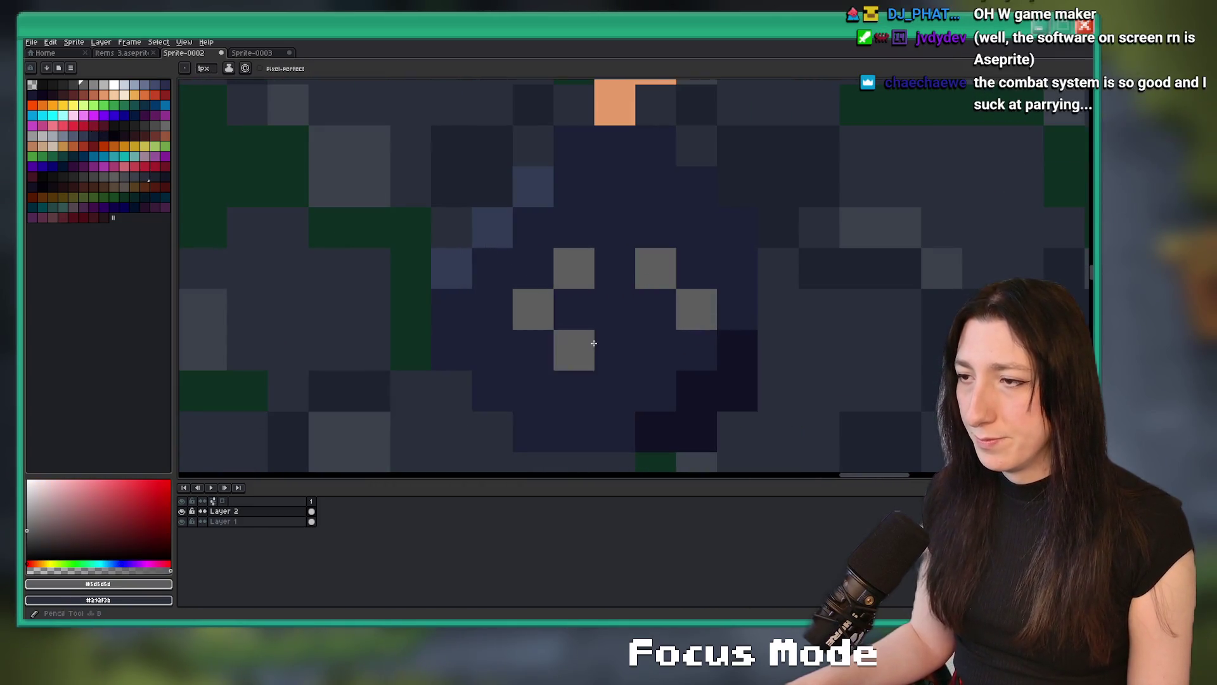
pyautogui.hotkey('ctrl', 'z')
pyautogui.moveTo(578, 383)
pyautogui.mouseDown()
pyautogui.moveTo(612, 383)
pyautogui.moveTo(577, 381)
pyautogui.mouseUp()
pyautogui.scroll(-5, 602, 389)
# Clear the selection and insert a new Layer 3 above Layer 1.
pyautogui.press('m')
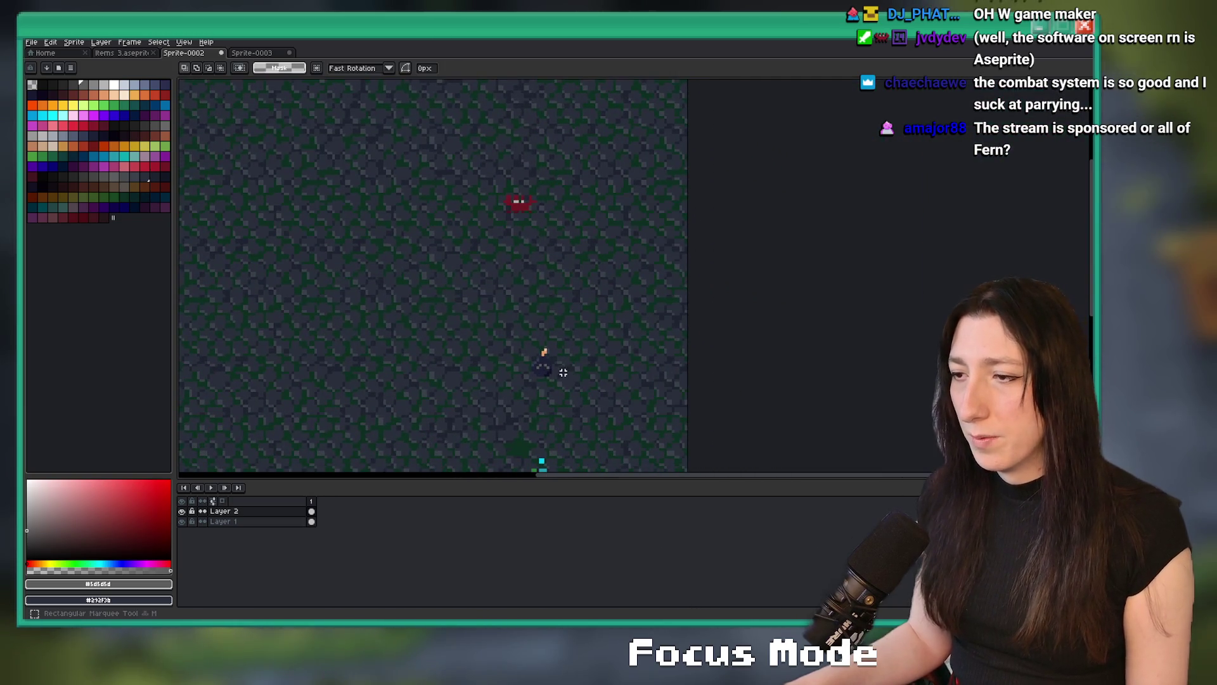
pyautogui.scroll(-2, 482, 298)
pyautogui.scroll(2, 613, 326)
pyautogui.click(614, 325)
pyautogui.scroll(-2, 627, 317)
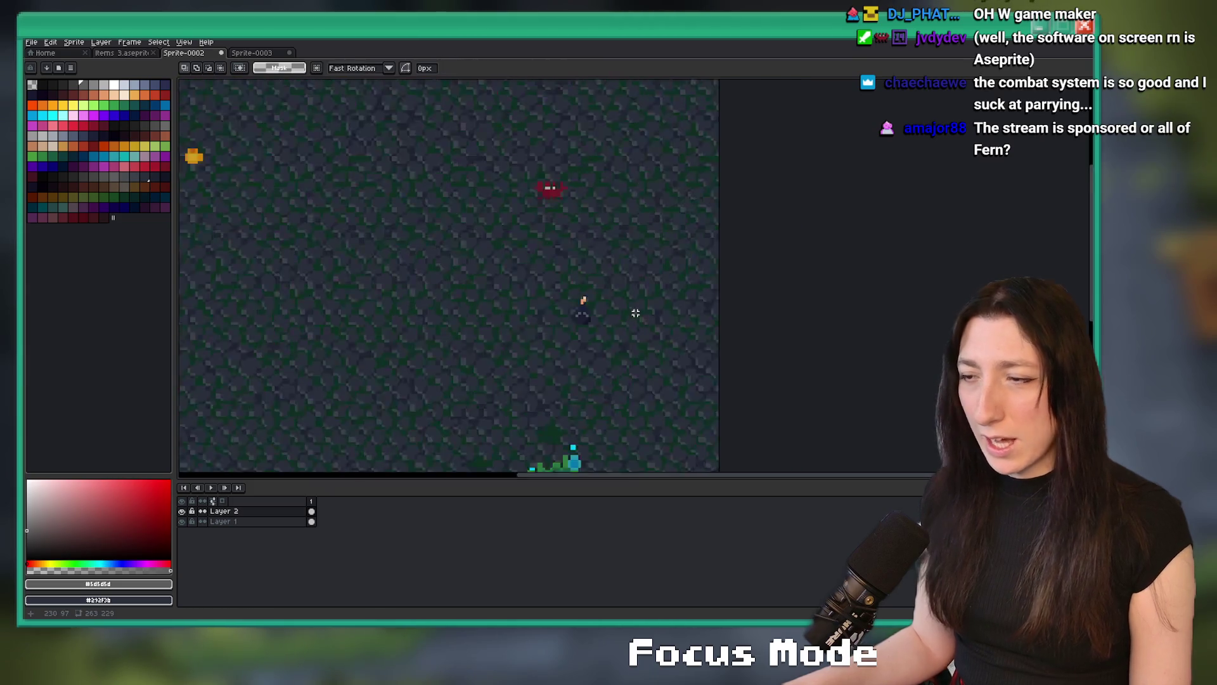
pyautogui.scroll(2, 633, 323)
pyautogui.click(292, 522)
pyautogui.hotkey('shift', 'n')
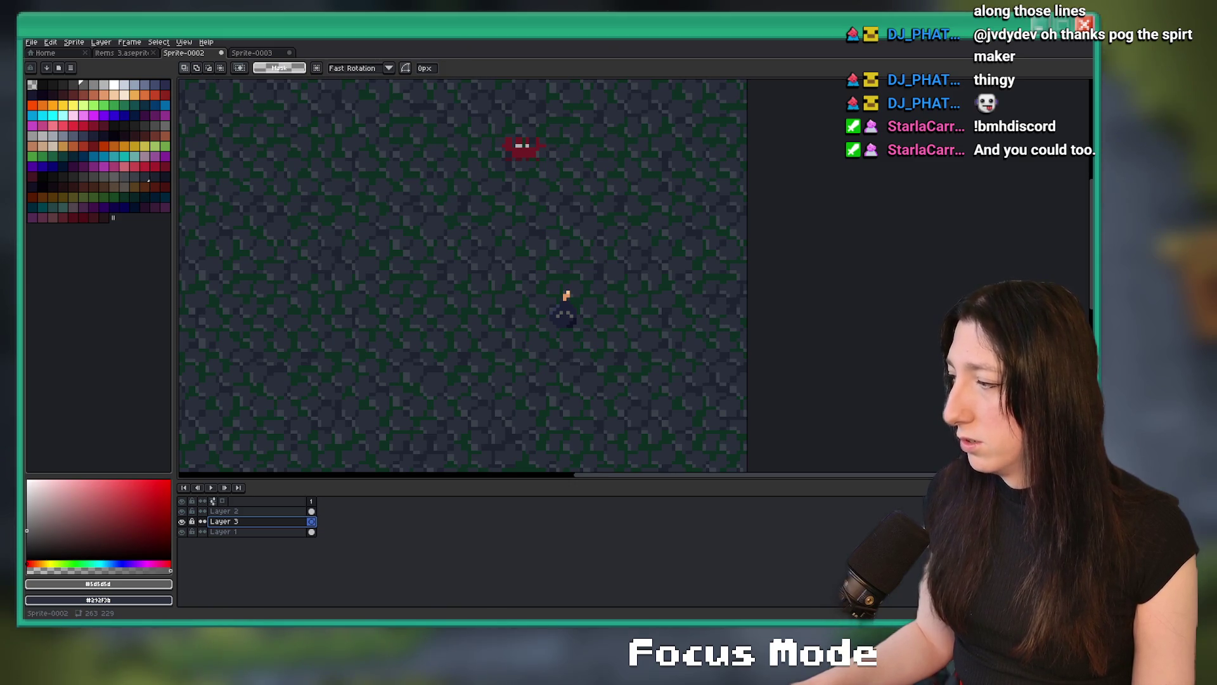
# Save the sprite, then draw the brown box wall beside the bomb with the pencil.
pyautogui.scroll(4, 571, 286)
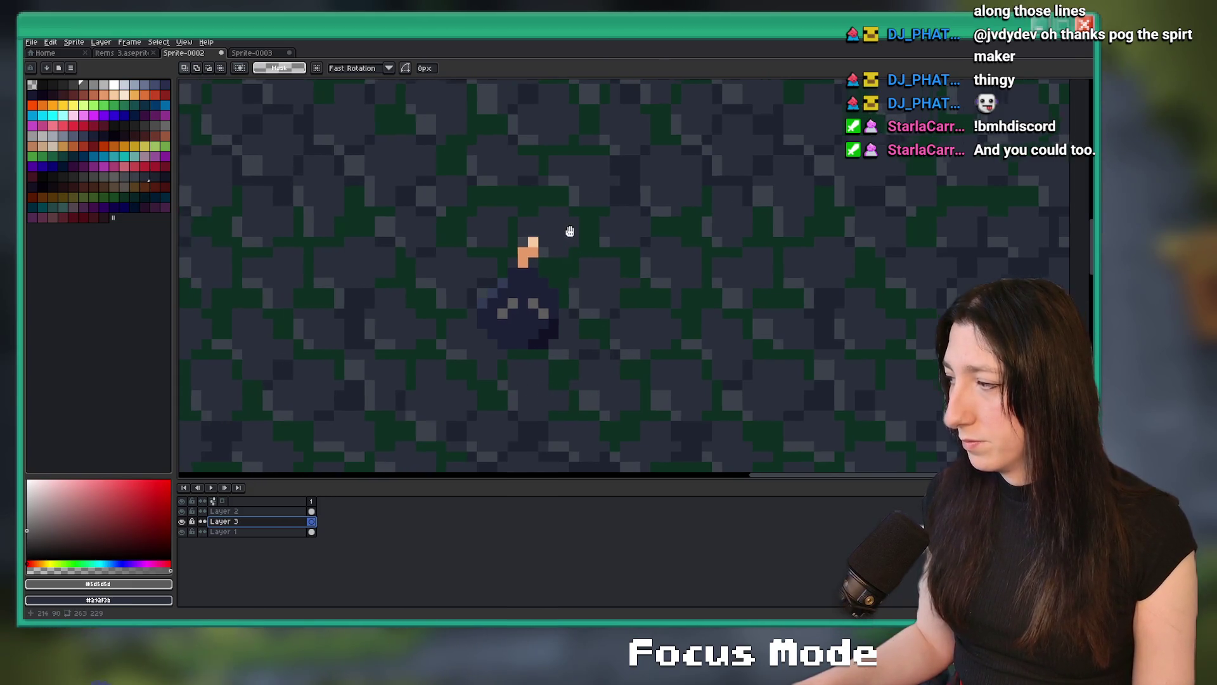
pyautogui.hotkey('ctrl', 's')
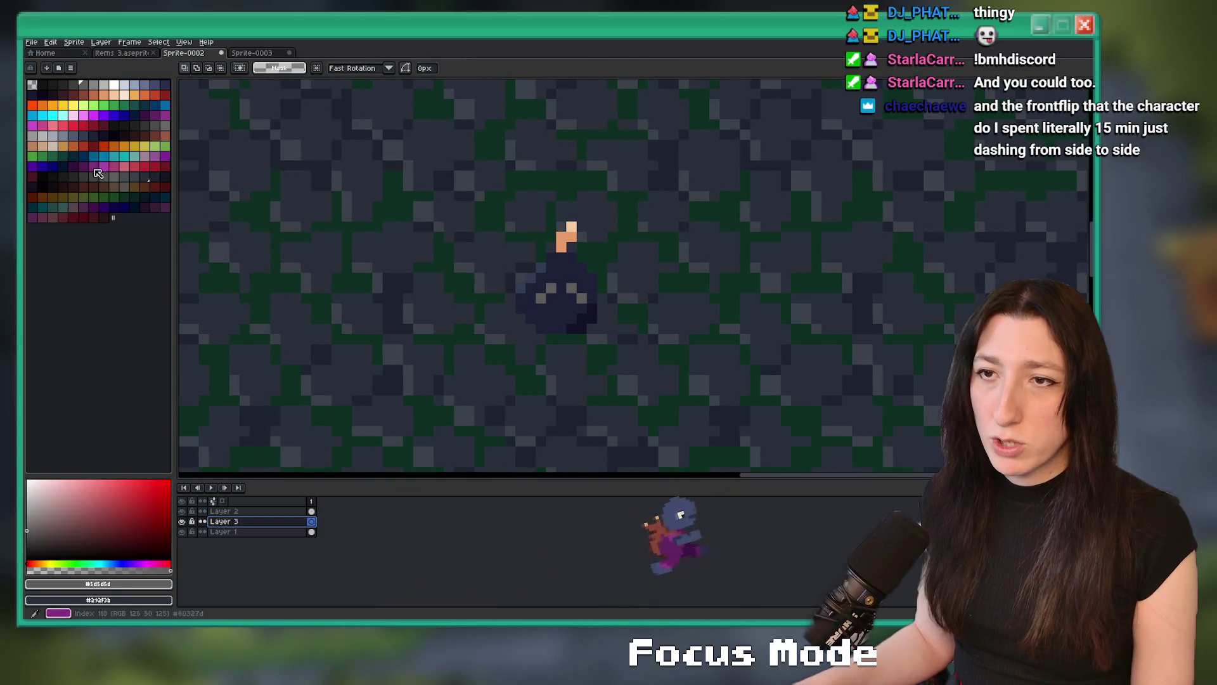
pyautogui.click(156, 137)
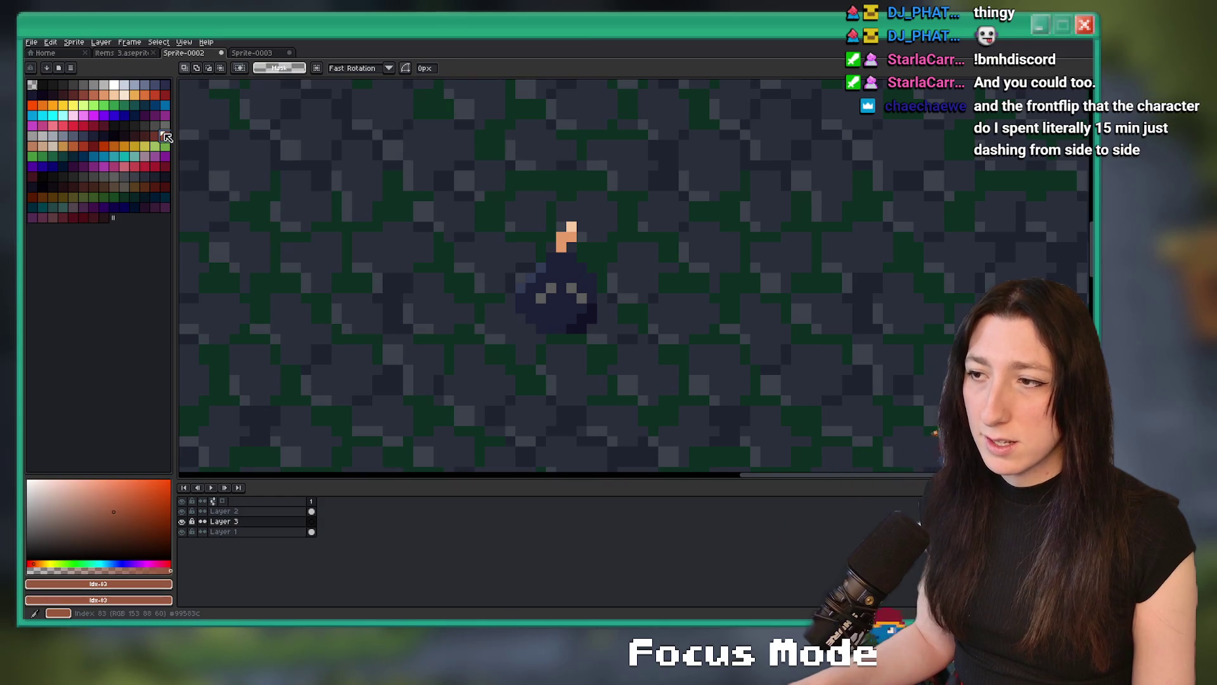
pyautogui.press('b')
pyautogui.scroll(2, 482, 298)
pyautogui.moveTo(501, 277)
pyautogui.mouseDown()
pyautogui.moveTo(509, 397)
pyautogui.moveTo(792, 402)
pyautogui.moveTo(766, 350)
pyautogui.moveTo(768, 270)
pyautogui.moveTo(722, 258)
pyautogui.moveTo(501, 258)
pyautogui.moveTo(564, 257)
pyautogui.mouseUp()
# Fill the outlined box brown, then draw and fill its inner wall panels dark red.
pyautogui.press('g')
pyautogui.click(516, 300)
pyautogui.scroll(-1, 516, 300)
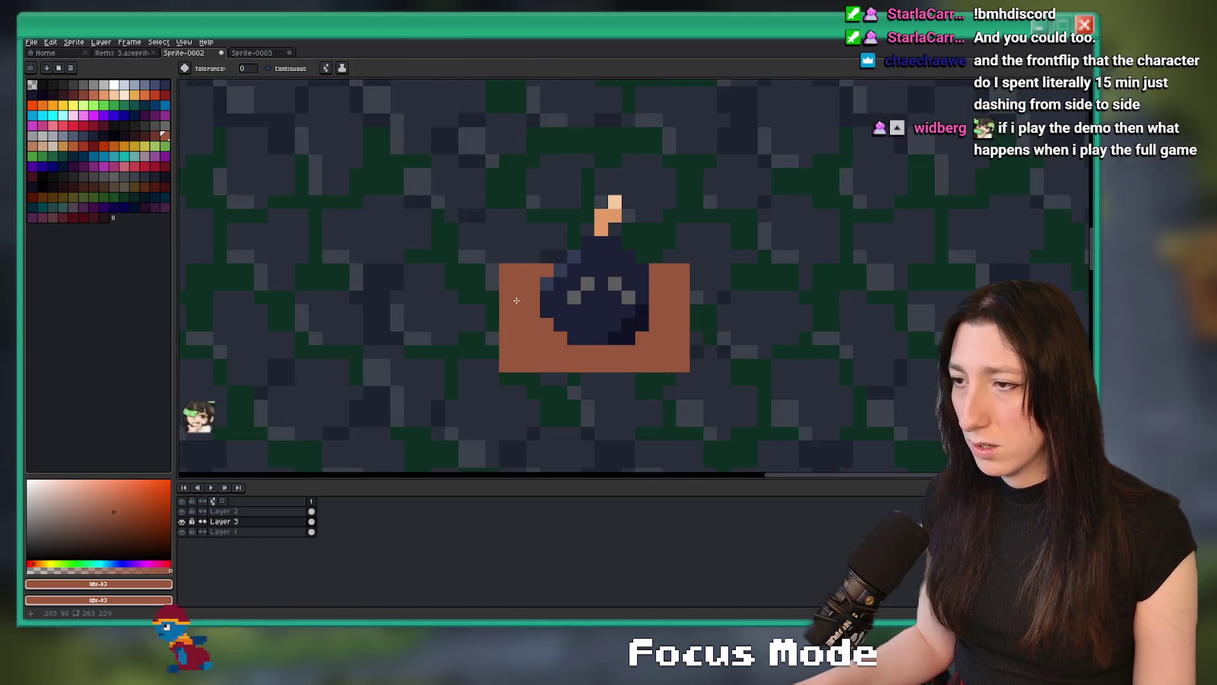
pyautogui.click(155, 140)
pyautogui.press('b')
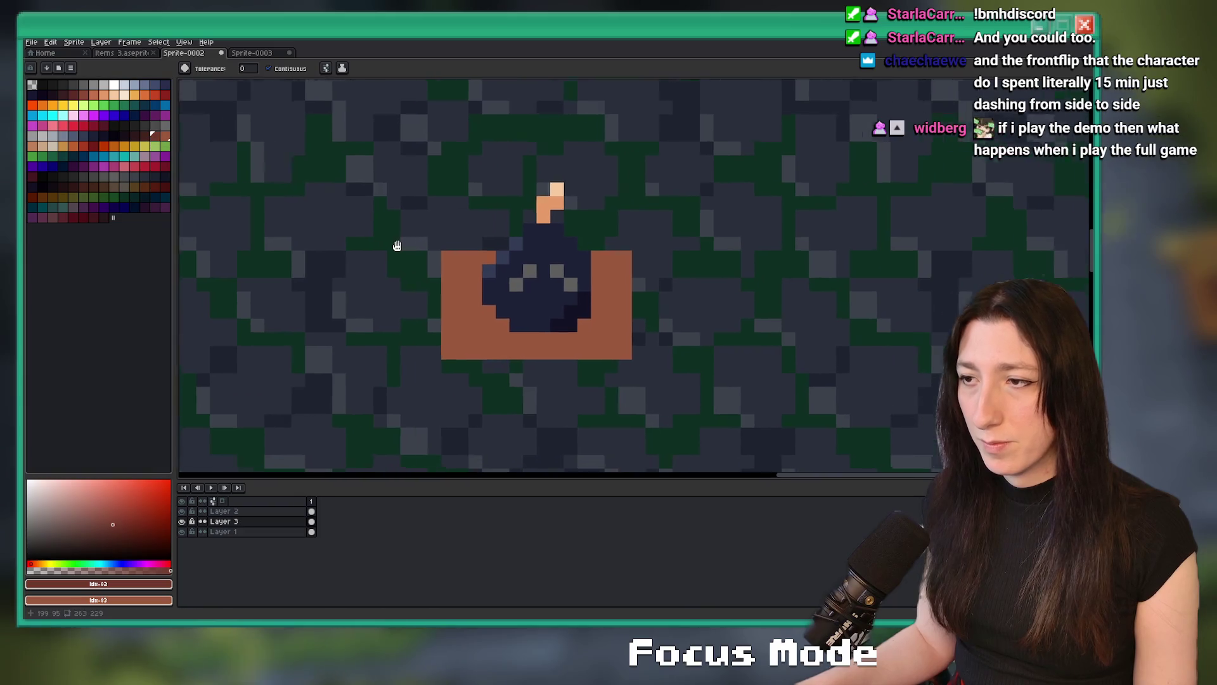
pyautogui.scroll(1, 440, 270)
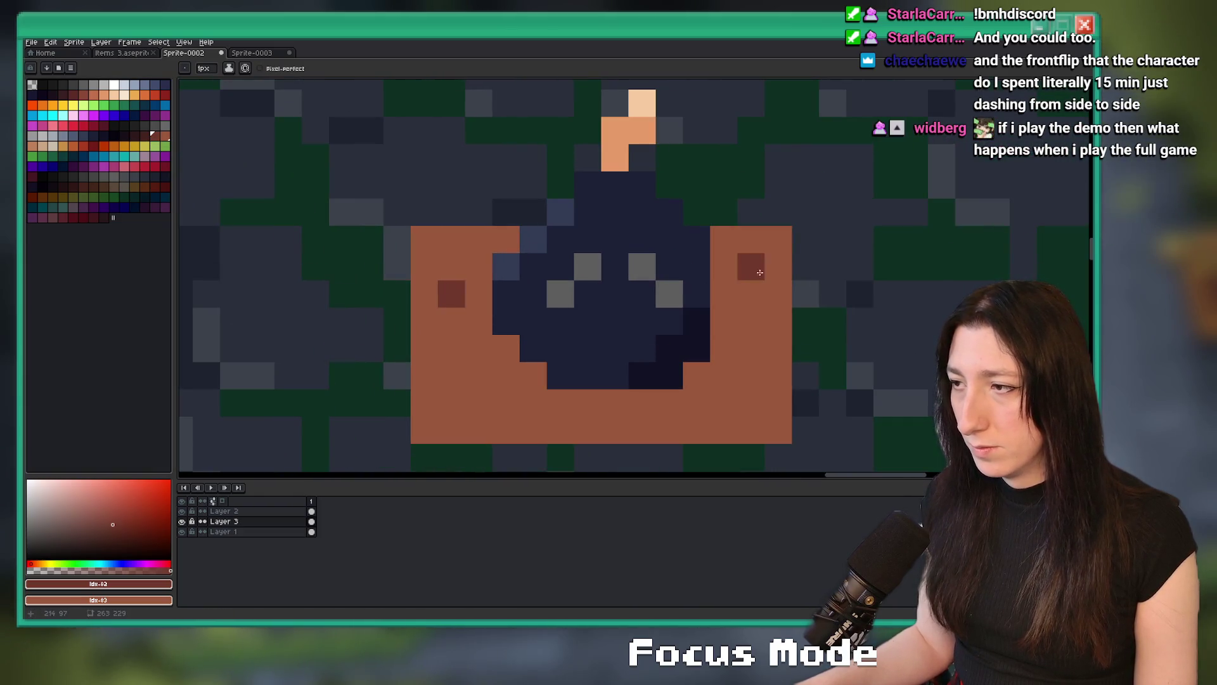
pyautogui.moveTo(451, 266)
pyautogui.mouseDown()
pyautogui.moveTo(479, 267)
pyautogui.moveTo(452, 349)
pyautogui.mouseUp()
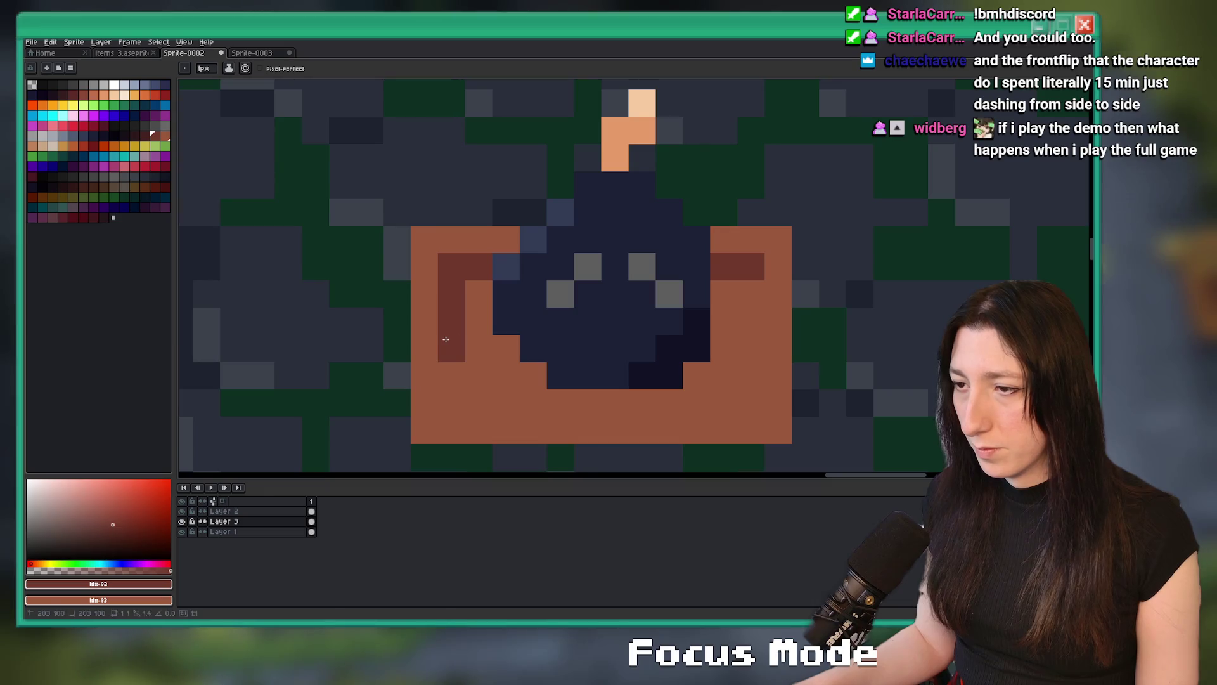
pyautogui.press('g')
pyautogui.click(721, 302)
pyautogui.scroll(-4, 720, 303)
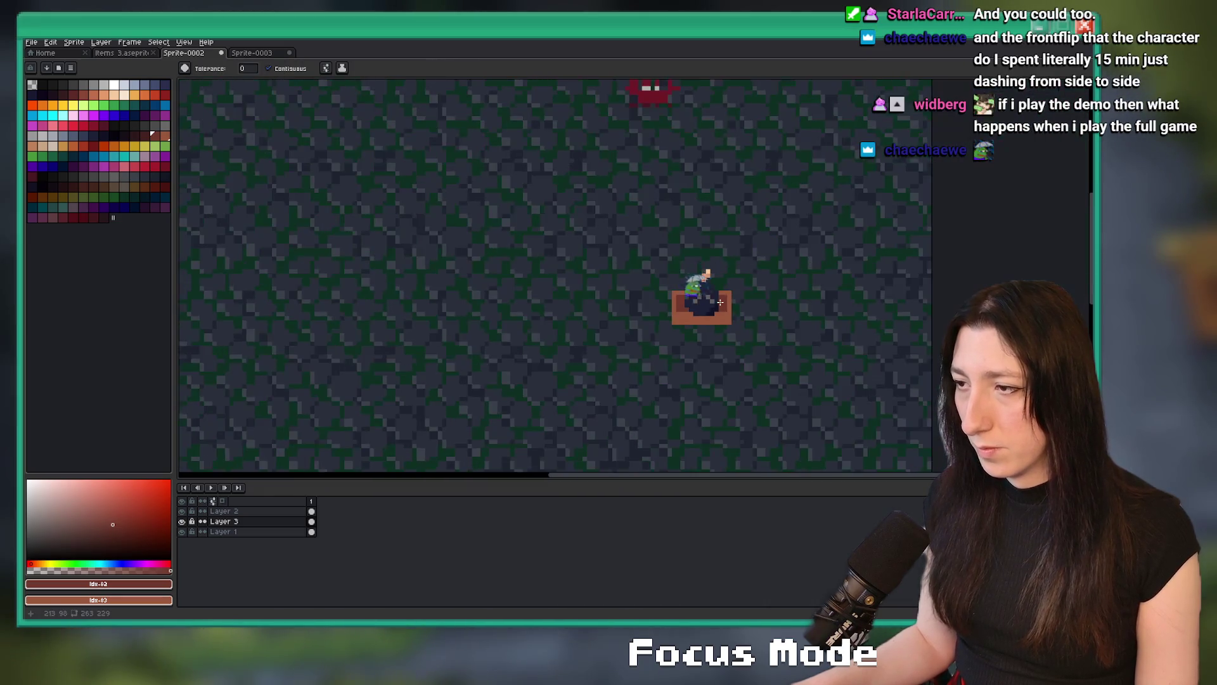
pyautogui.scroll(2, 752, 389)
# On Layer 2, try a brown stroke below the box and undo it.
pyautogui.click(247, 512)
pyautogui.scroll(3, 478, 364)
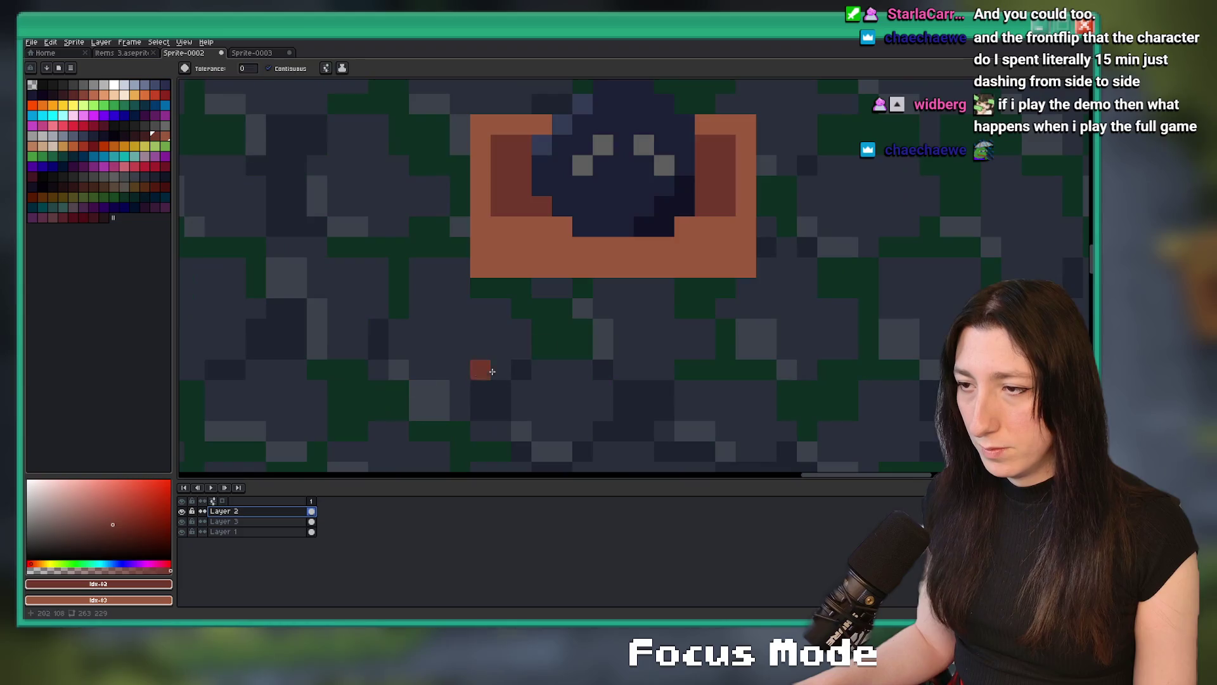
pyautogui.press('b')
pyautogui.scroll(-4, 489, 295)
pyautogui.scroll(-4, 488, 295)
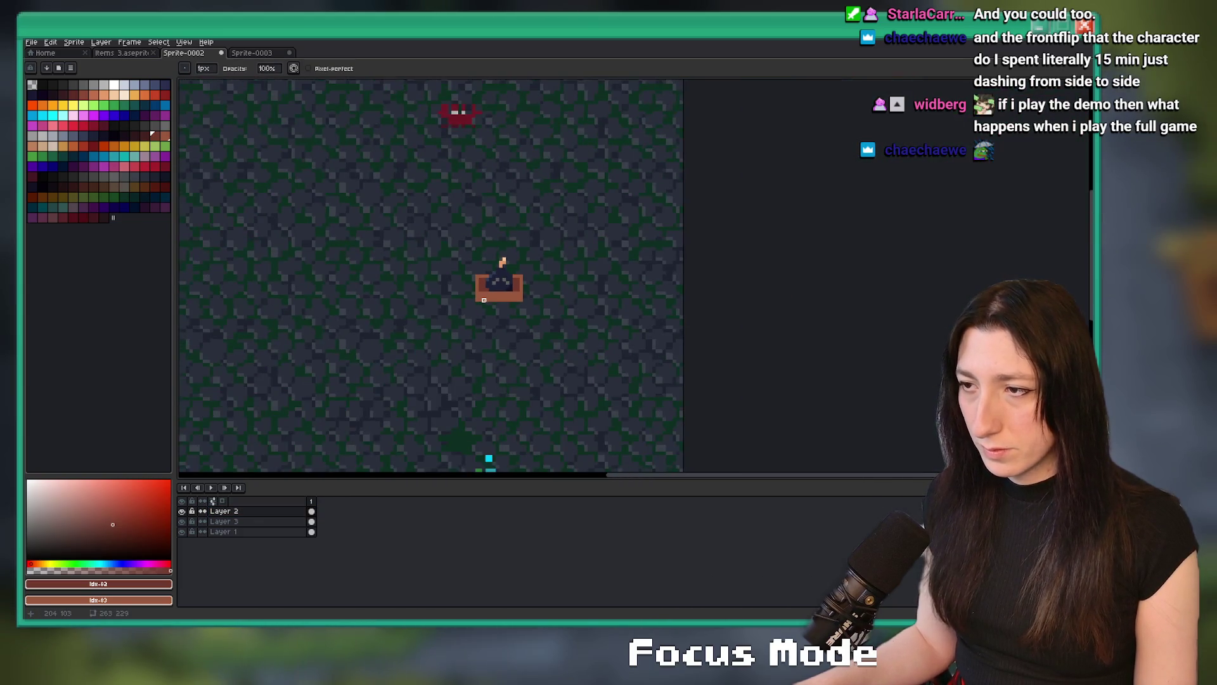
pyautogui.scroll(3, 413, 356)
pyautogui.scroll(4, 571, 317)
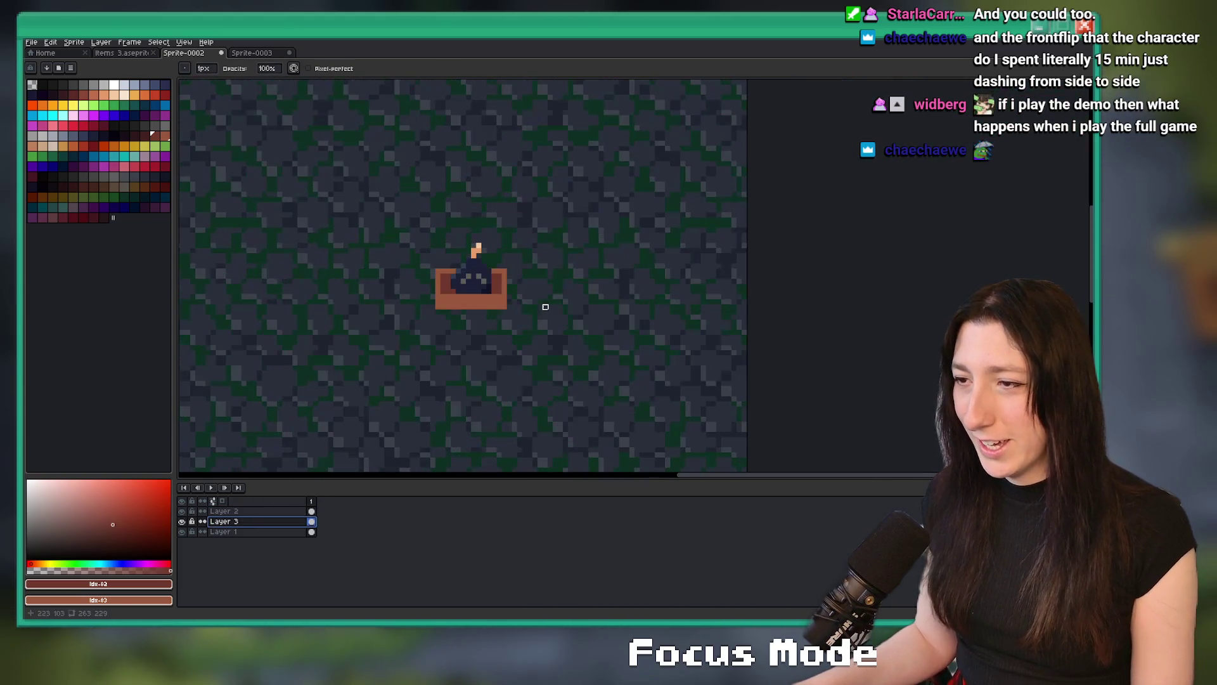
pyautogui.keyDown('alt'); pyautogui.click(402, 321); pyautogui.keyUp('alt')
pyautogui.moveTo(348, 310); pyautogui.dragTo(380, 318)
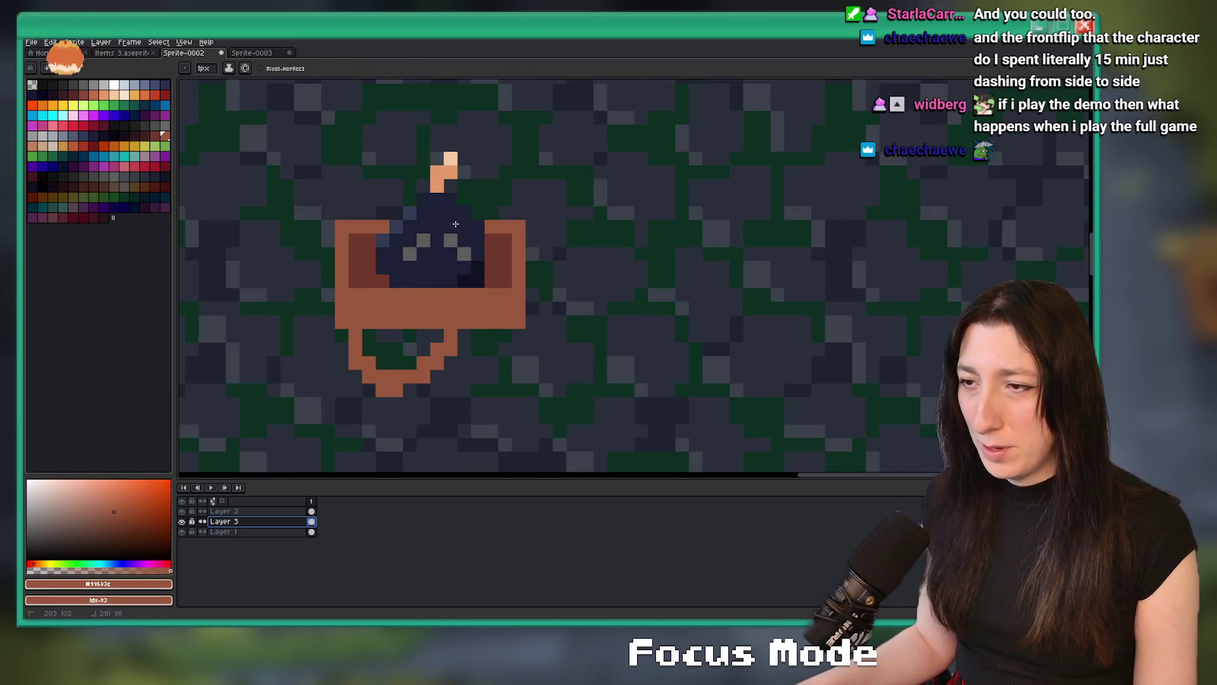
pyautogui.hotkey('ctrl', 'z')
pyautogui.scroll(3, 380, 318)
# Make the box taller by moving its bottom row down, then adjust the selected box area.
pyautogui.press('m')
pyautogui.moveTo(248, 317)
pyautogui.mouseDown()
pyautogui.moveTo(279, 336)
pyautogui.moveTo(806, 336)
pyautogui.mouseUp()
pyautogui.scroll(-3, 802, 333)
pyautogui.moveTo(729, 334); pyautogui.dragTo(729, 361)
pyautogui.hotkey('ctrl', 'd')
pyautogui.scroll(-2, 814, 282)
pyautogui.moveTo(814, 281)
pyautogui.mouseDown()
pyautogui.moveTo(705, 299)
pyautogui.moveTo(558, 168)
pyautogui.mouseUp()
pyautogui.hotkey('alt', 'Up')
pyautogui.scroll(2, 660, 307)
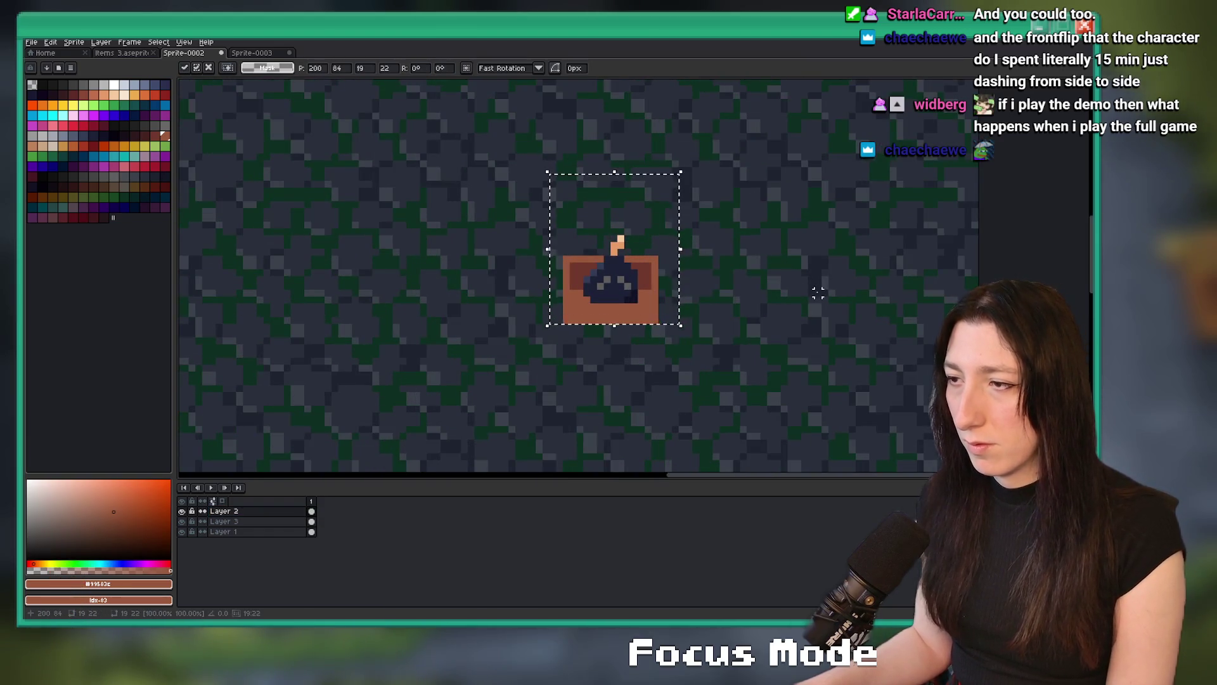
pyautogui.hotkey('ctrl', 'd')
pyautogui.scroll(2, 636, 291)
# Erase the dark row across the box's front and choose a darker box shade.
pyautogui.press('e')
pyautogui.moveTo(489, 296); pyautogui.dragTo(632, 297)
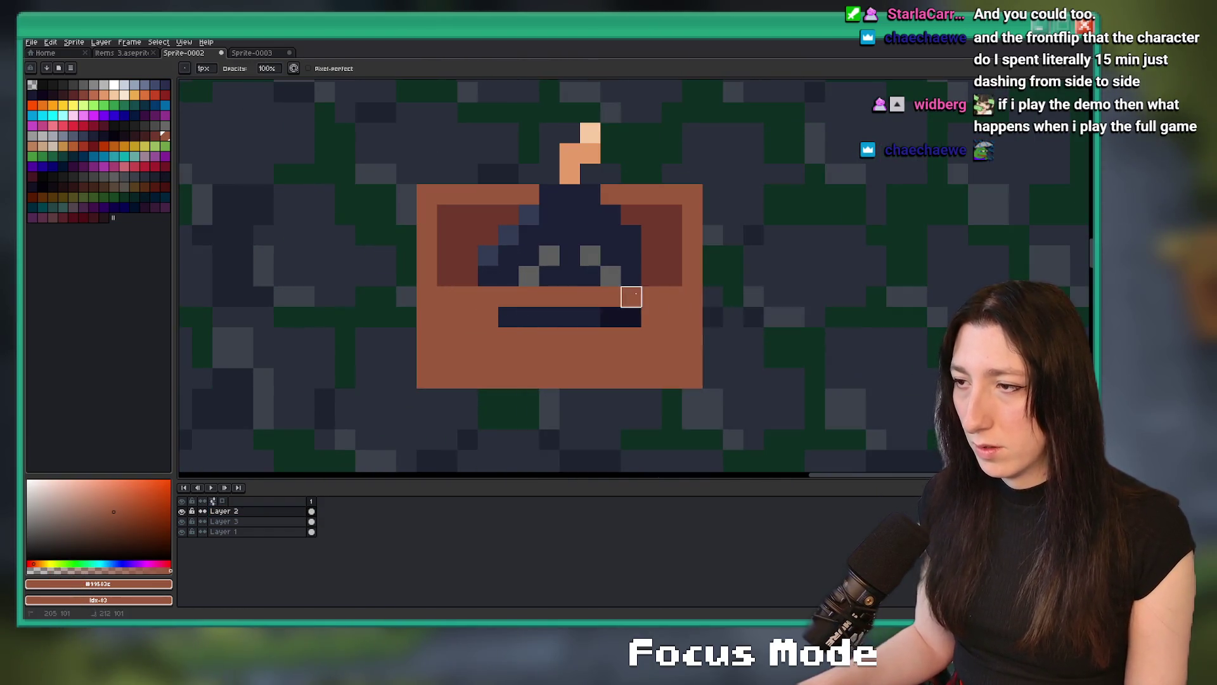
pyautogui.scroll(-5, 532, 311)
pyautogui.press('i')
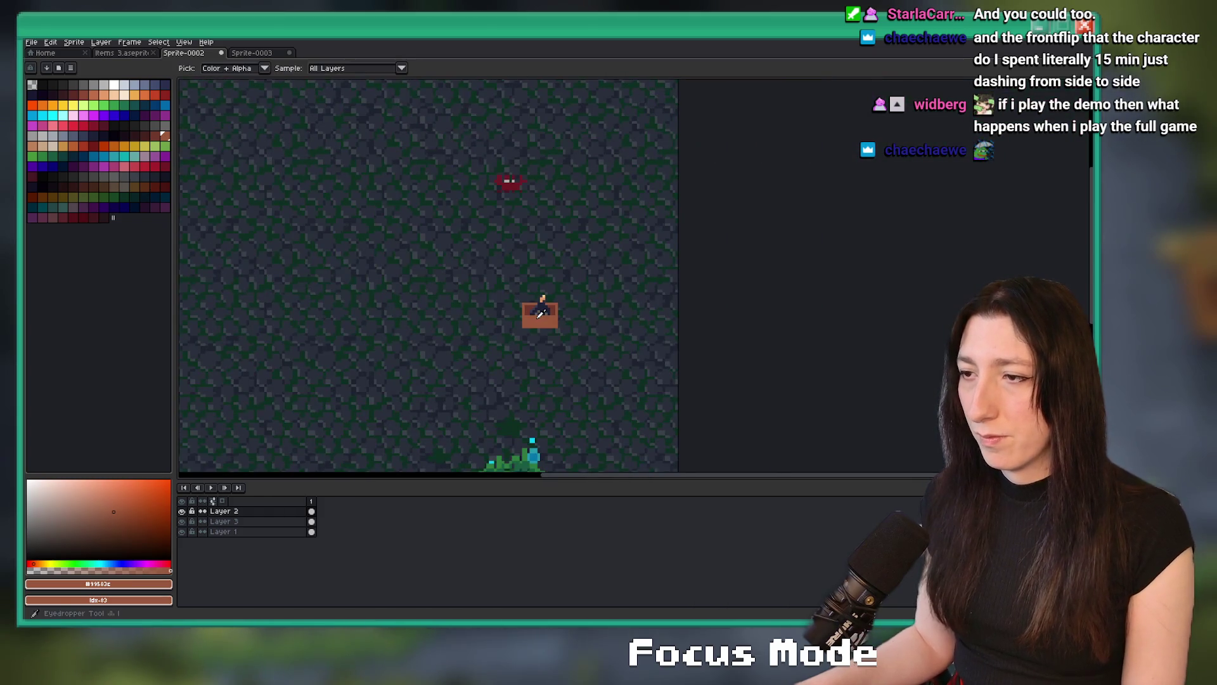
pyautogui.scroll(3, 539, 313)
pyautogui.click(145, 136)
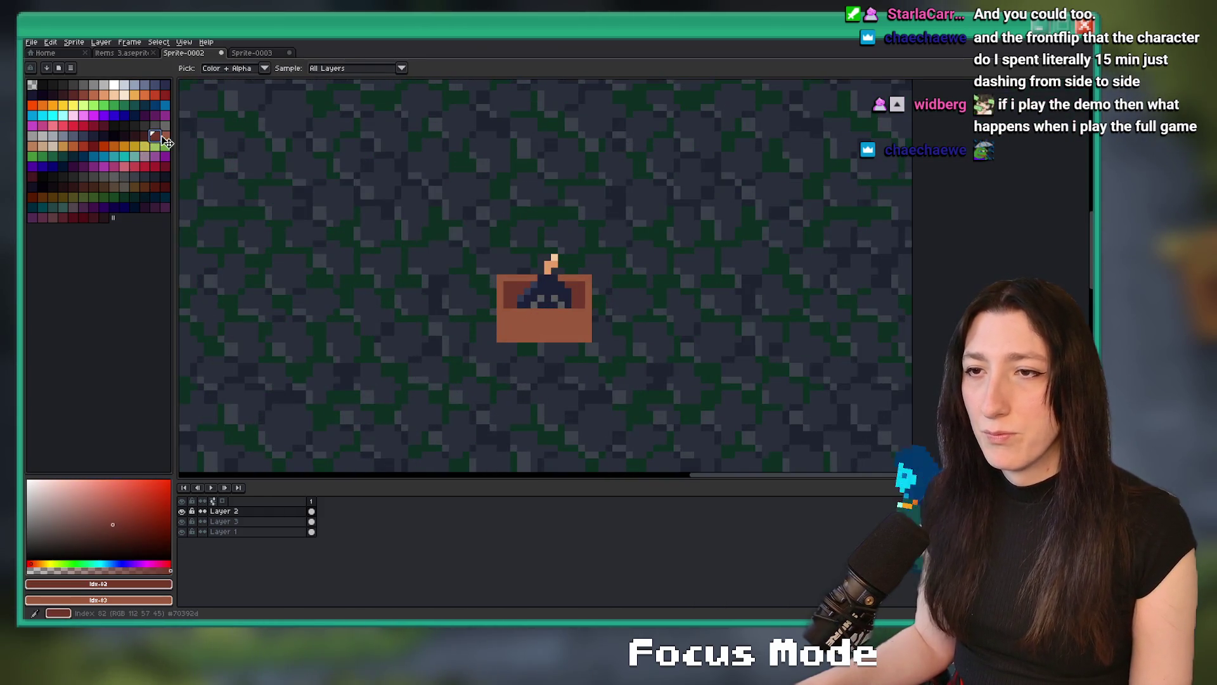
pyautogui.scroll(2, 517, 291)
# Refill the box's brown and red panels on Layer 3 with the darker shade.
pyautogui.press('g')
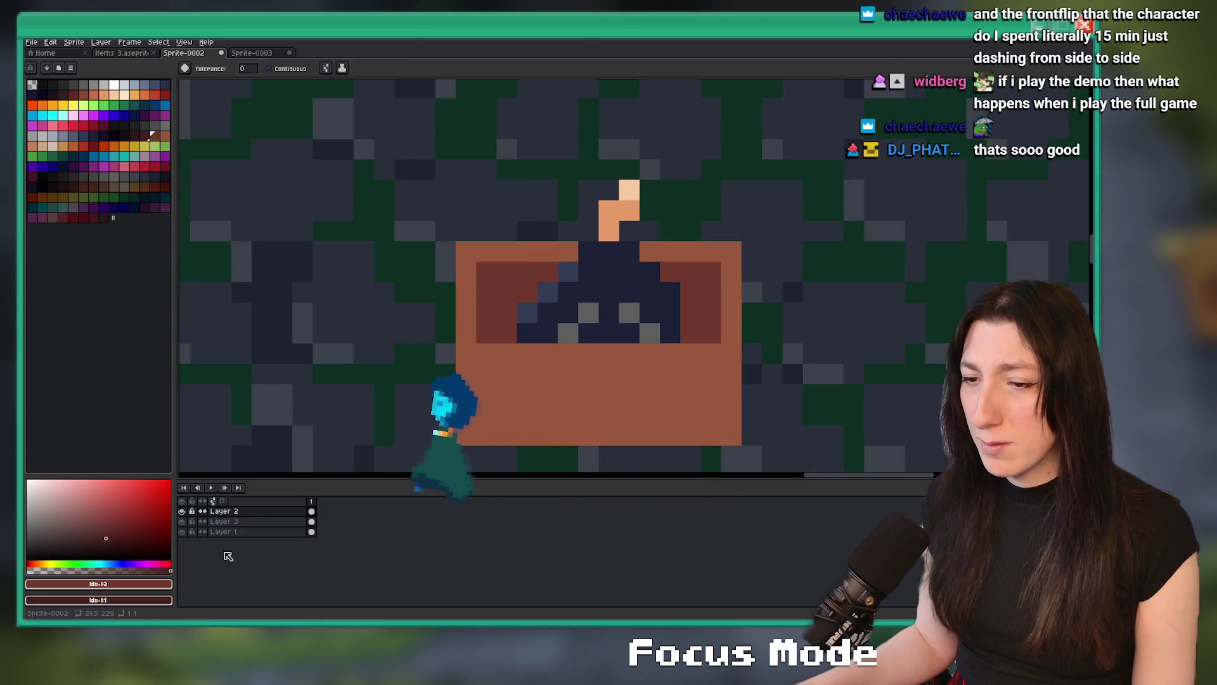
pyautogui.click(224, 521)
pyautogui.click(508, 253)
pyautogui.hotkey('ctrl', 'z')
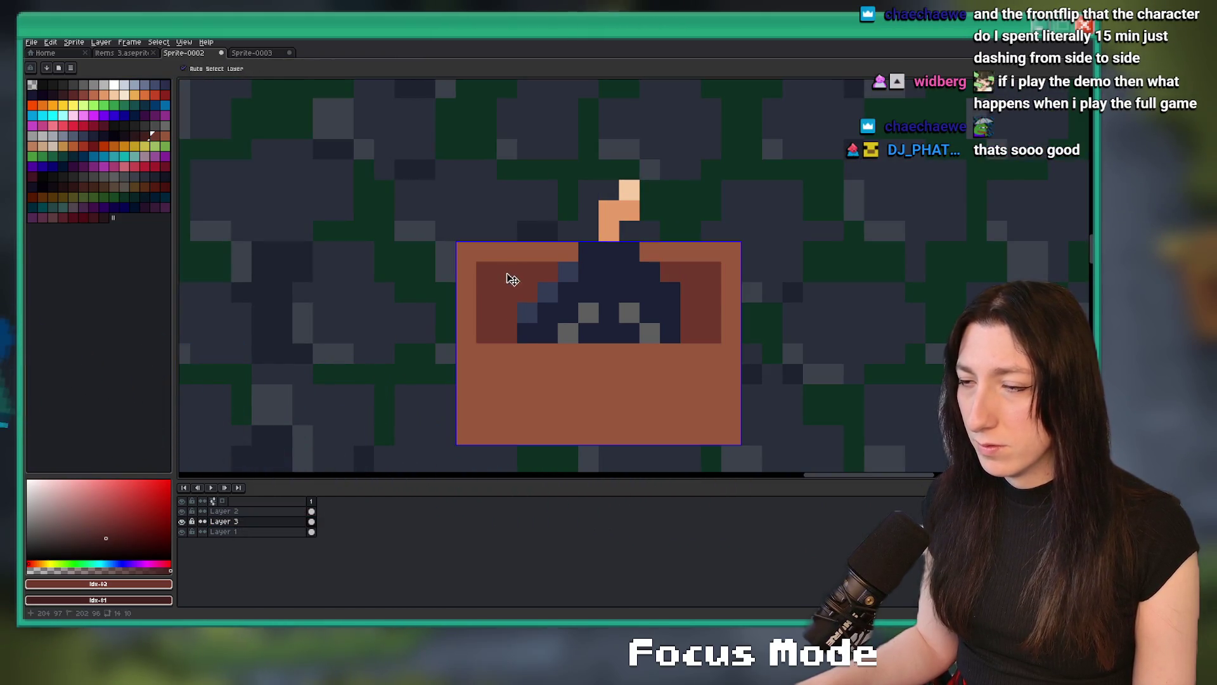
pyautogui.click(507, 274)
pyautogui.click(507, 258)
pyautogui.scroll(-5, 507, 258)
pyautogui.scroll(4, 458, 390)
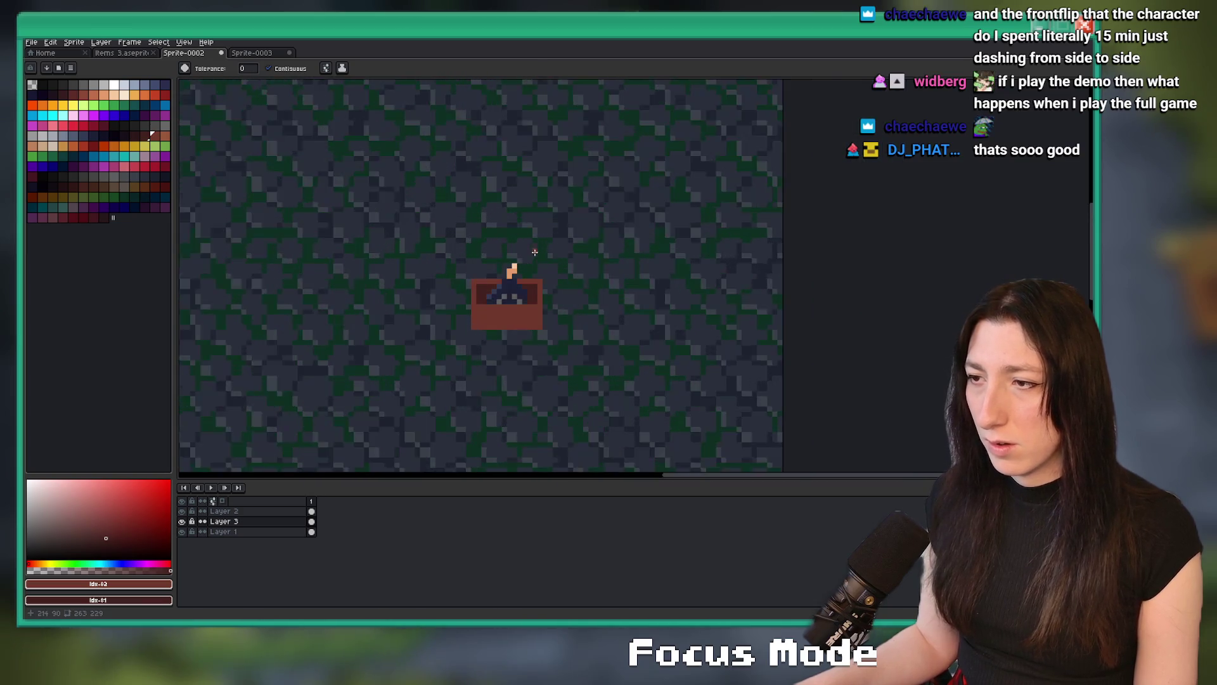
pyautogui.scroll(-3, 459, 389)
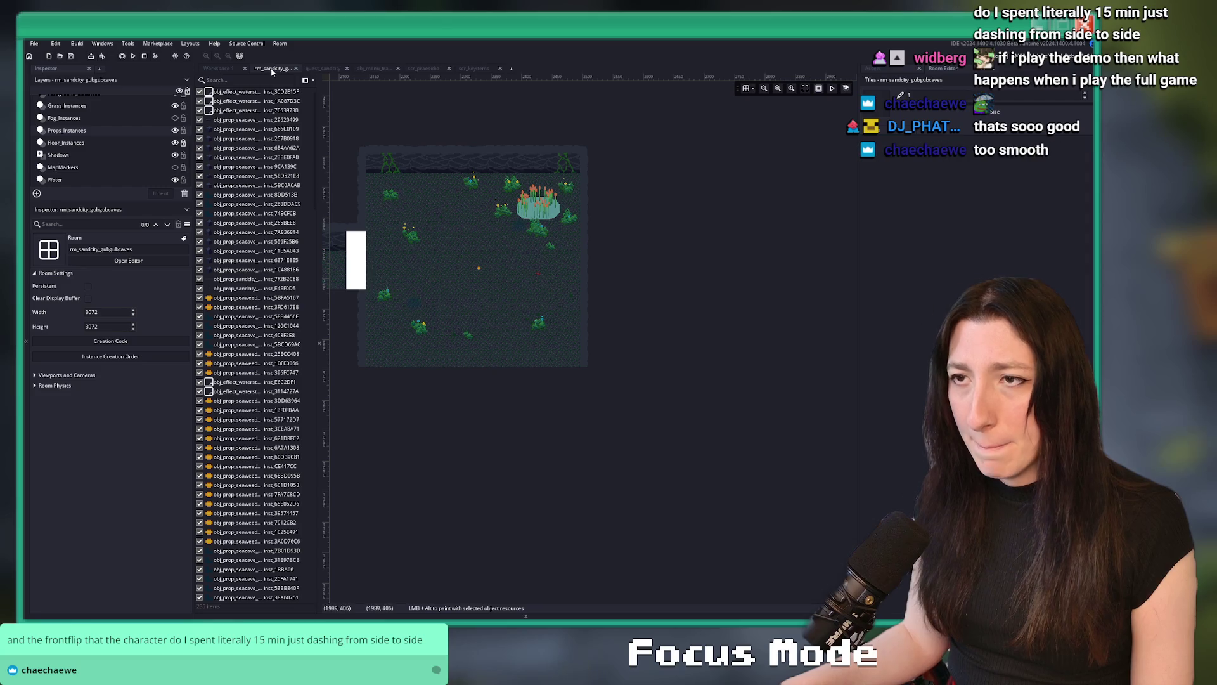
# Check the scr_keyitems script in GameMaker, then return to Aseprite to export.
pyautogui.hotkey('ctrl', 'Tab')
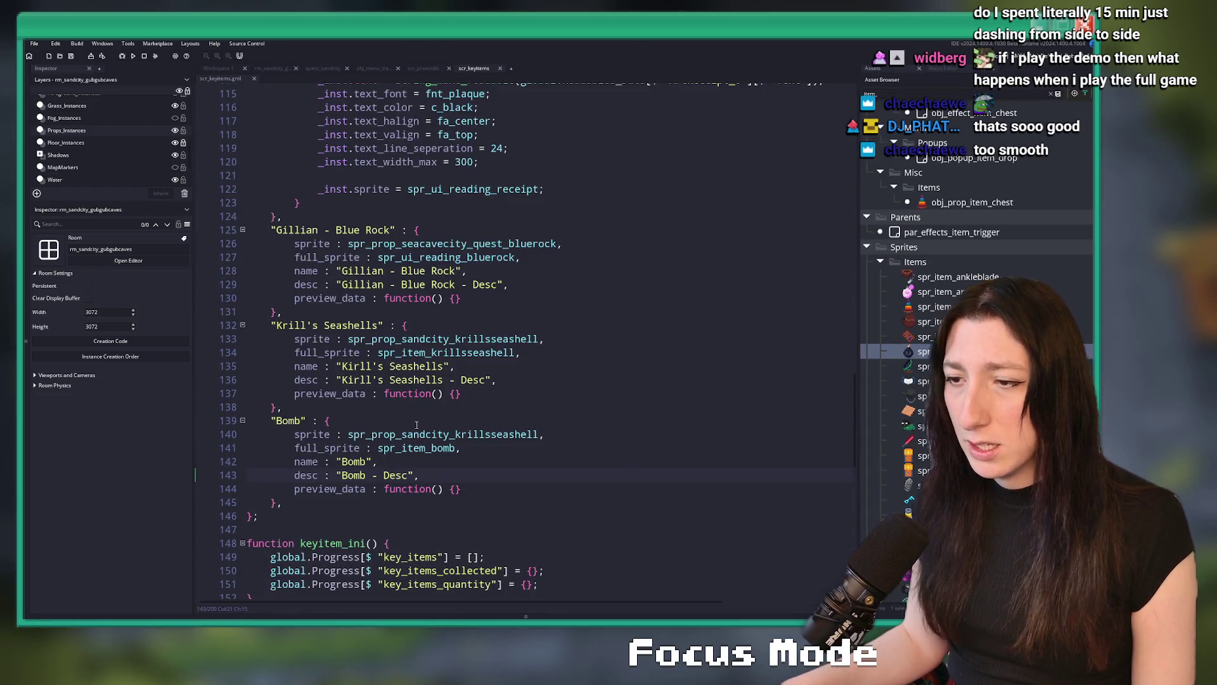
pyautogui.hotkey('alt', 'Tab')
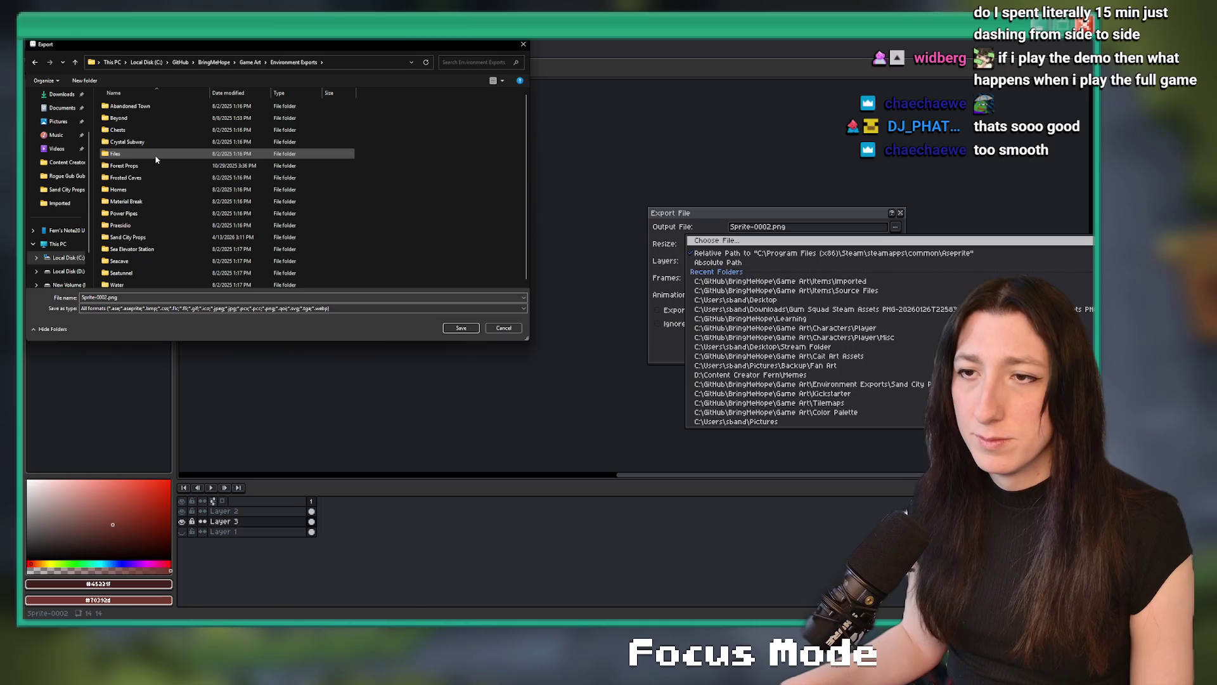
# Export the sprite as BombBox.png into the Sand City Props folder, then return to GameMaker.
pyautogui.doubleClick(138, 237)
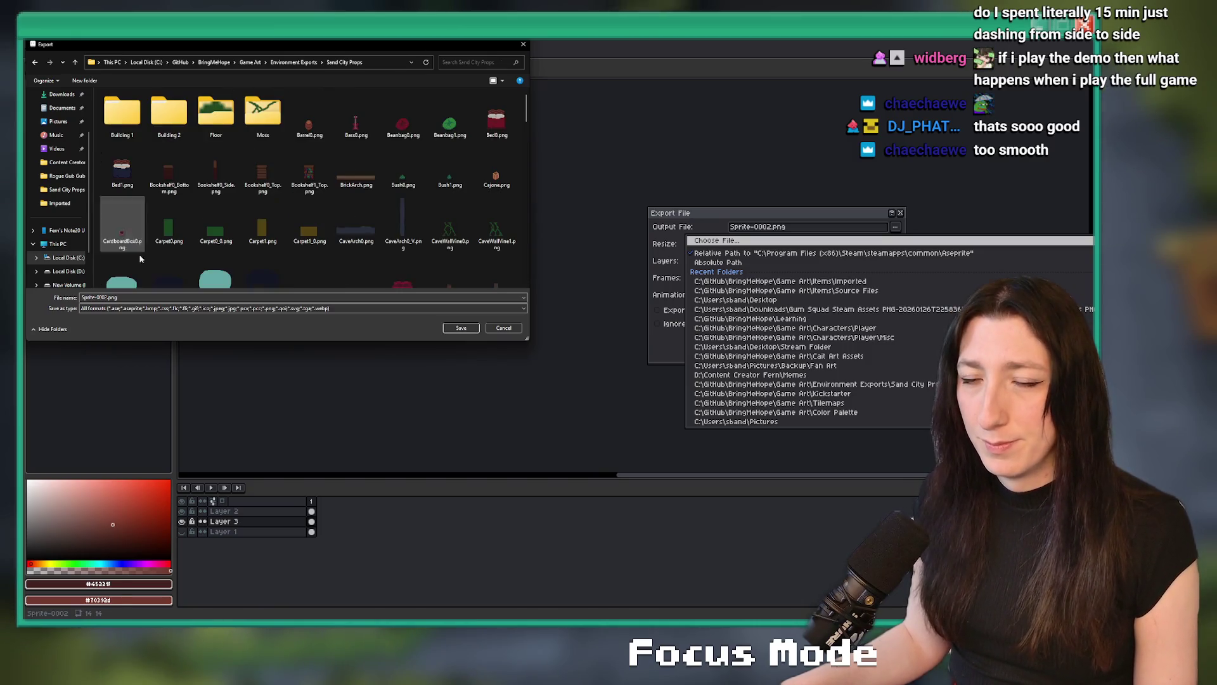
pyautogui.click(131, 298)
pyautogui.write('G')
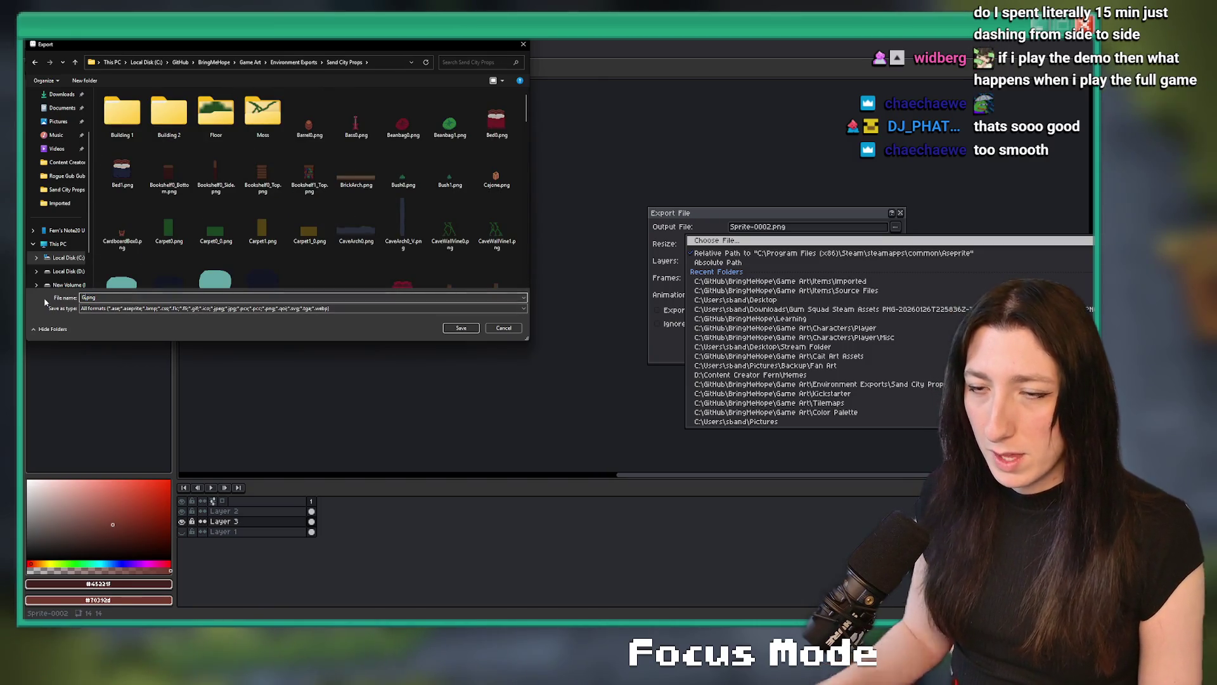
pyautogui.write('Box')
pyautogui.press('Return')
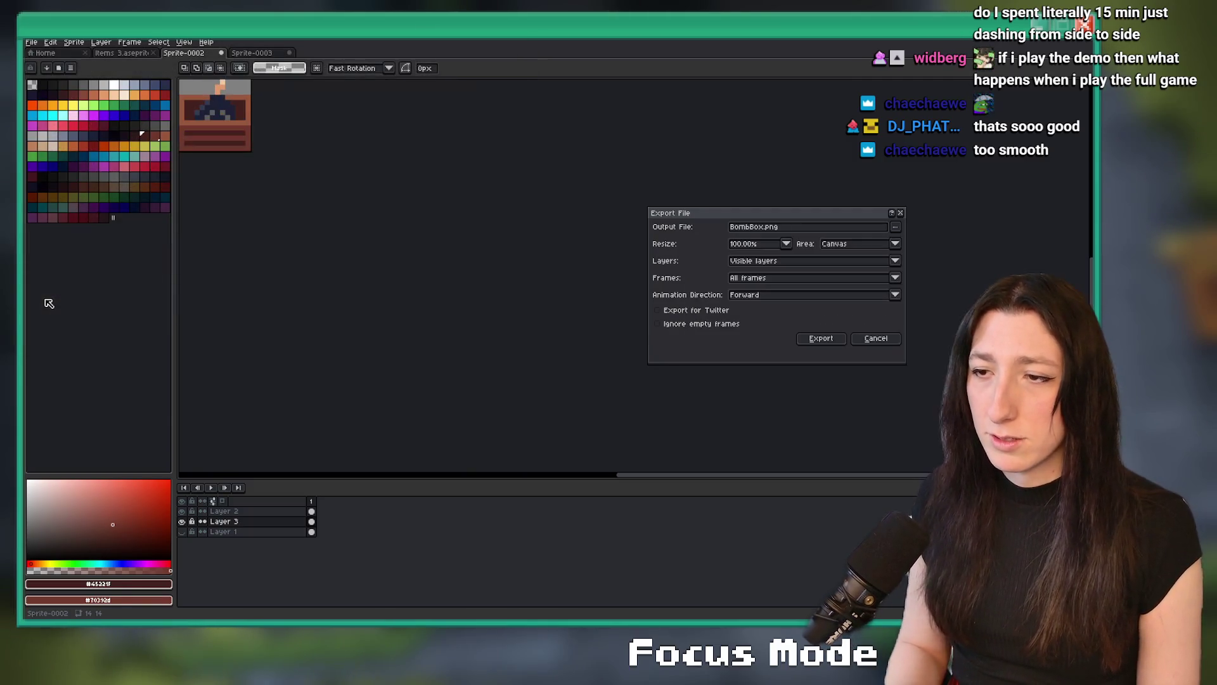
pyautogui.press('Return')
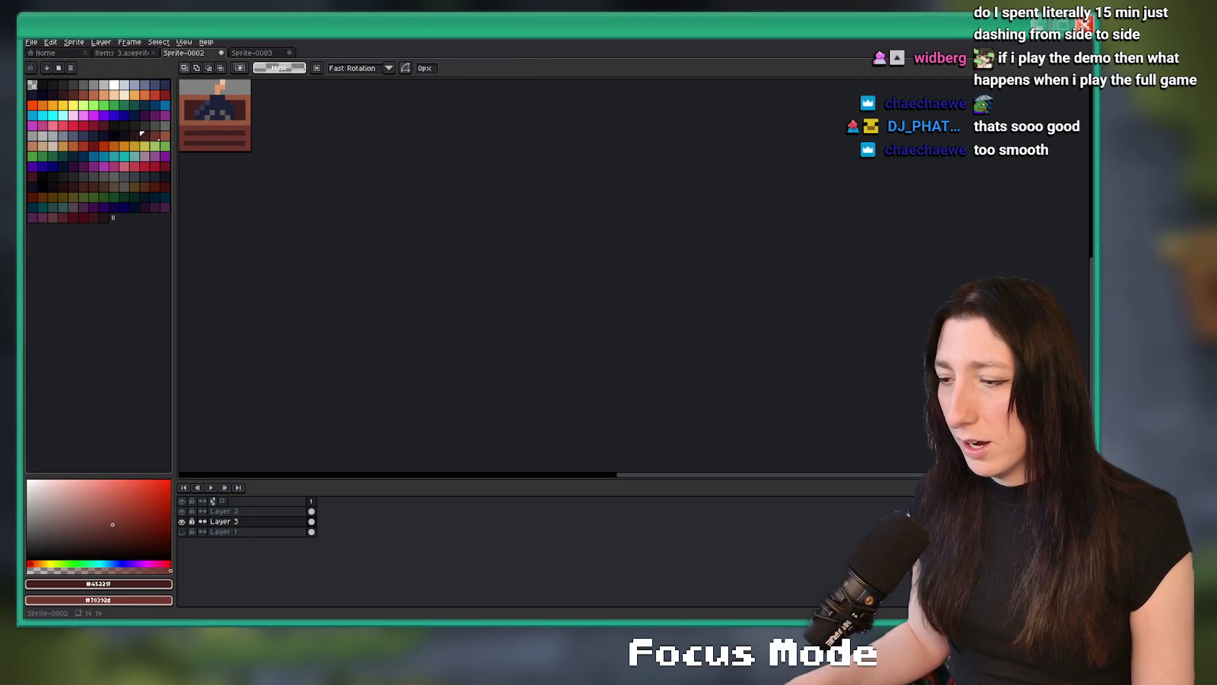
pyautogui.hotkey('alt', 'Tab')
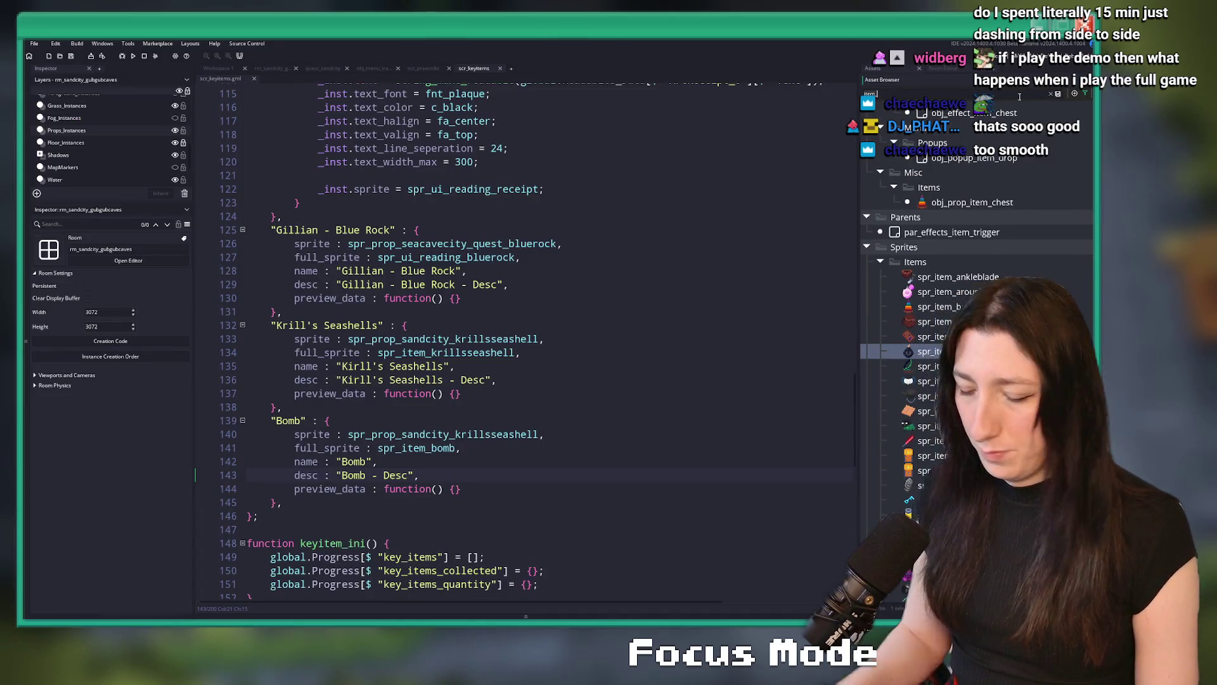
# Filter assets by 'p_sandcity' and inspect the countertop corner object and spr_prop_sandcity_arches_1.
pyautogui.write('prop_sandcity')
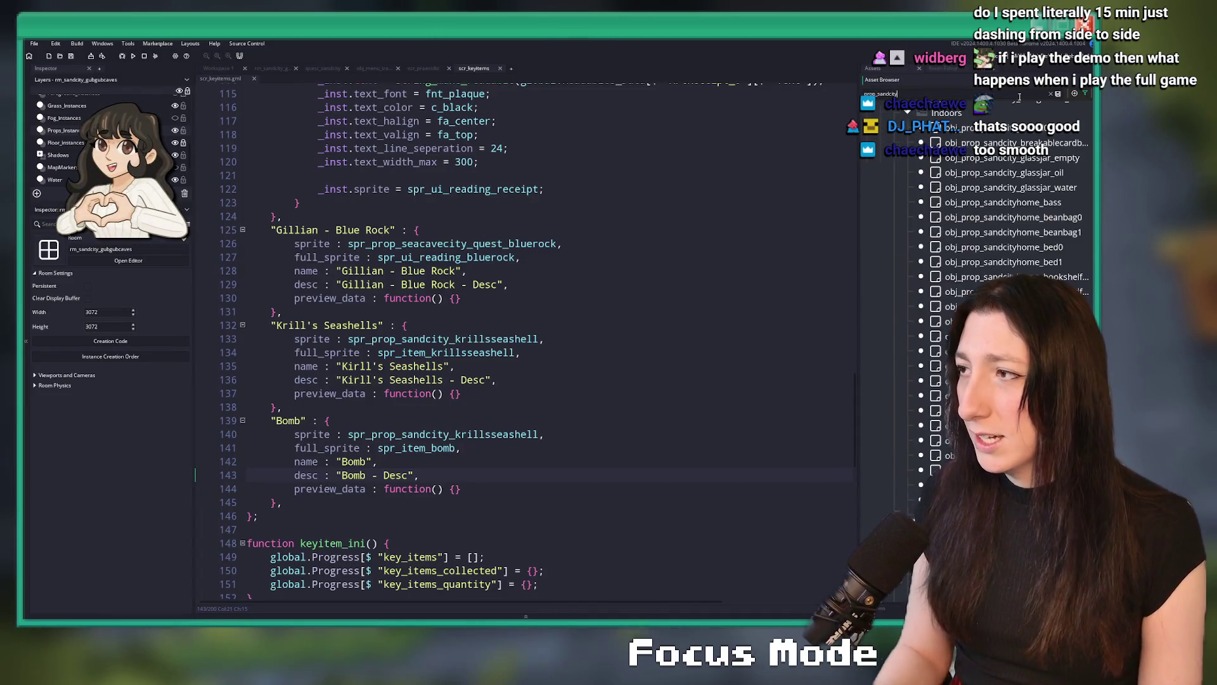
pyautogui.click(1022, 174)
pyautogui.scroll(-5, 1014, 254)
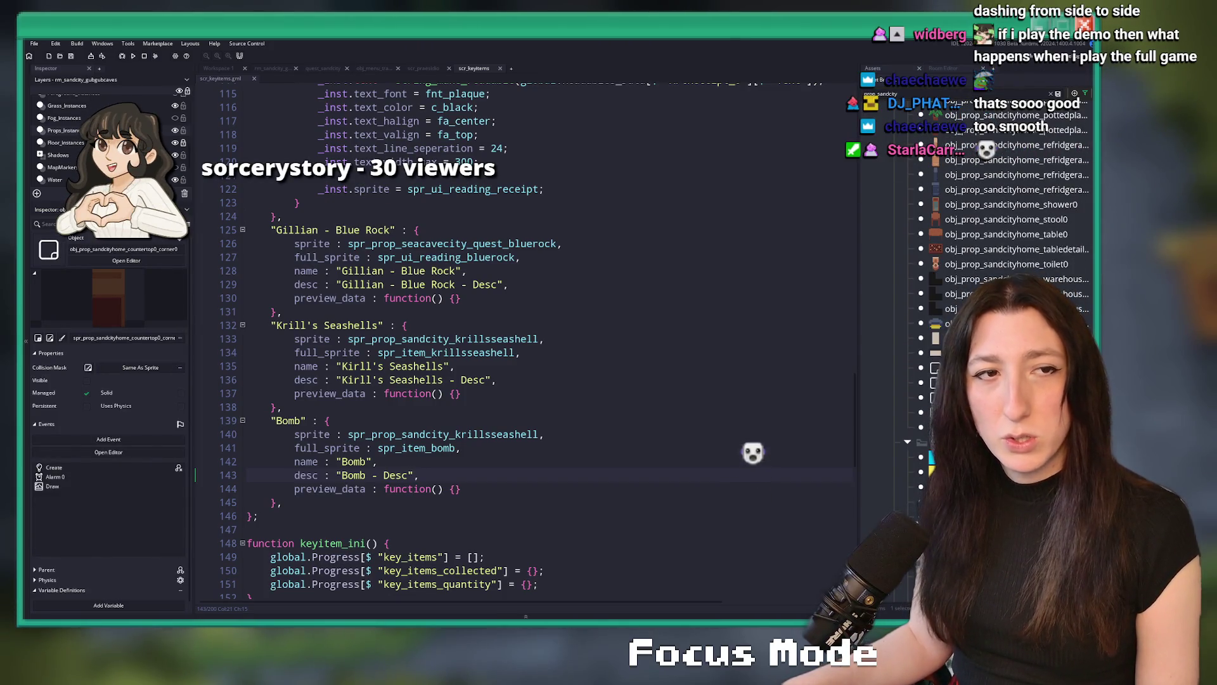
pyautogui.scroll(-10, 1008, 286)
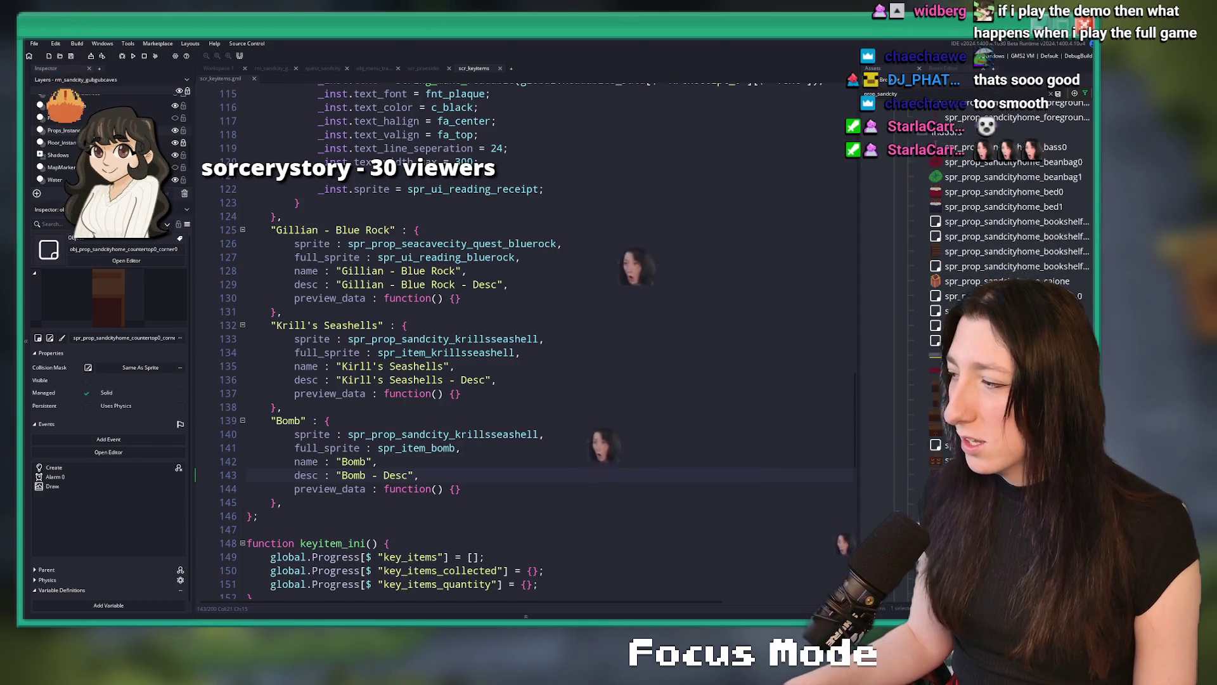
pyautogui.scroll(-8, 975, 215)
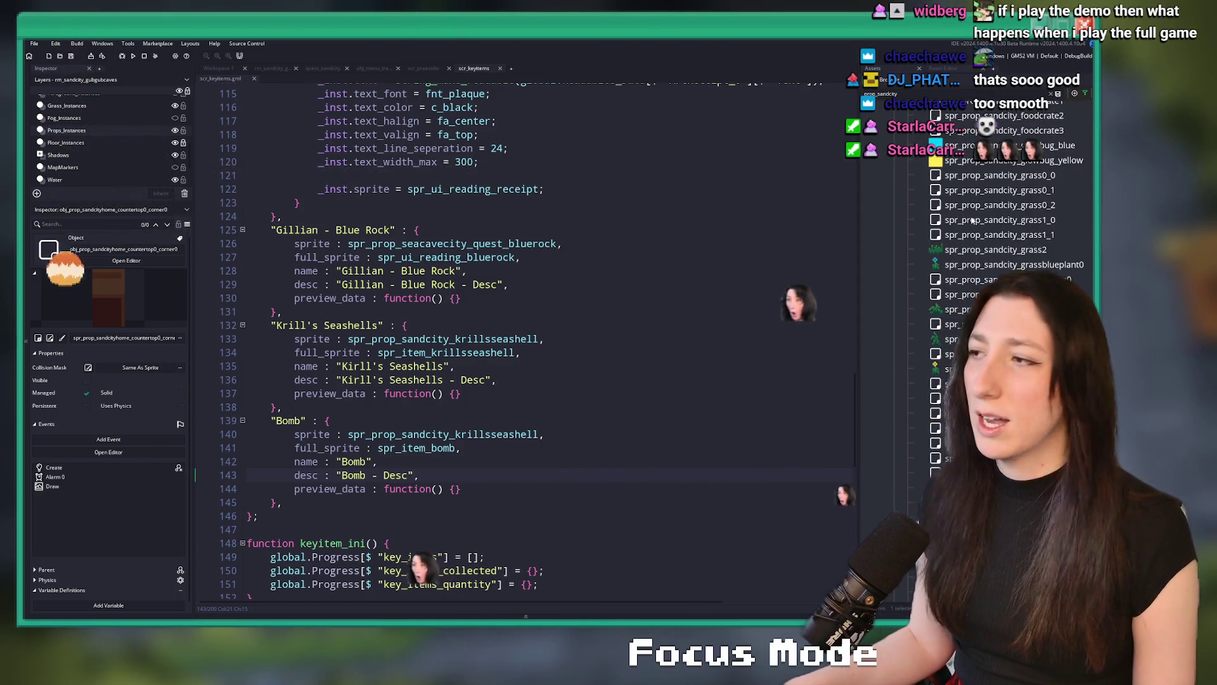
pyautogui.scroll(10, 976, 215)
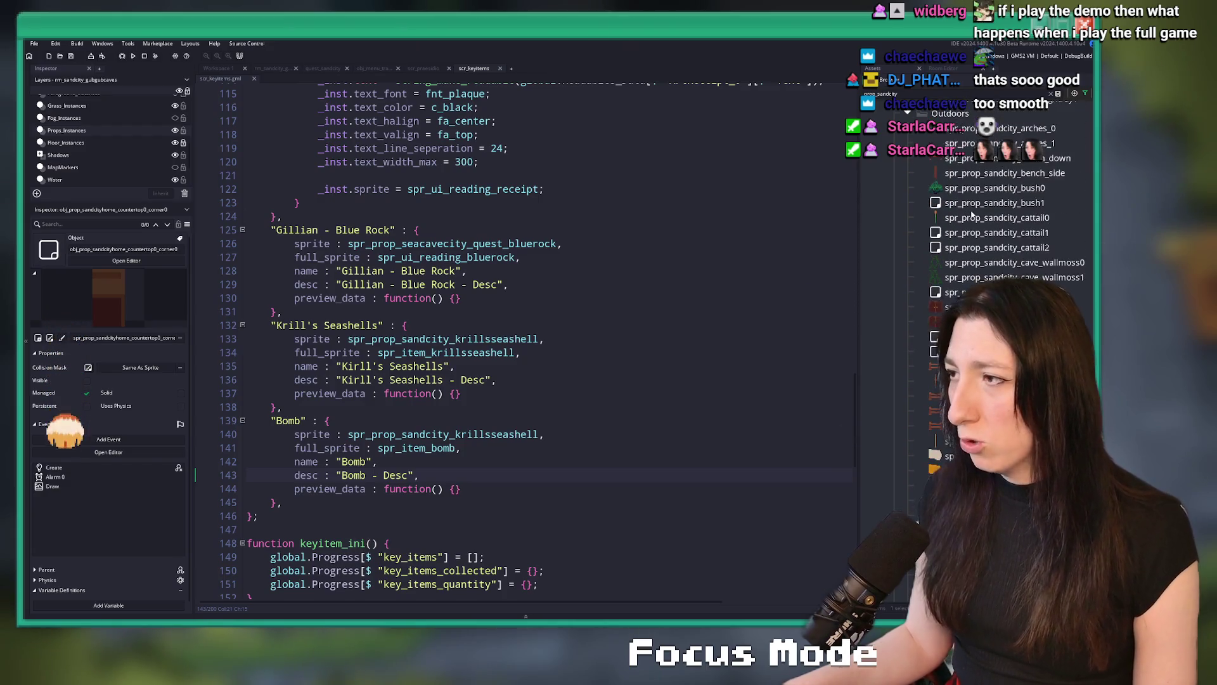
pyautogui.click(979, 229)
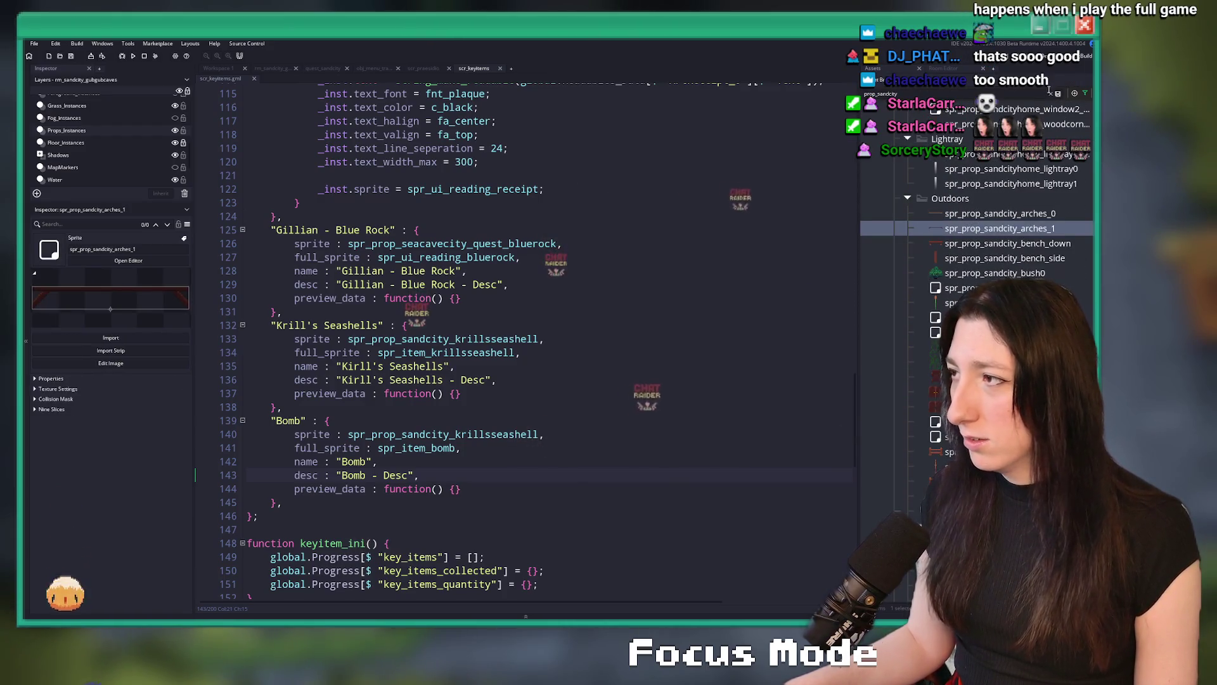
pyautogui.scroll(5, 976, 317)
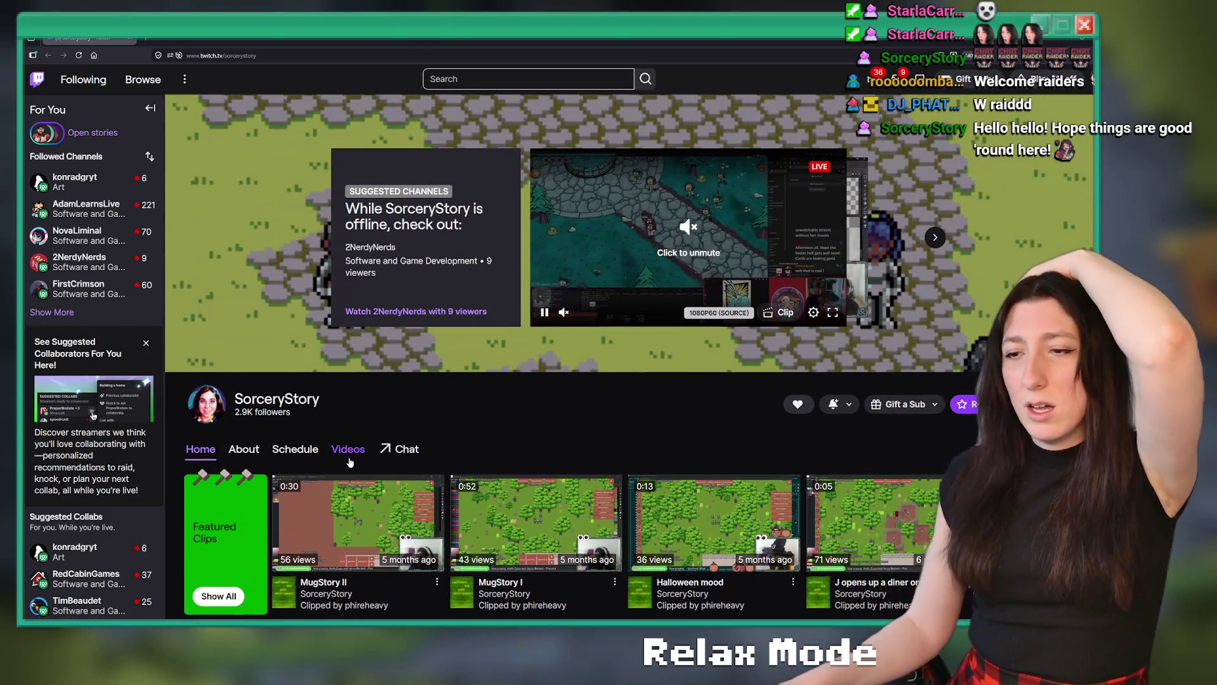
# Go to the channel's Videos list and open the first recent broadcast.
pyautogui.click(349, 449)
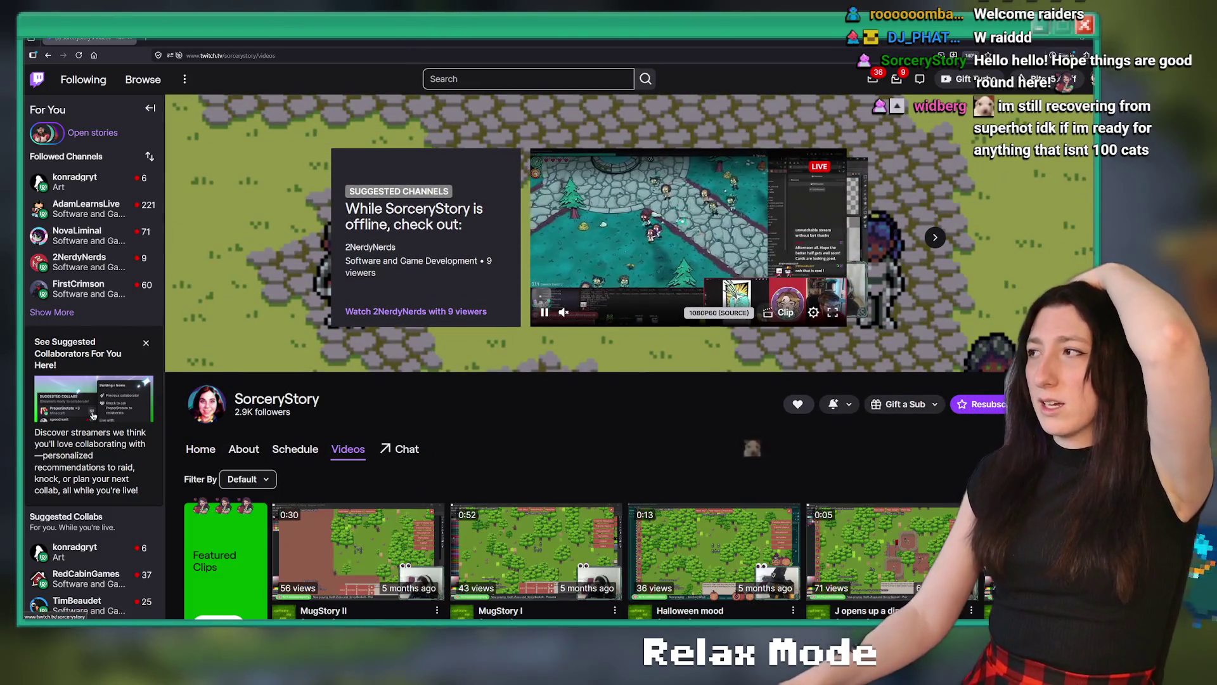
pyautogui.scroll(-3, 427, 338)
pyautogui.scroll(-4, 427, 338)
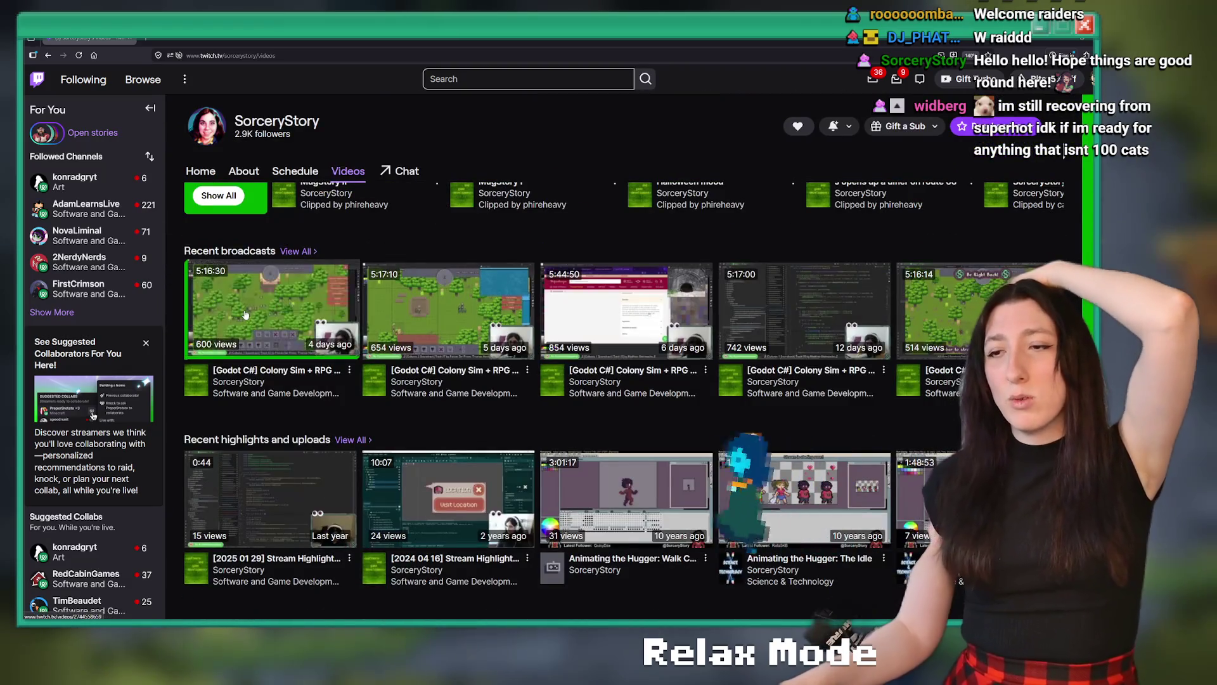
pyautogui.click(246, 314)
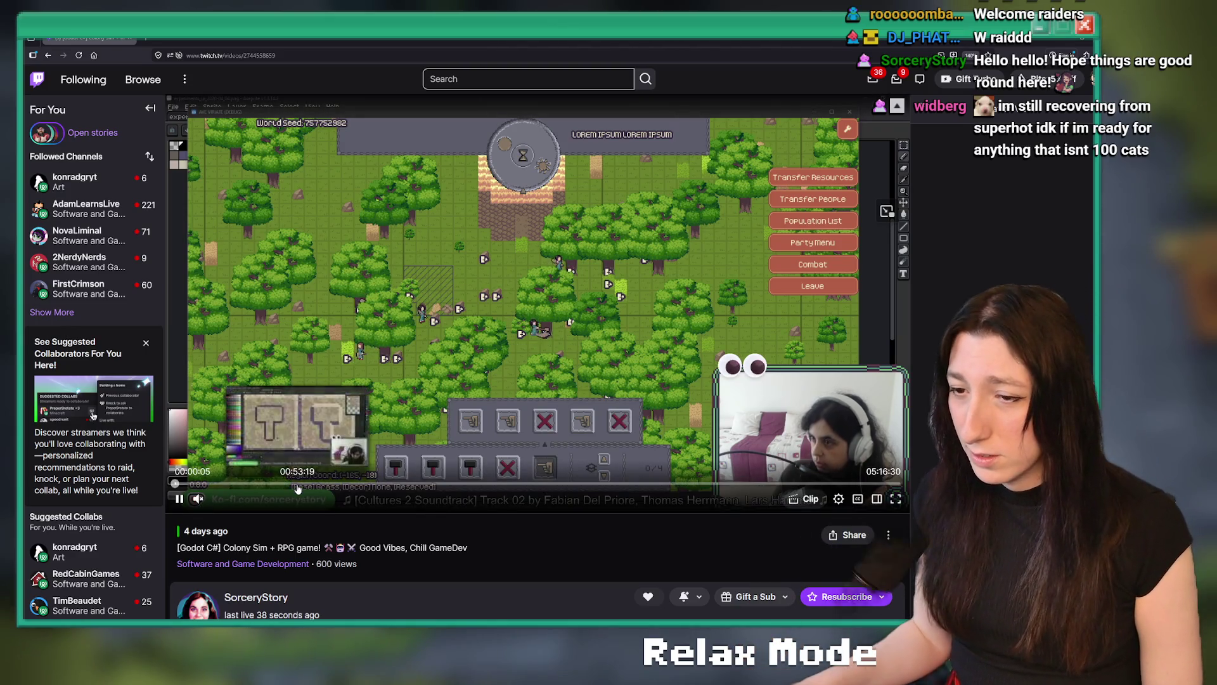
# Jump the broadcast to 53:19 and watch the pixel-art tile work.
pyautogui.click(294, 484)
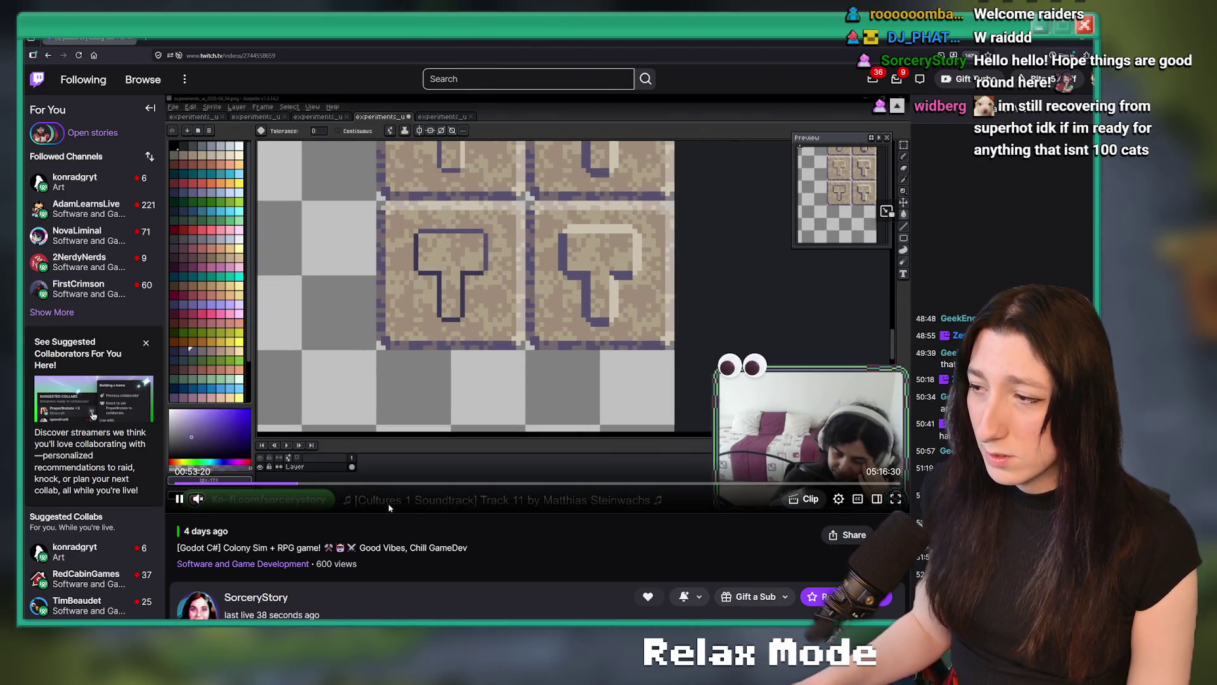
pyautogui.scroll(-3, 388, 503)
pyautogui.scroll(3, 473, 381)
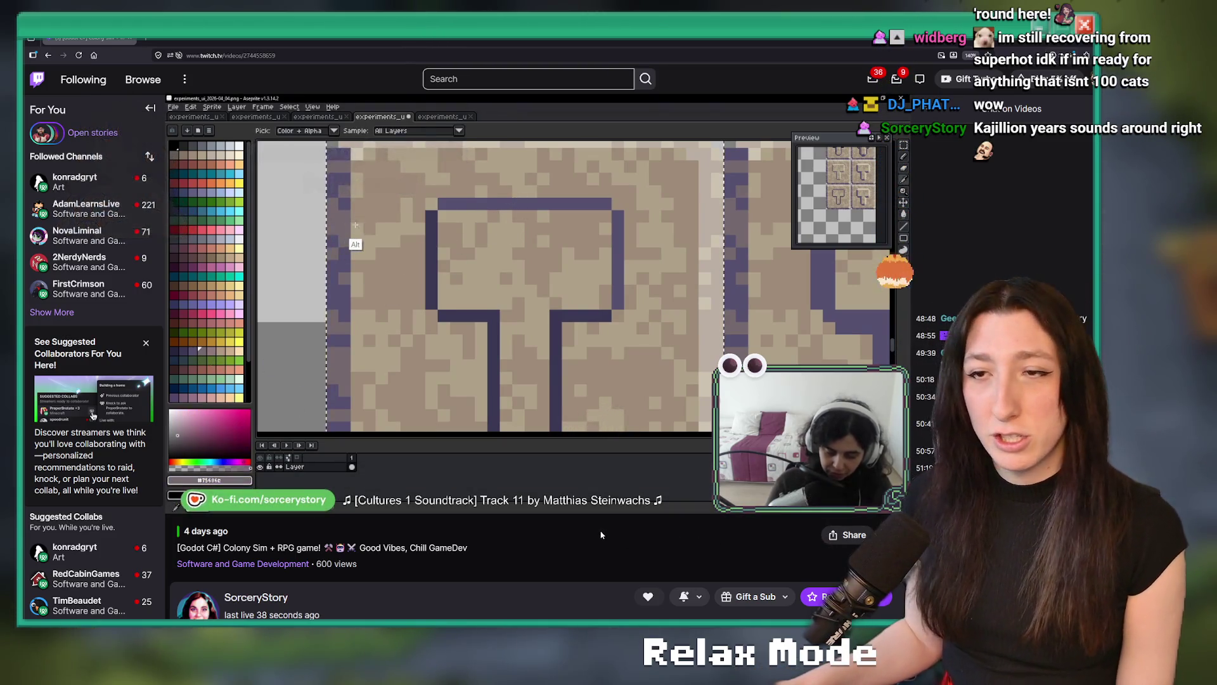
pyautogui.scroll(-2, 608, 520)
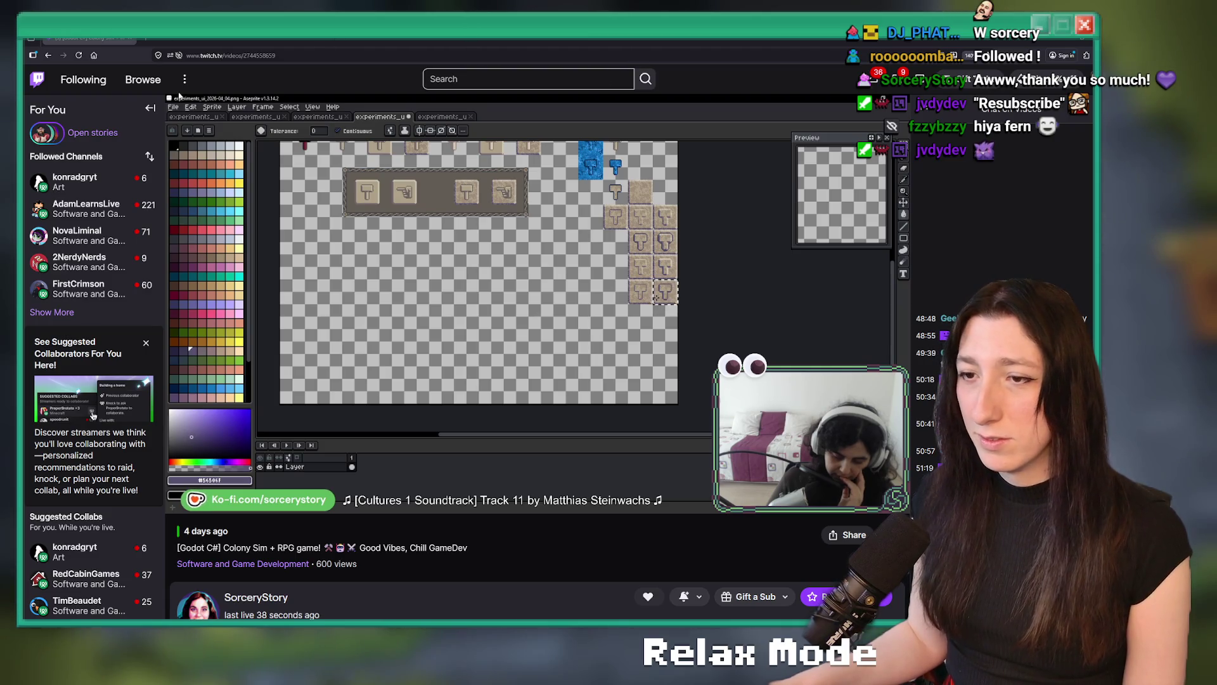
pyautogui.moveTo(569, 463)
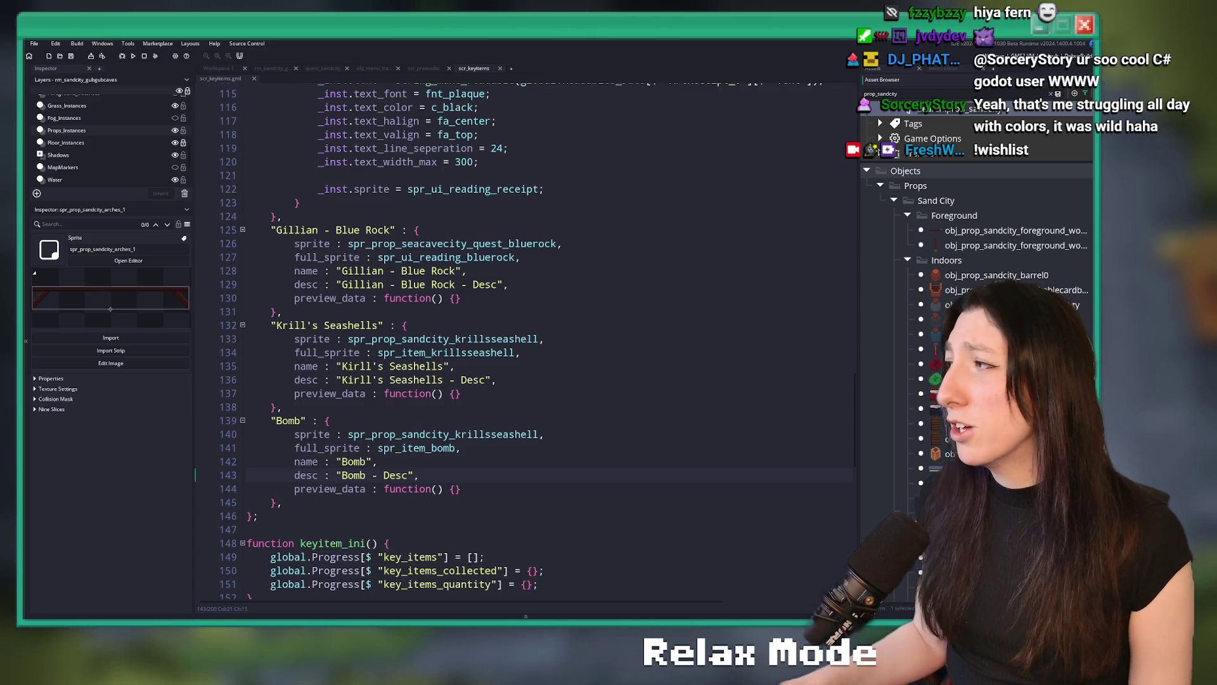
# Return to the Bring Me Hope store page and skip its trailer ahead to 0:30 in fullscreen.
pyautogui.hotkey('alt', 'Tab')
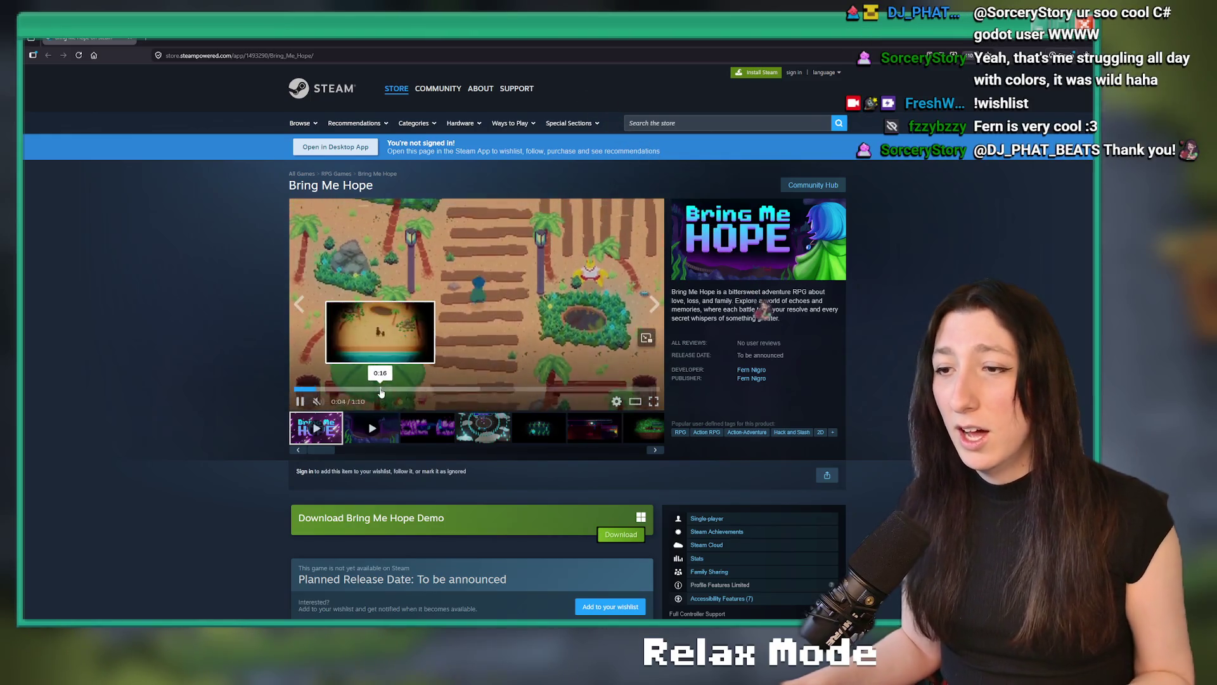
pyautogui.click(381, 389)
pyautogui.click(653, 402)
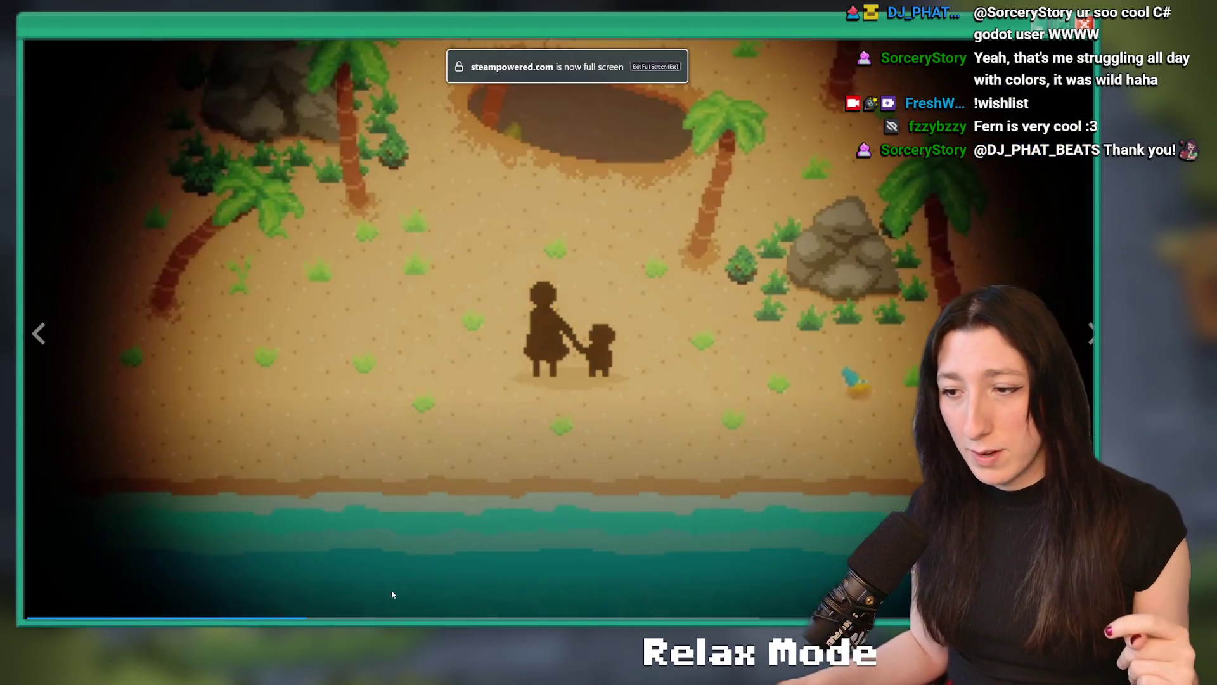
pyautogui.click(374, 618)
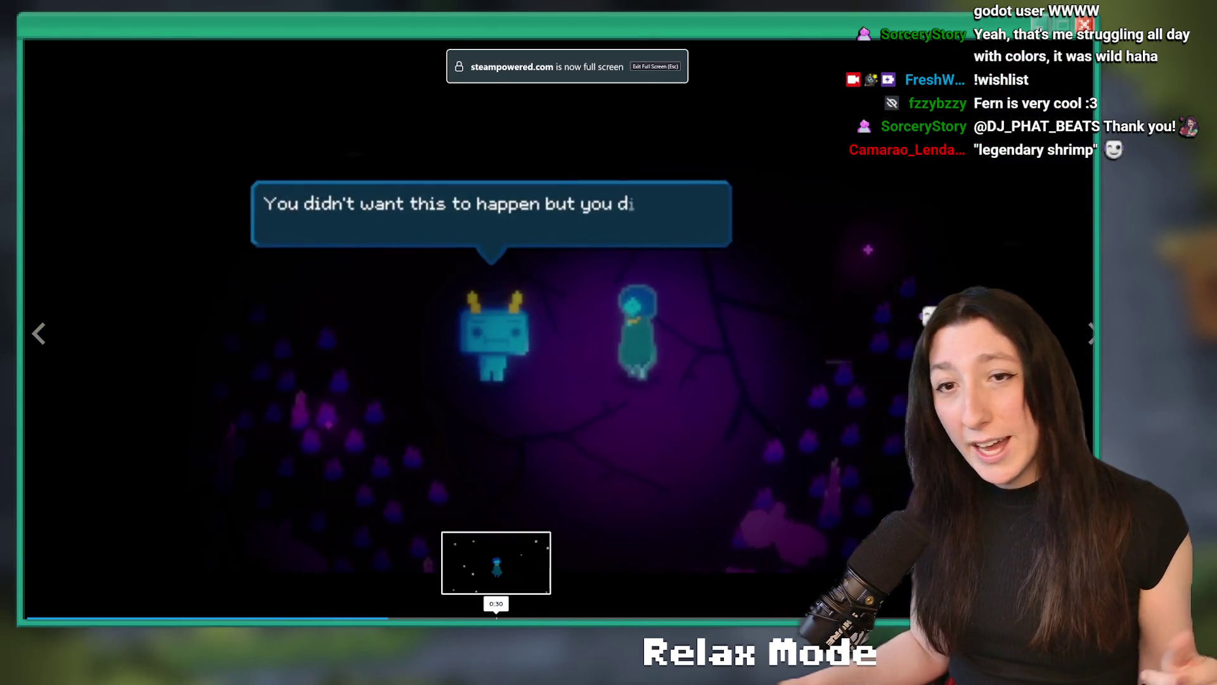
pyautogui.click(497, 618)
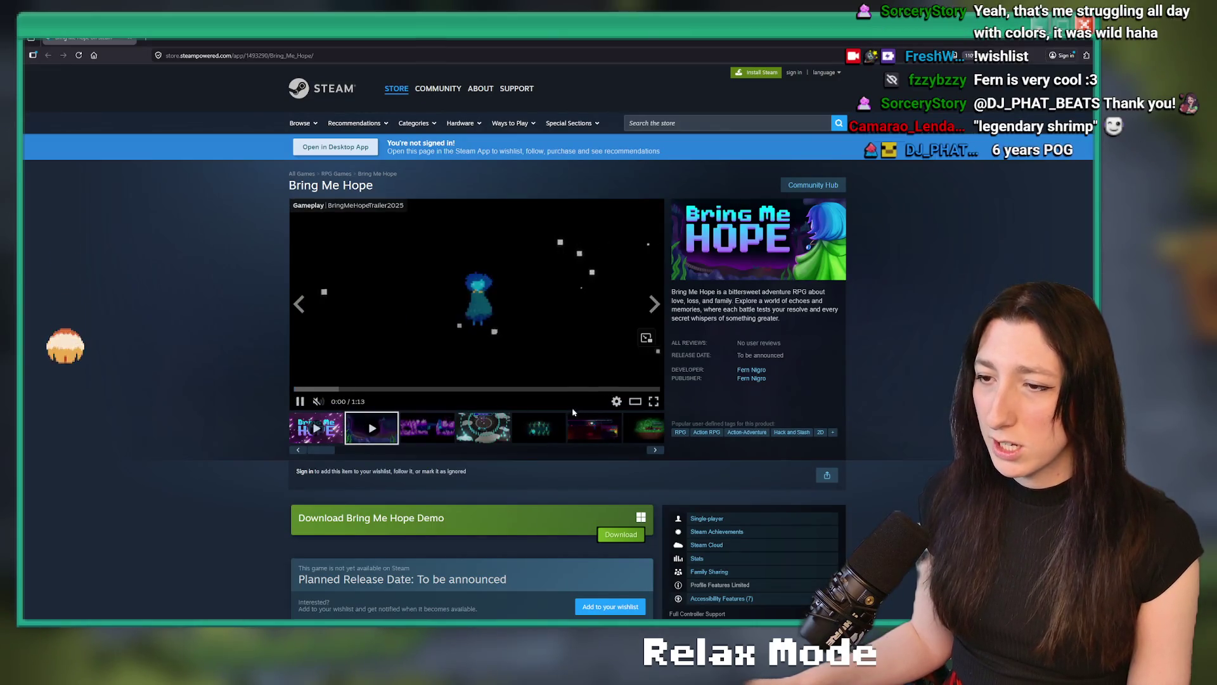
# Skip the fullscreen trailer on to the boss fight and later scenes, then exit fullscreen.
pyautogui.click(654, 402)
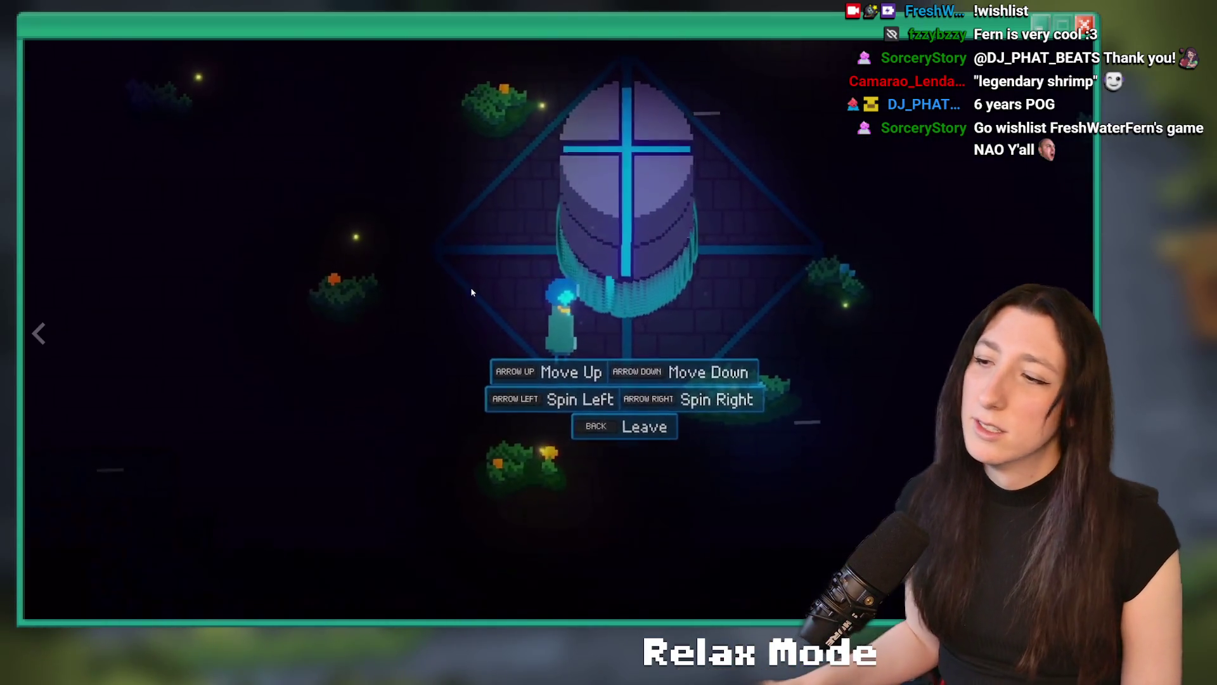
pyautogui.click(346, 618)
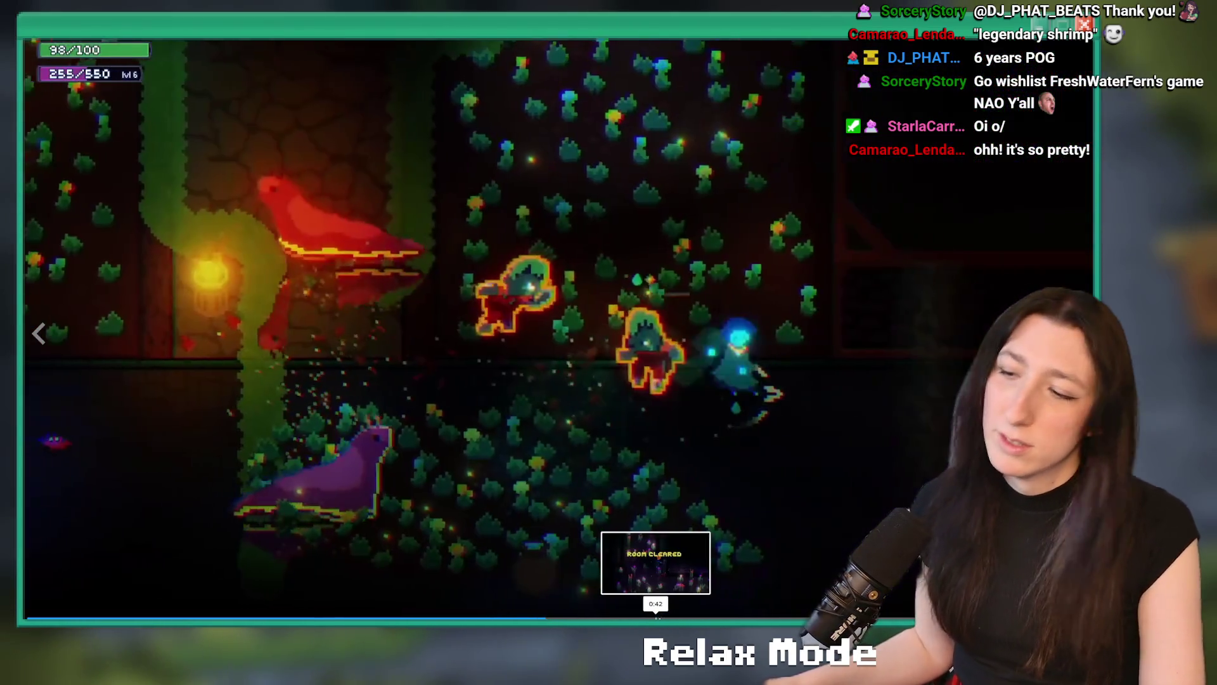
pyautogui.click(656, 619)
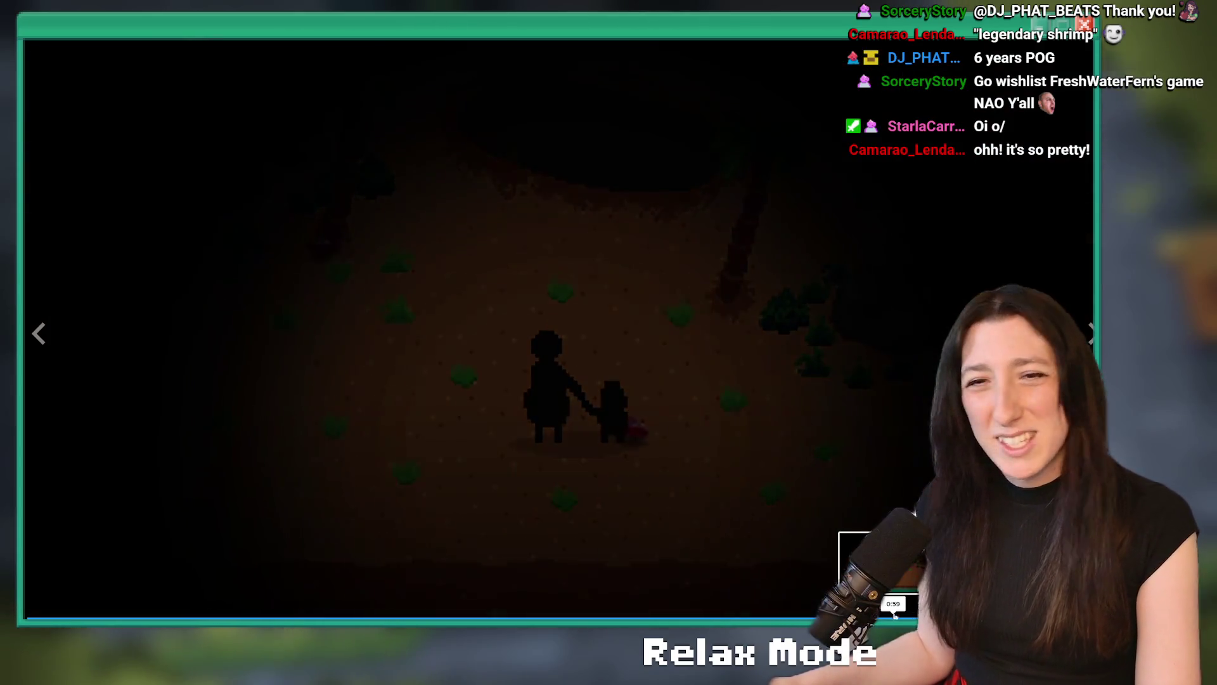
pyautogui.press('Escape')
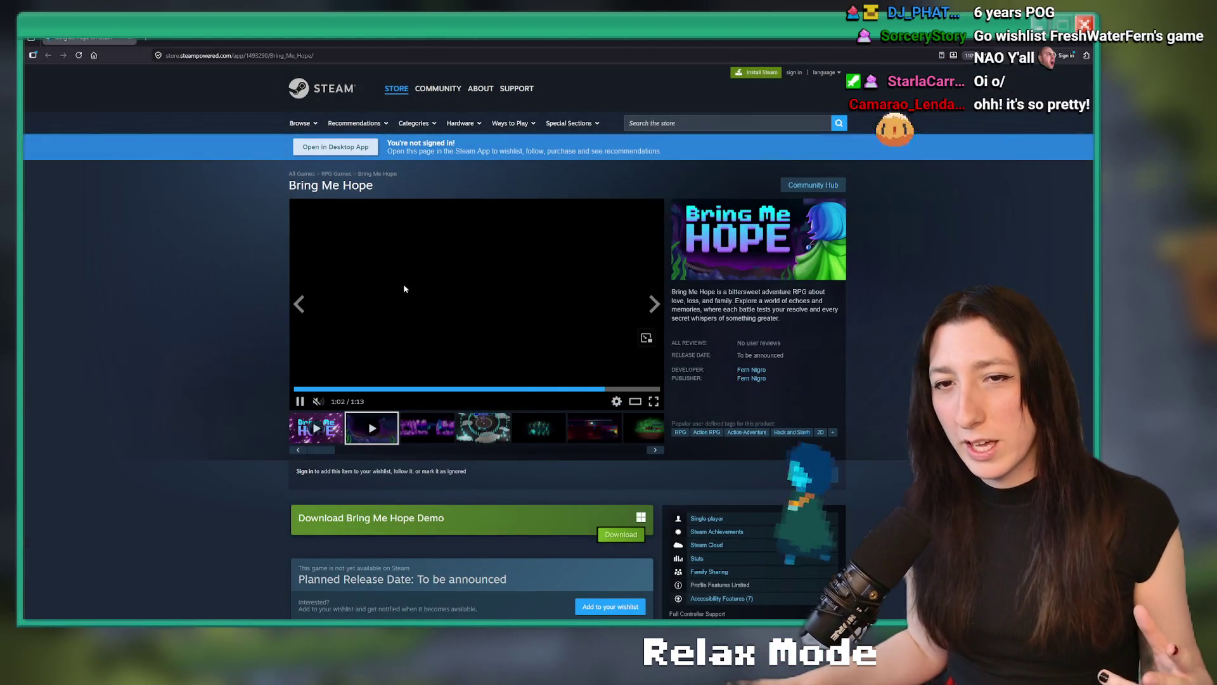
# Pause the Bring Me Hope trailer and return to the scr_keyitems script in GameMaker.
pyautogui.click(403, 284)
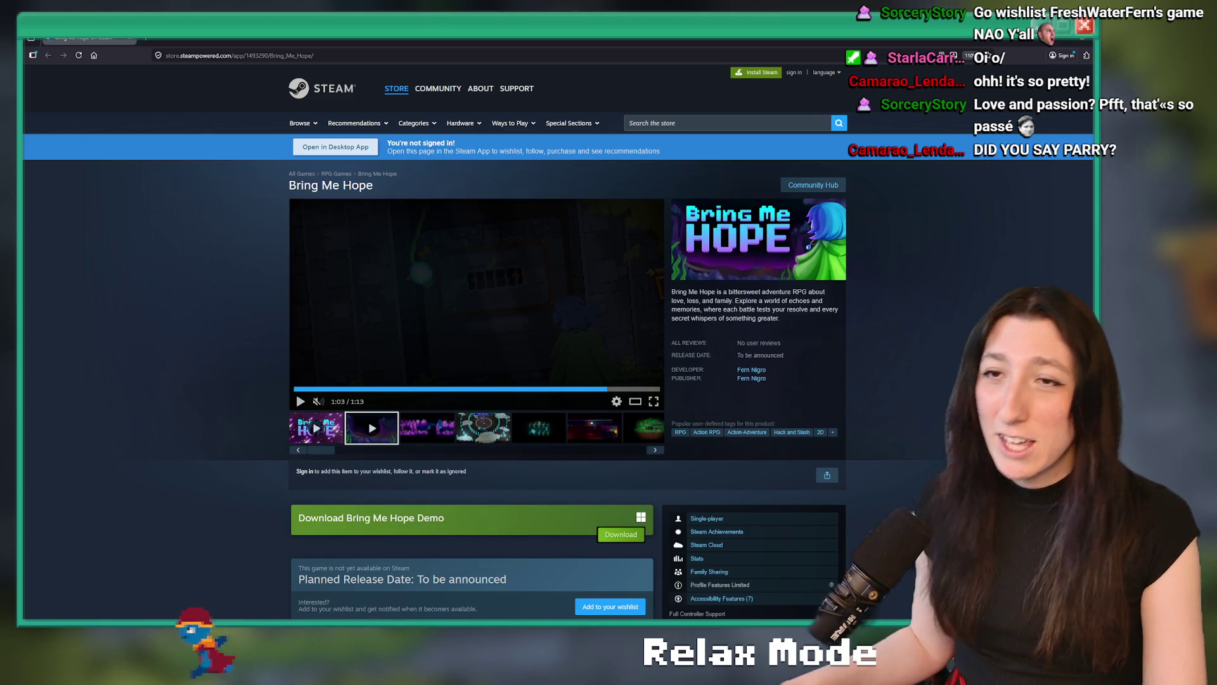
pyautogui.hotkey('alt', 'Tab')
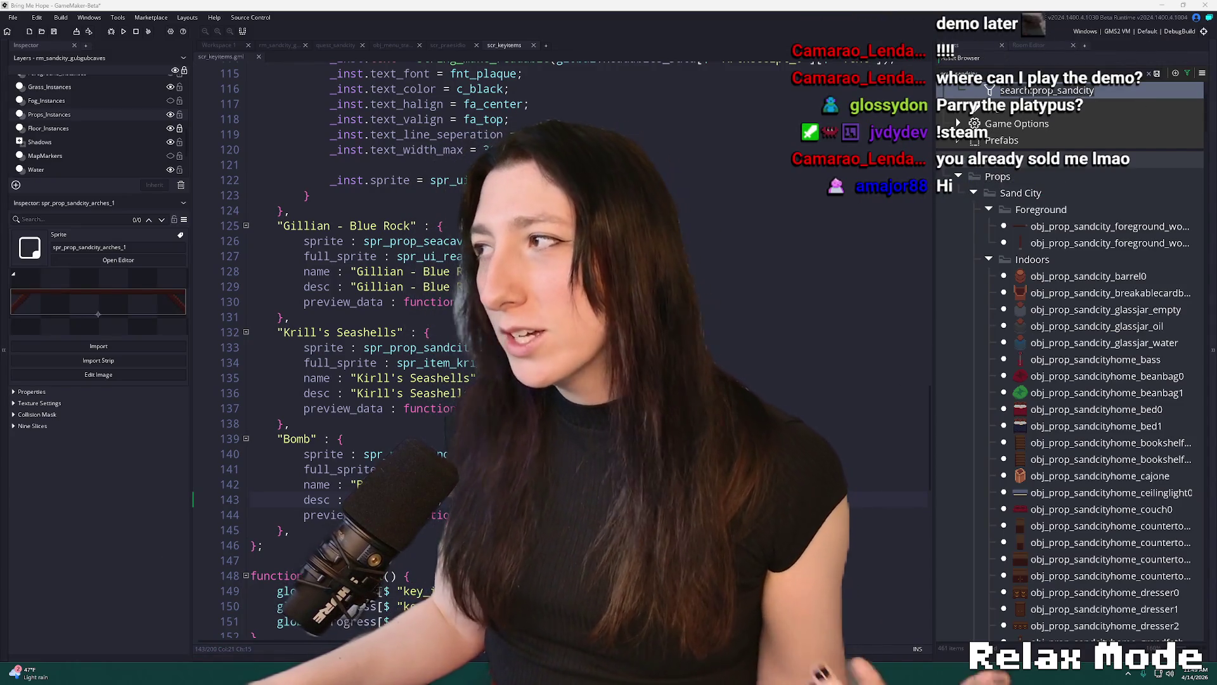
pyautogui.hotkey('alt', 'Tab')
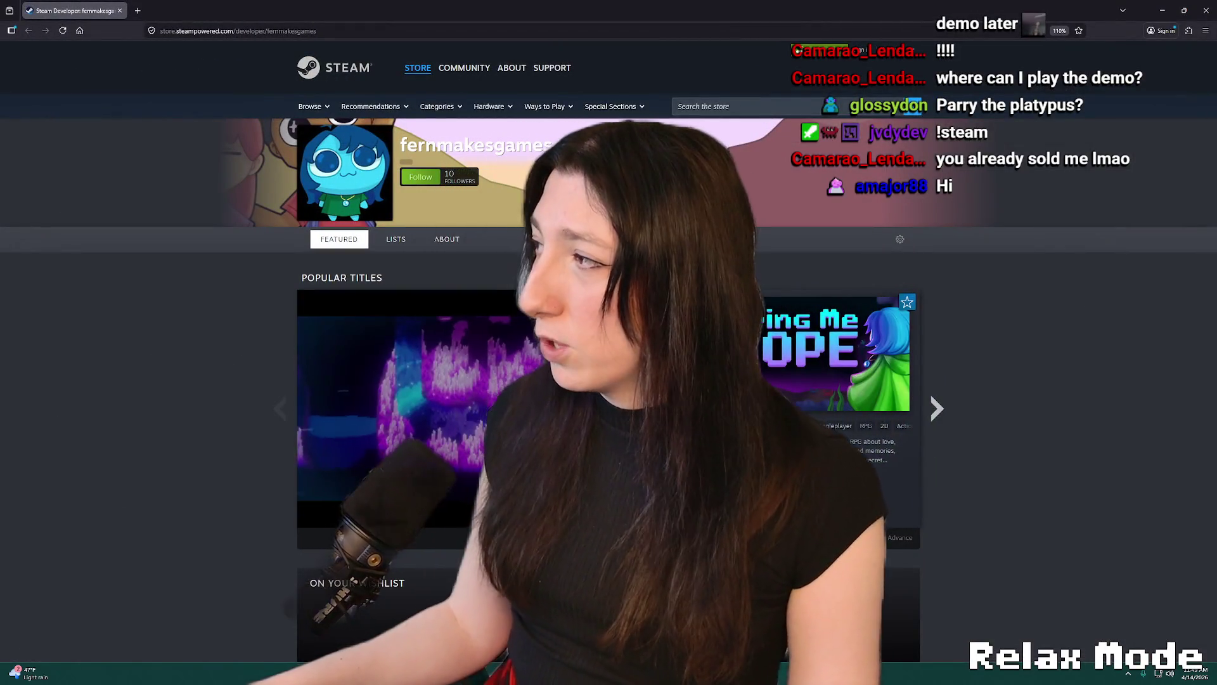
pyautogui.scroll(-10, 860, 280)
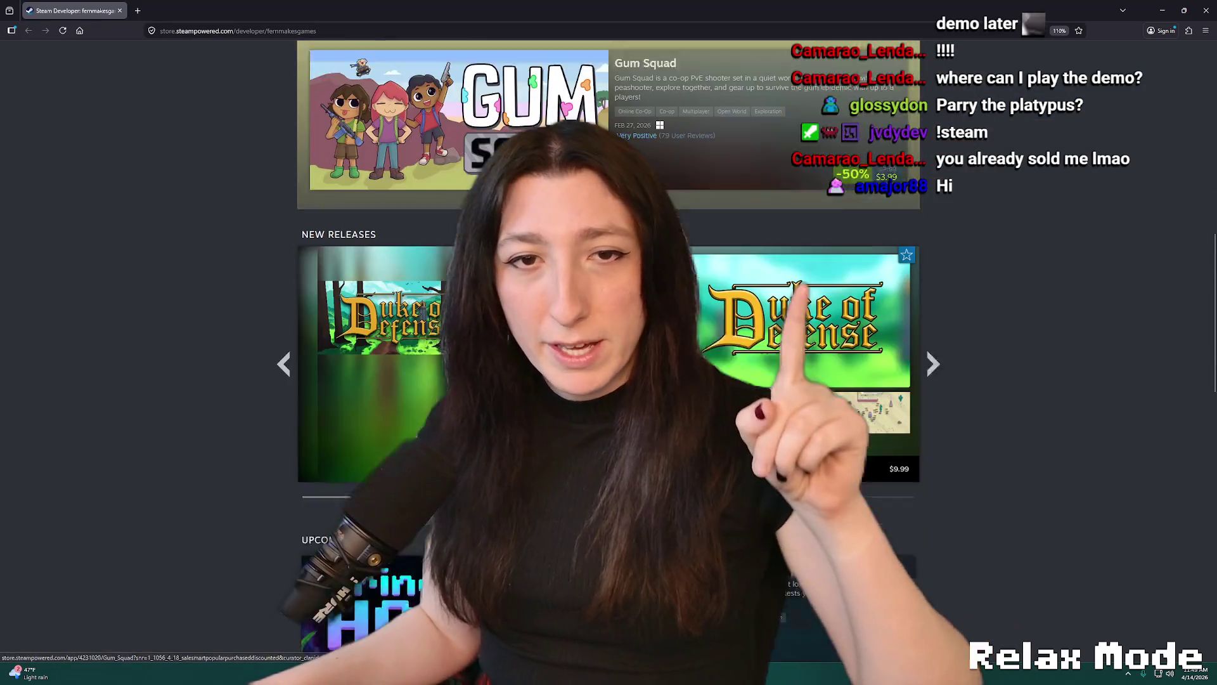
pyautogui.scroll(-1, 825, 190)
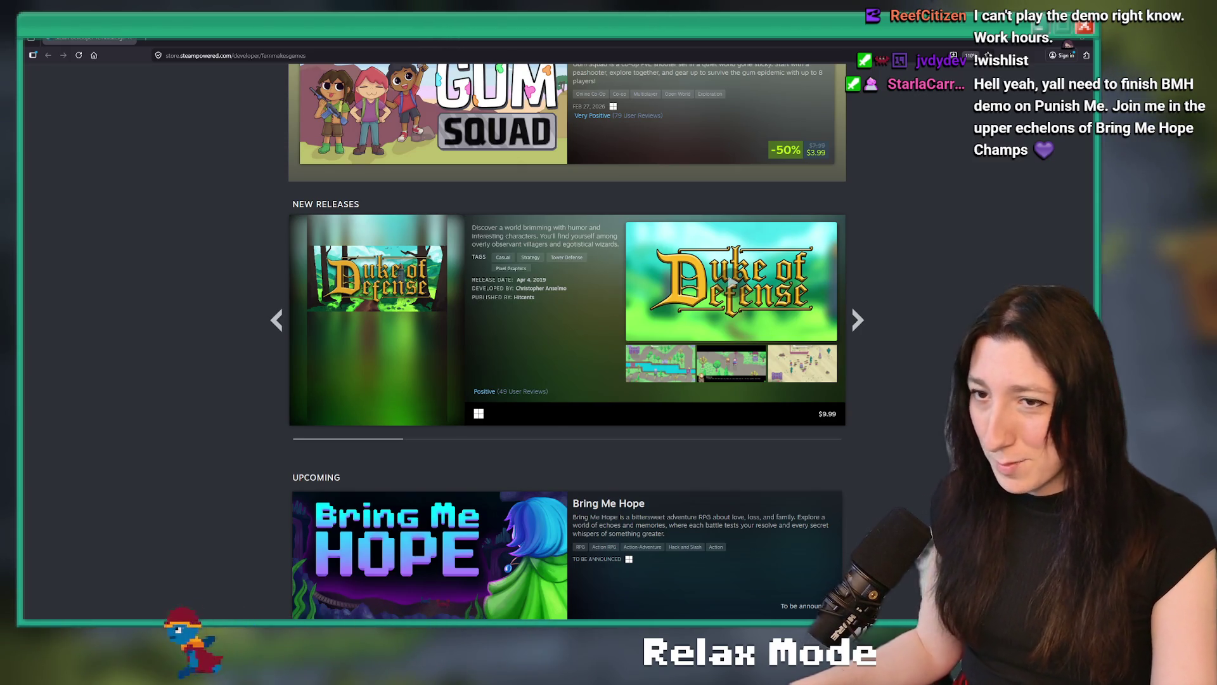
pyautogui.scroll(-9, 674, 413)
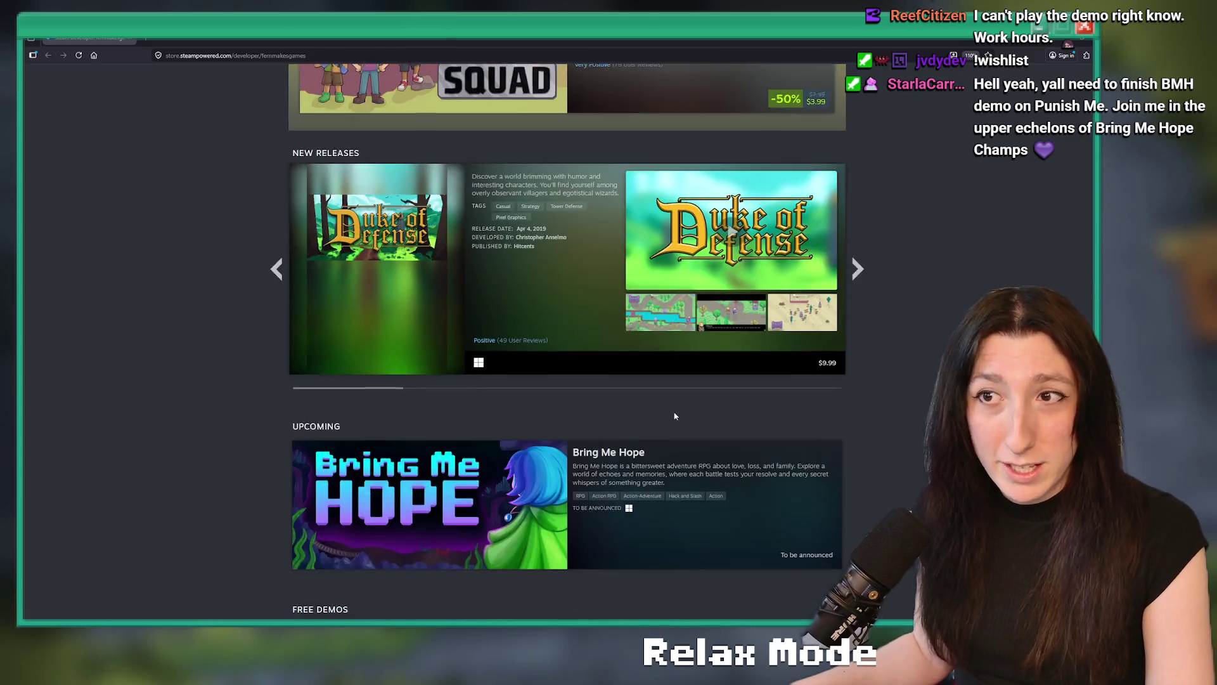
pyautogui.scroll(-3, 674, 416)
pyautogui.scroll(8, 654, 418)
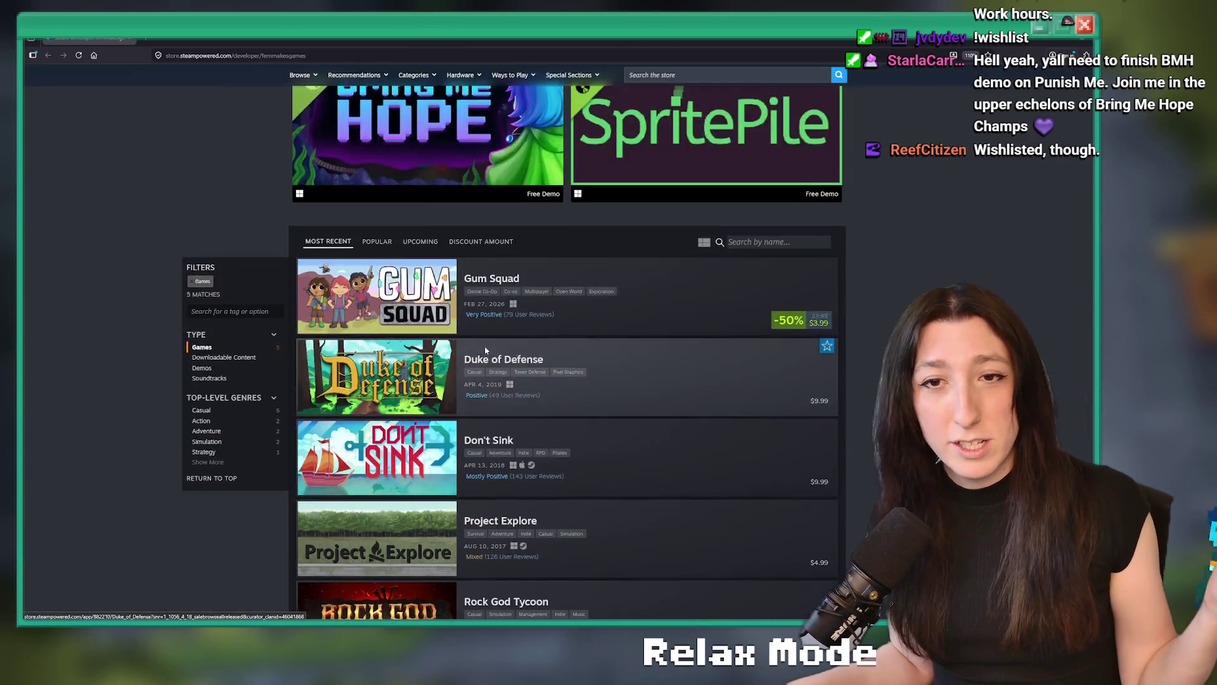
pyautogui.hotkey('alt', 'Tab')
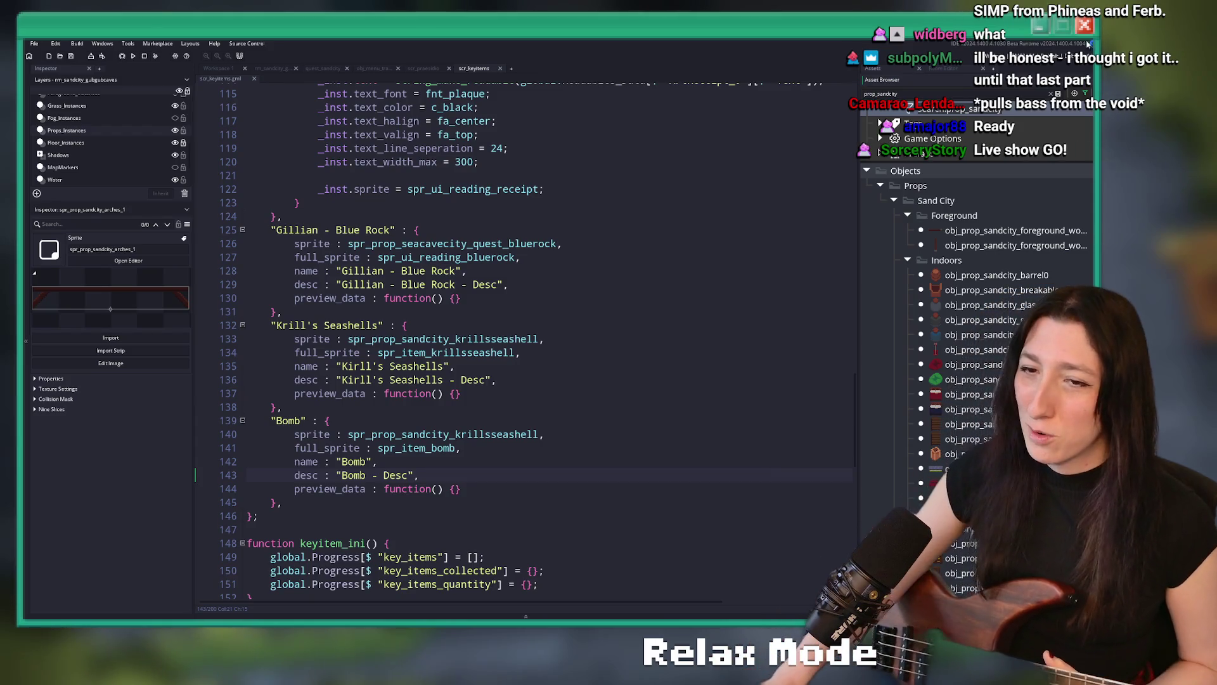
pyautogui.press('super')
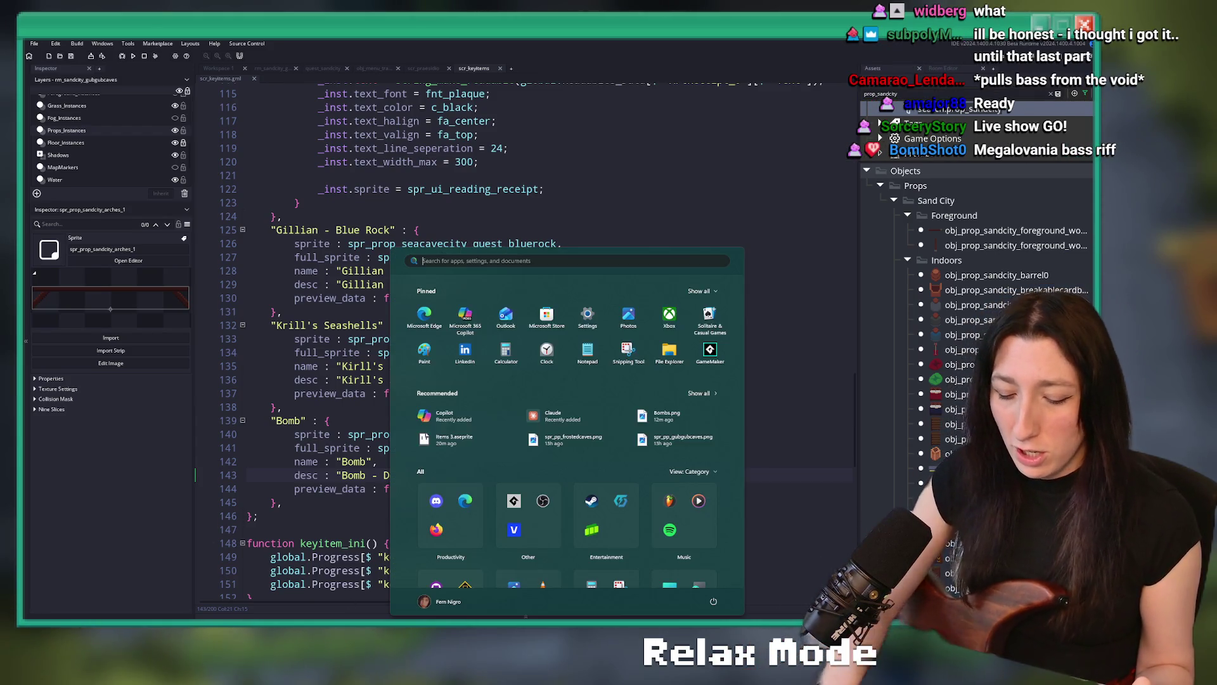
# Search the Start menu for 'gui' and launch Guitar Rig 6.
pyautogui.write('gui')
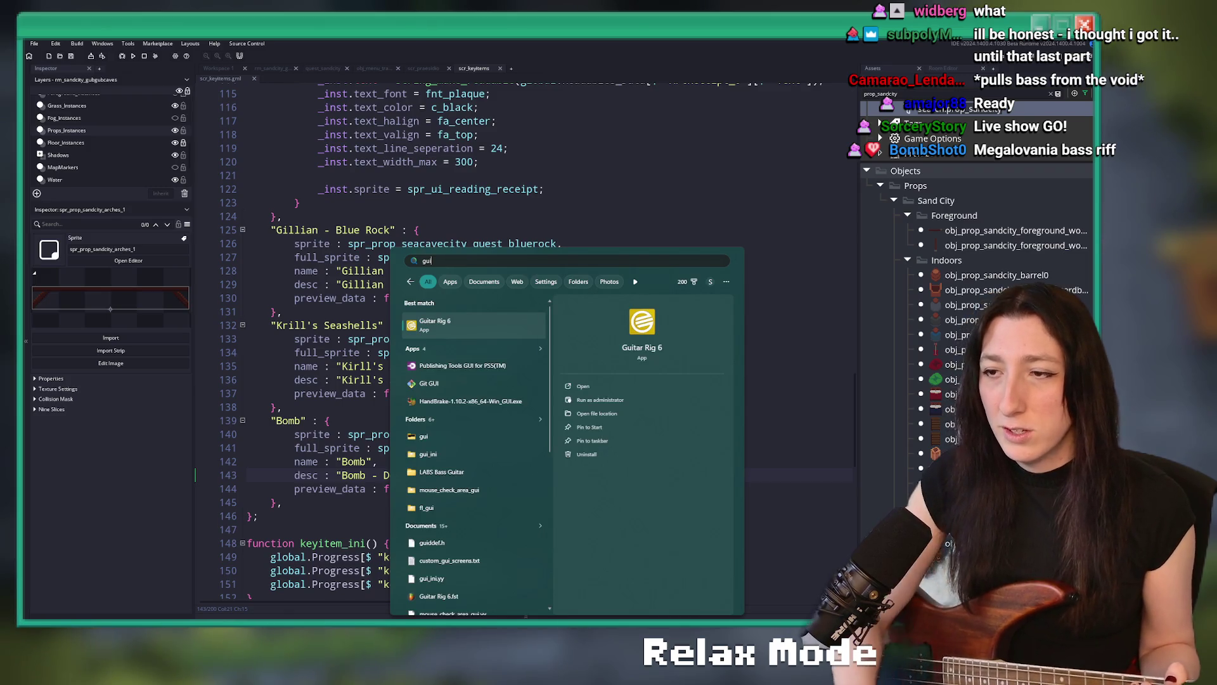
pyautogui.press('Return')
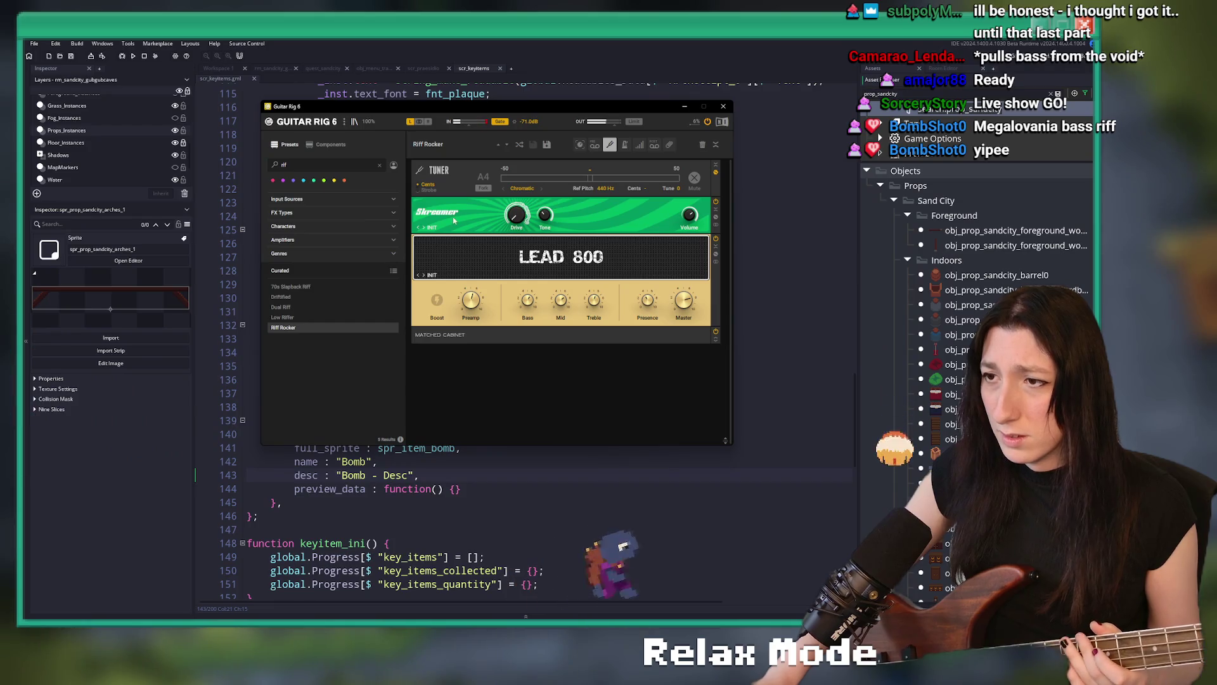
# Search the presets for 'passive' and load Nice Passive Clean.
pyautogui.click(310, 165)
pyautogui.write('passive')
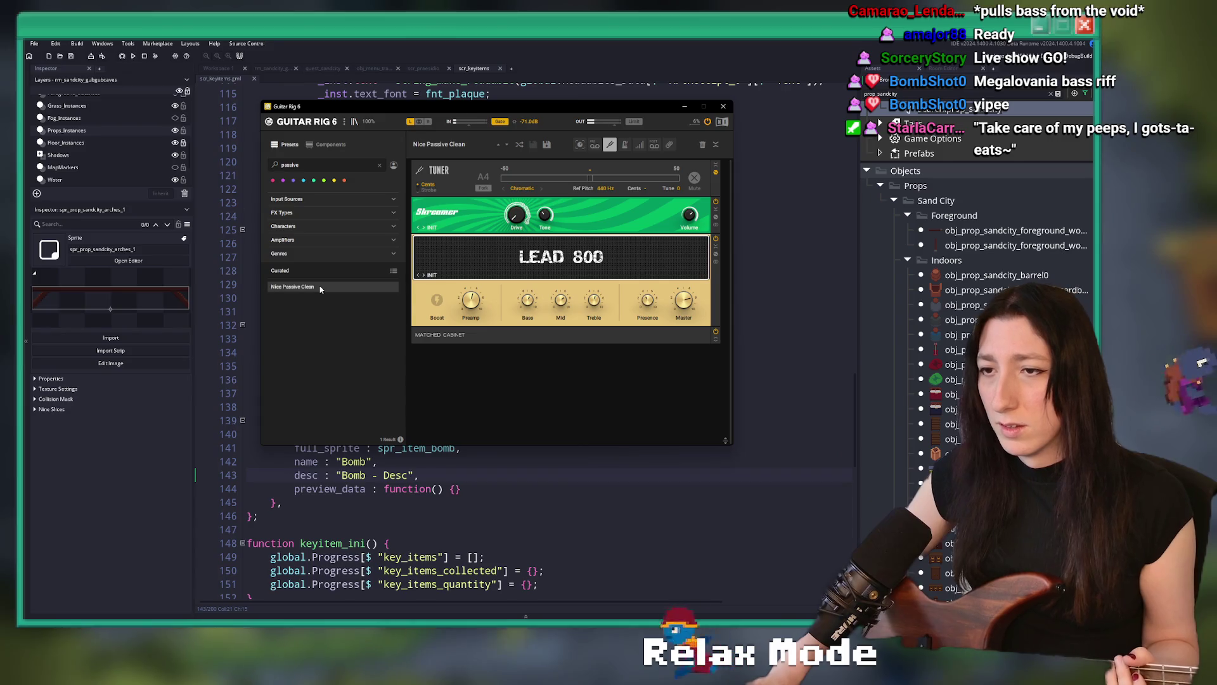
pyautogui.click(320, 287)
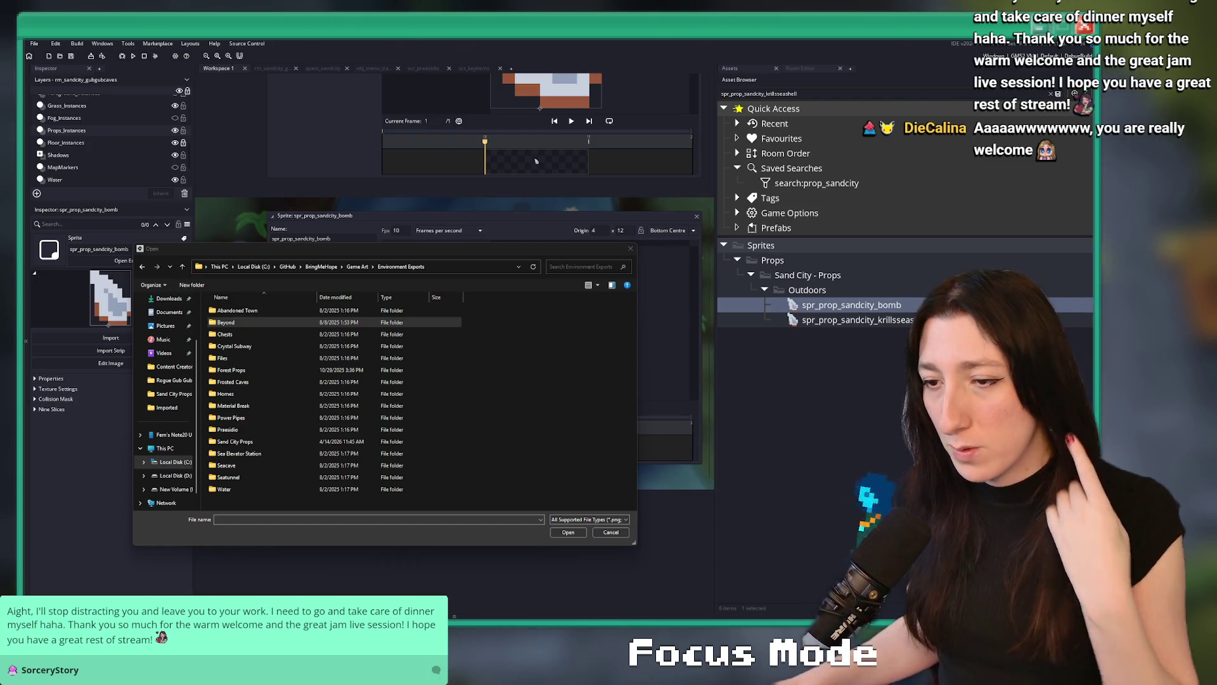
# Replace spr_prop_sandcity_bomb's image with BombBox.png from the Sand City Props folder.
pyautogui.doubleClick(316, 442)
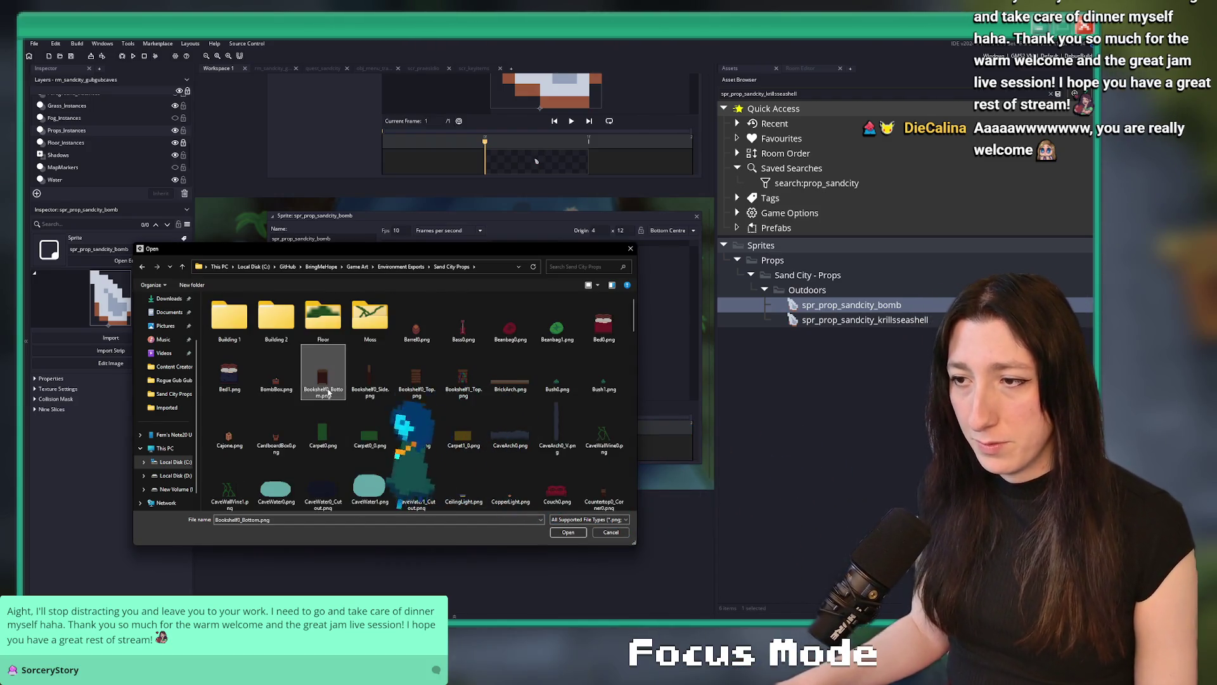
pyautogui.click(463, 373)
pyautogui.scroll(-1, 551, 379)
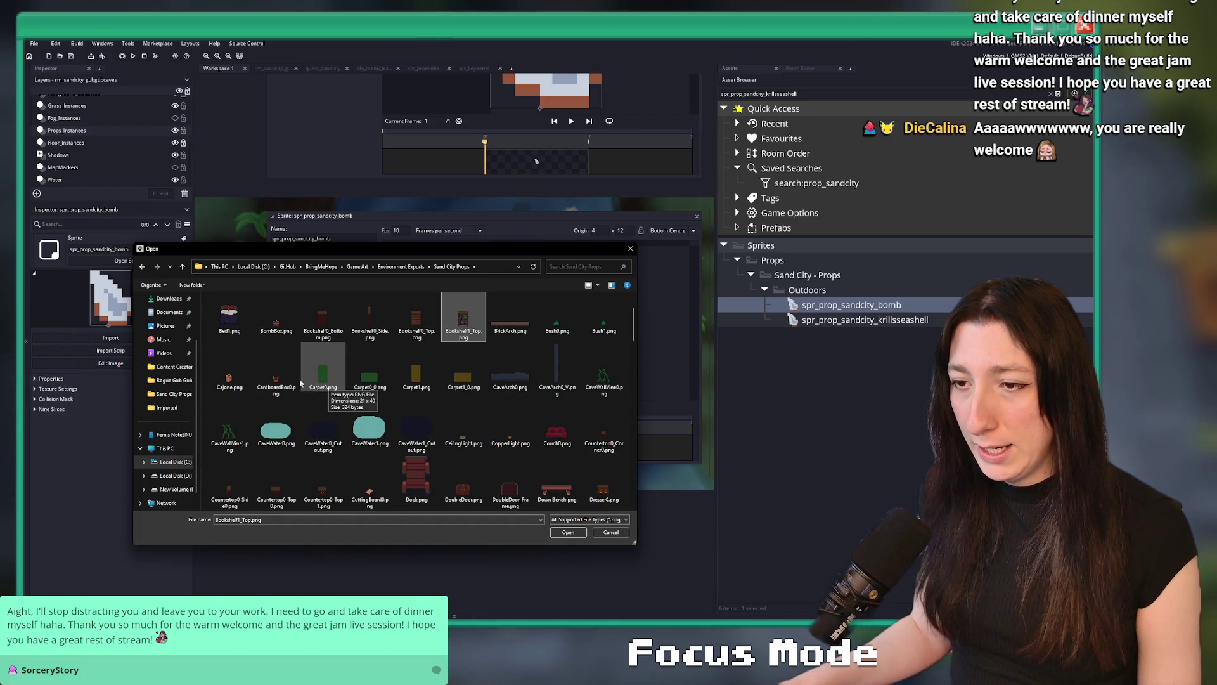
pyautogui.doubleClick(283, 310)
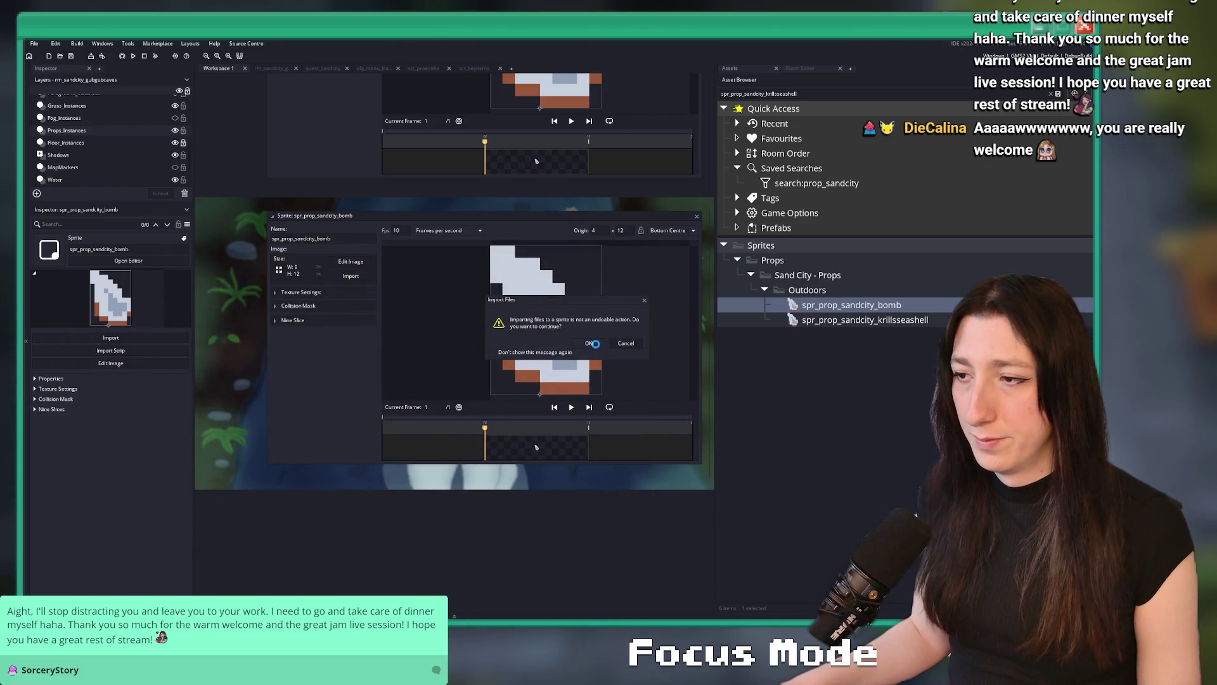
pyautogui.click(595, 343)
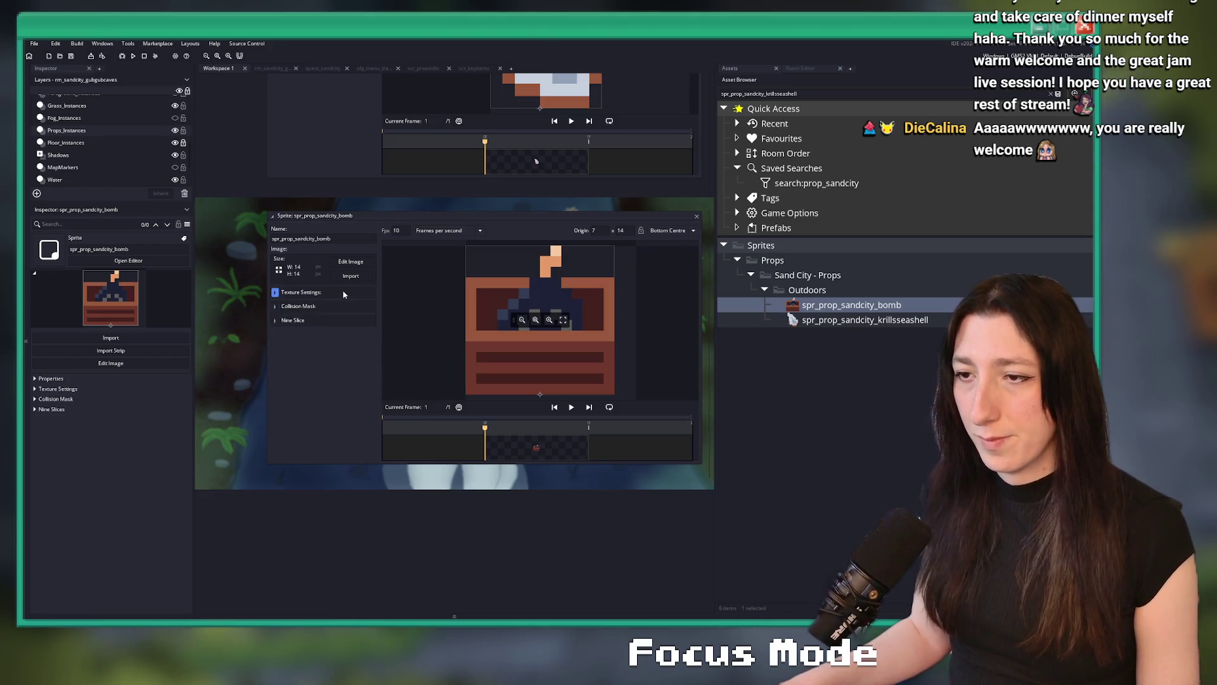
# Close the krillsseashell sprite tab to bring up the obj_prop_sandcity_quest_bomb editor.
pyautogui.doubleClick(350, 240)
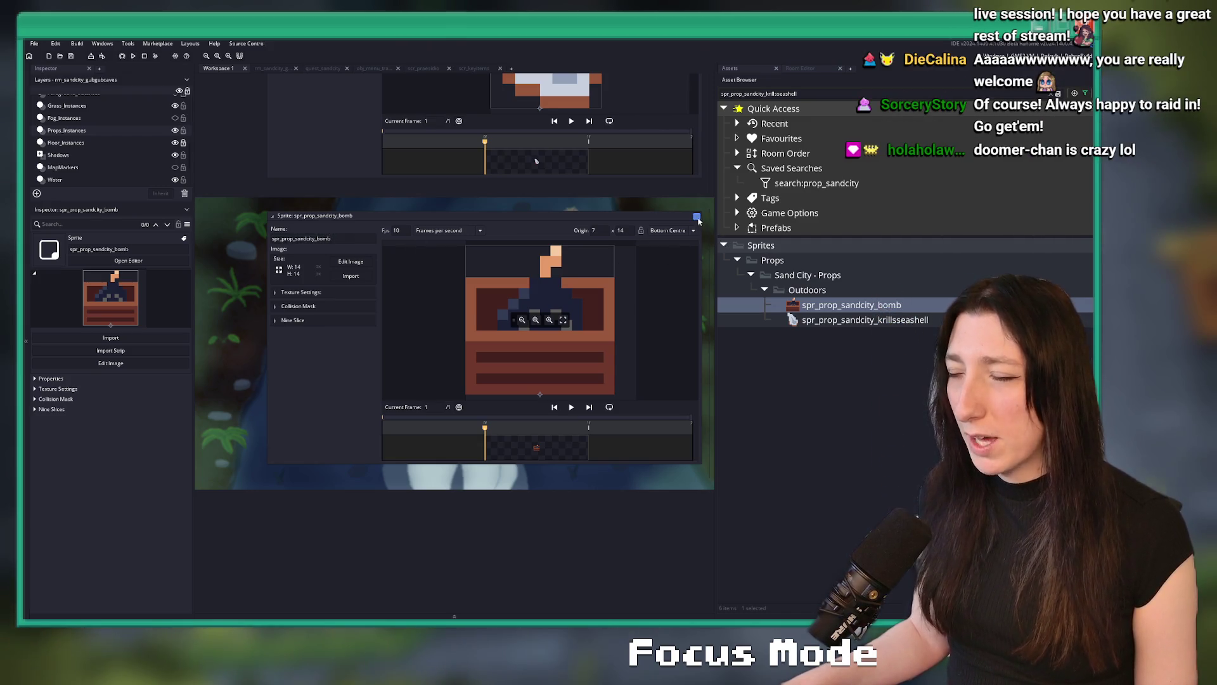
pyautogui.scroll(5, 612, 324)
pyautogui.hotkey('ctrl', 'w')
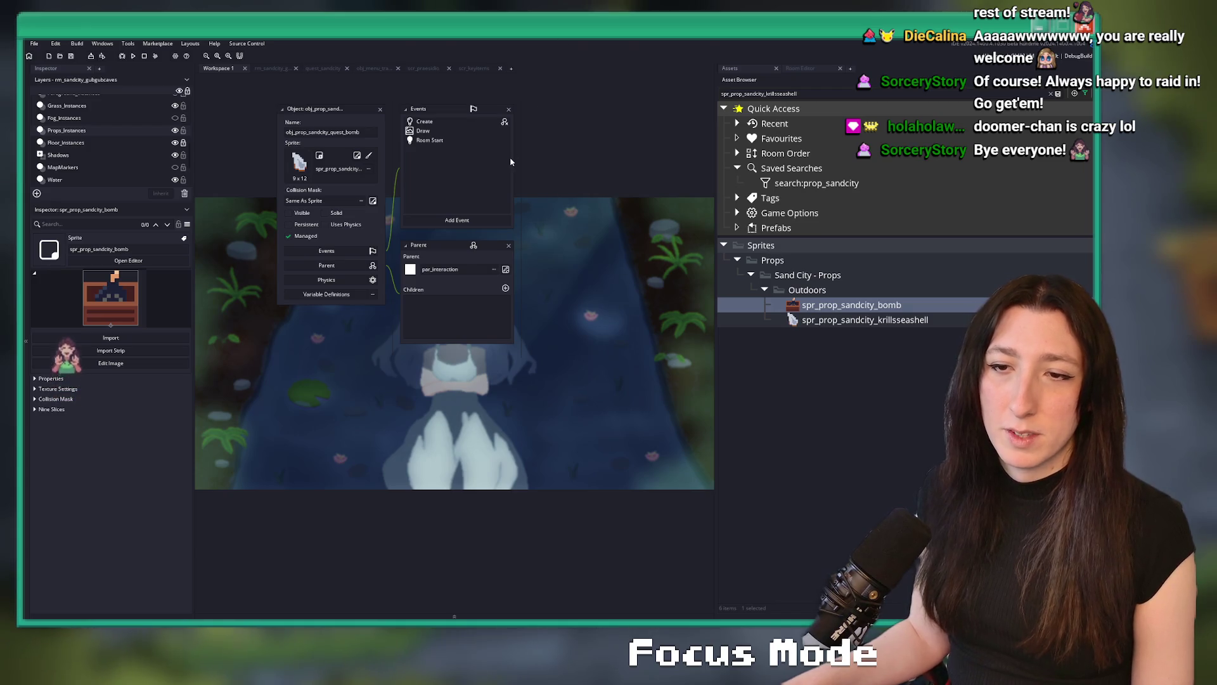
# Assign the bomb sprite to the quest-bomb object.
pyautogui.scroll(2, 460, 245)
pyautogui.scroll(3, 460, 245)
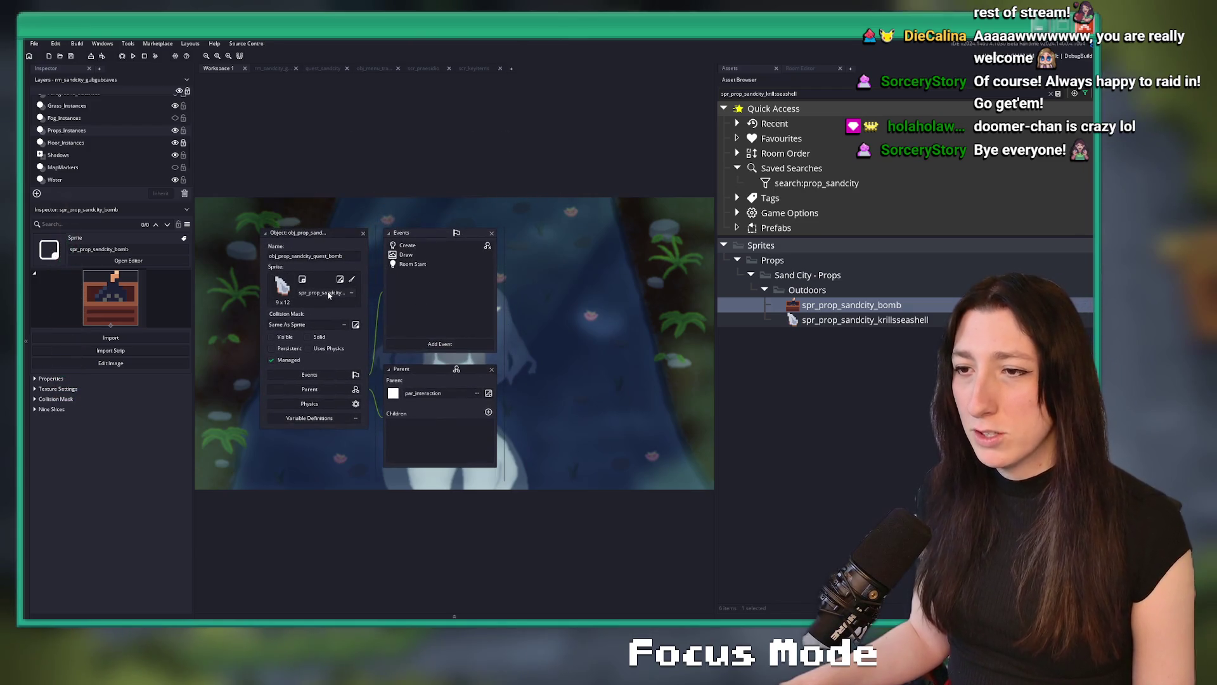
pyautogui.click(343, 293)
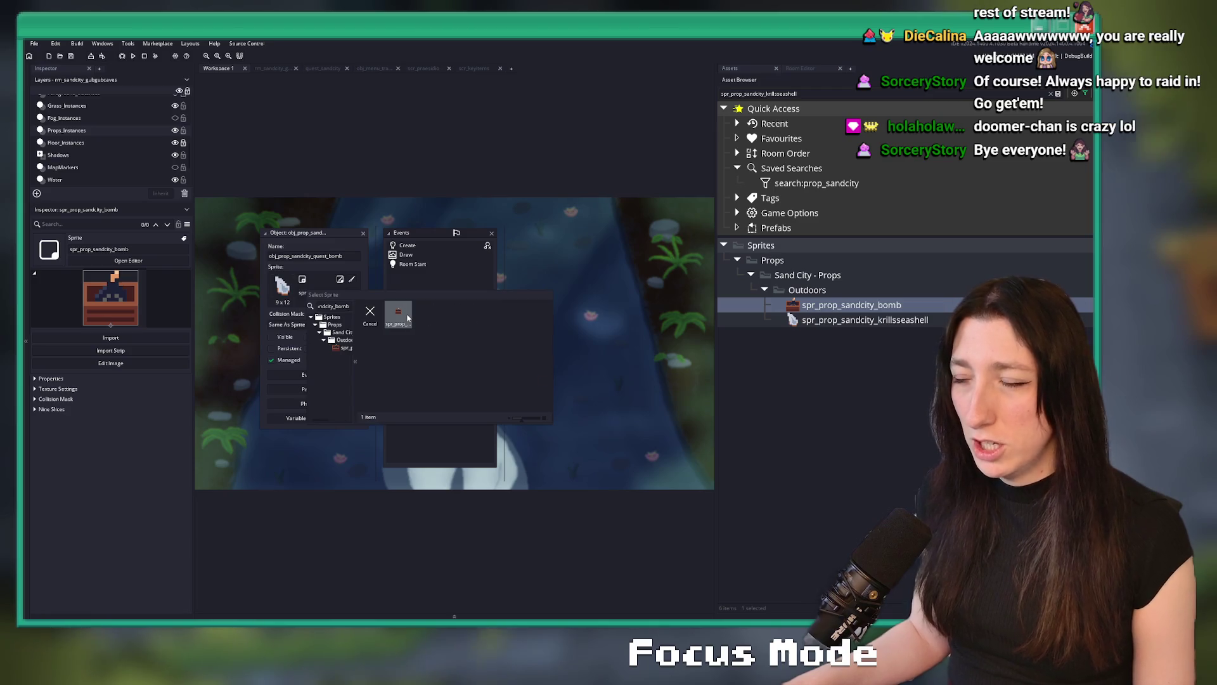
pyautogui.doubleClick(398, 311)
# In the Create event, change keyitem_add's item from "Krill's Seashells" to "Bomb" and save.
pyautogui.click(464, 248)
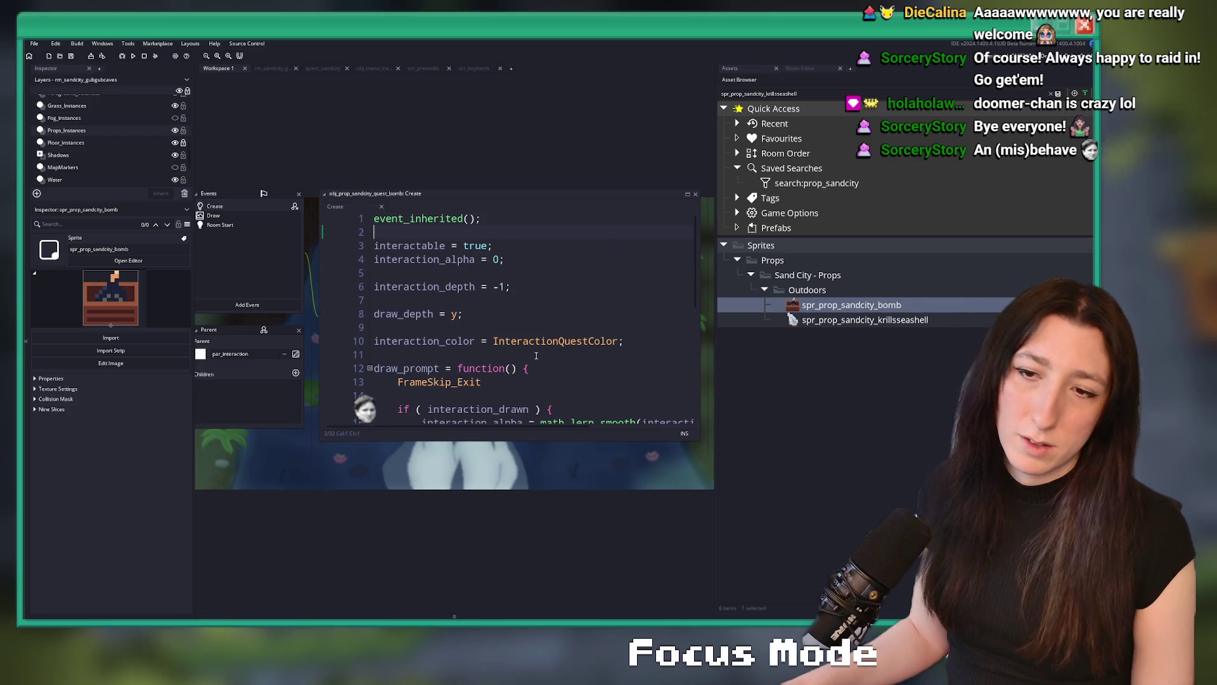
pyautogui.scroll(-2, 532, 355)
pyautogui.scroll(-5, 533, 355)
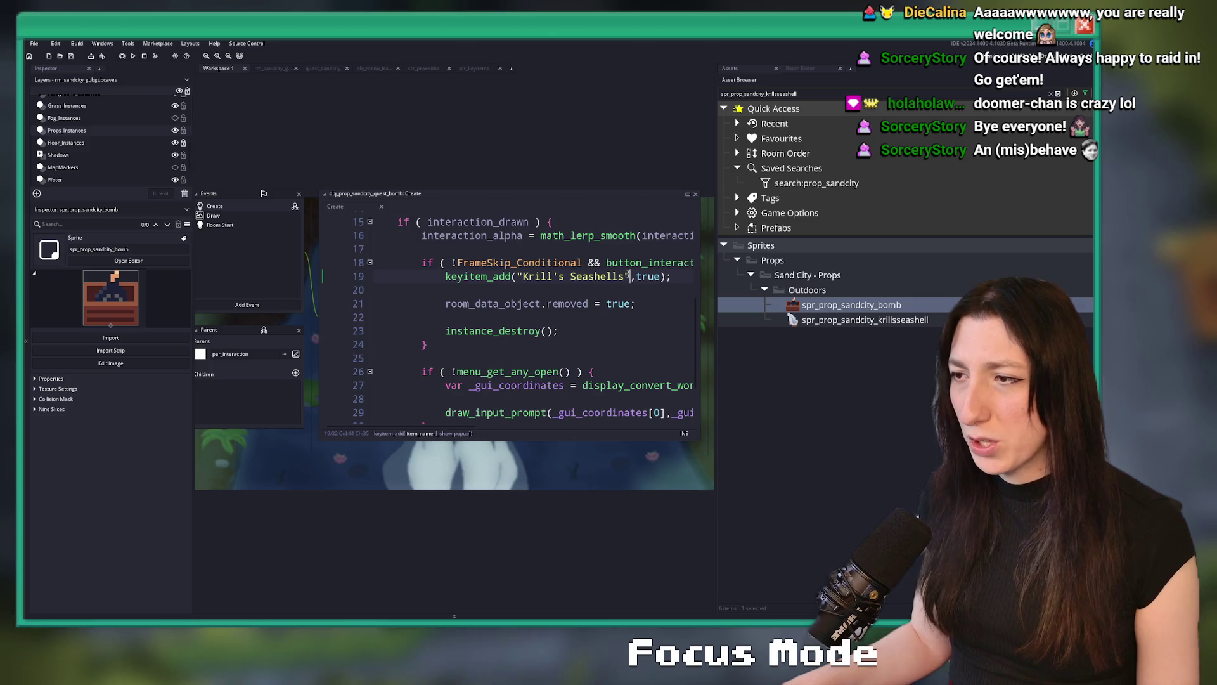
pyautogui.moveTo(625, 276); pyautogui.dragTo(523, 280)
pyautogui.write('Bopmb')
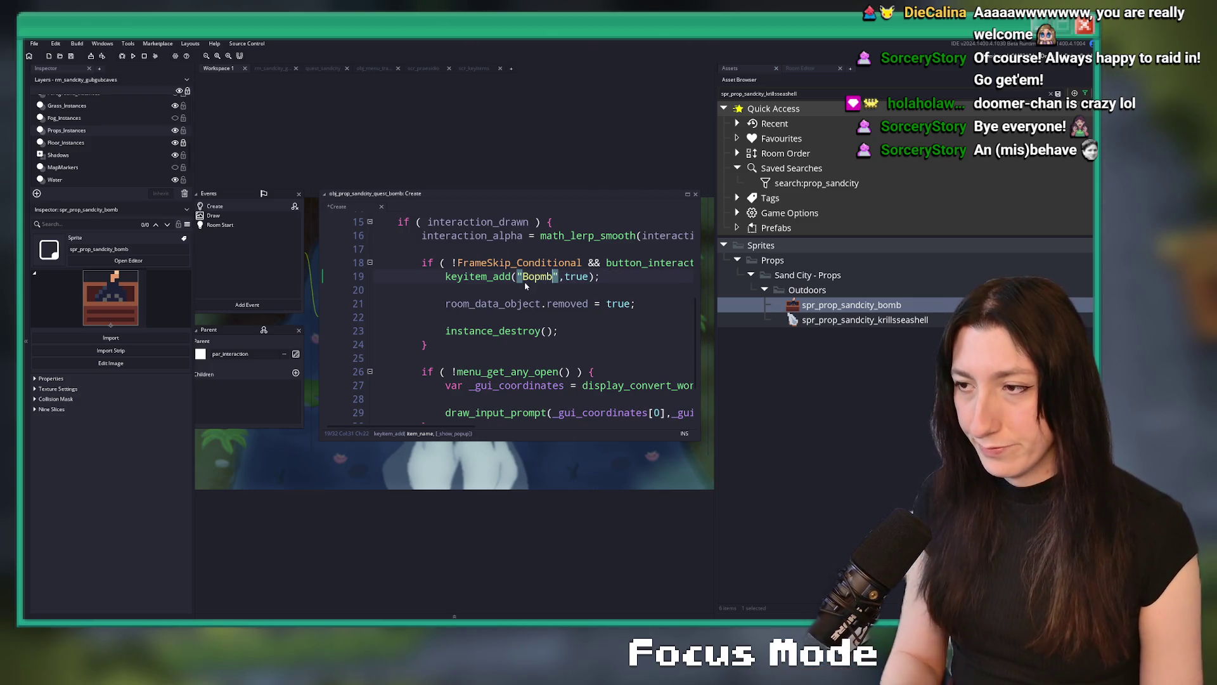
pyautogui.press('BackSpace')
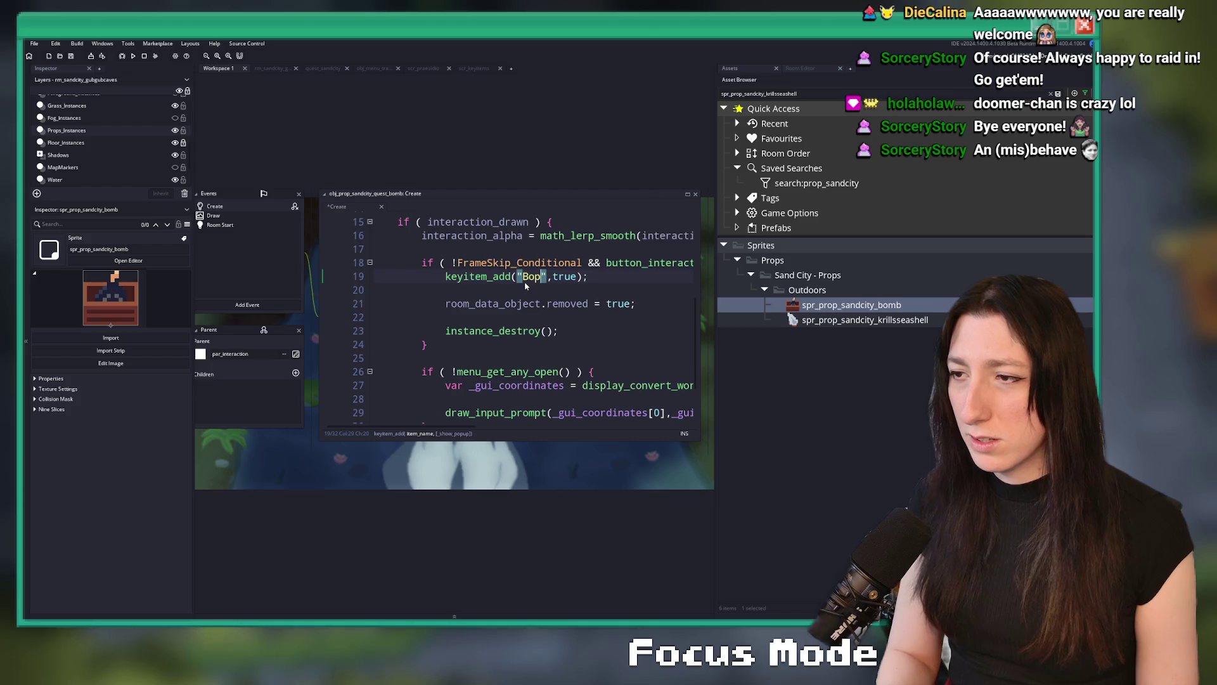
pyautogui.press('BackSpace')
pyautogui.write('mb')
pyautogui.hotkey('ctrl', 's')
pyautogui.click(581, 291)
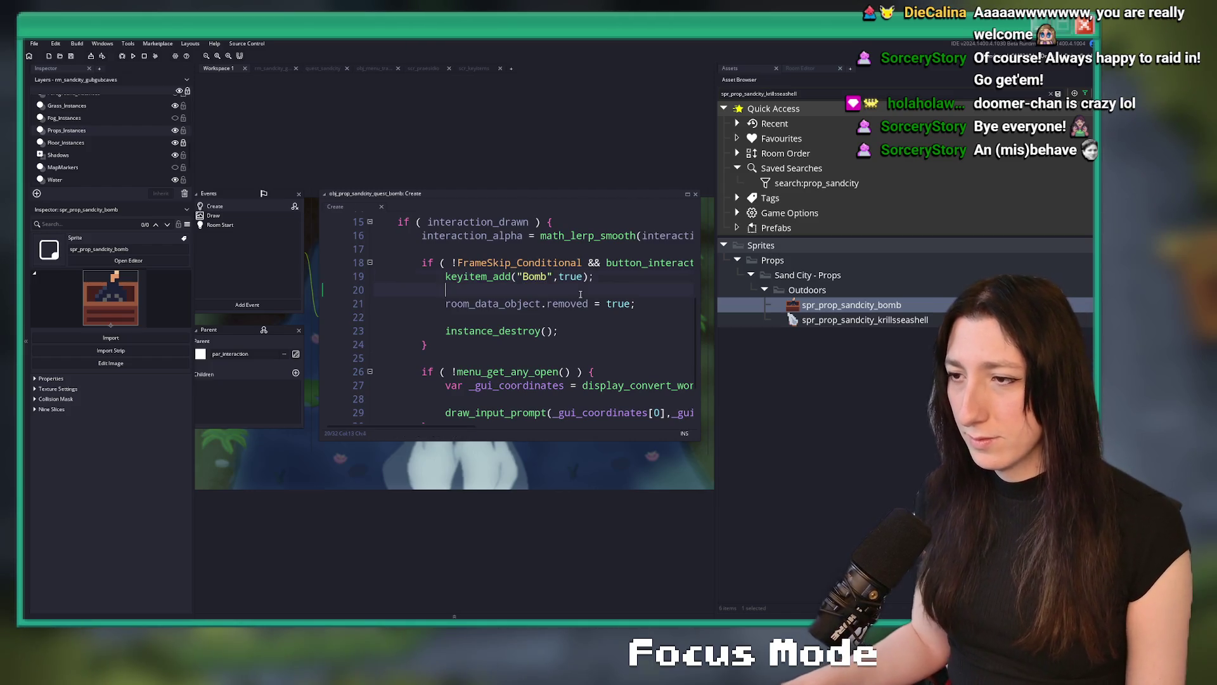
pyautogui.scroll(-2, 580, 294)
pyautogui.scroll(6, 520, 282)
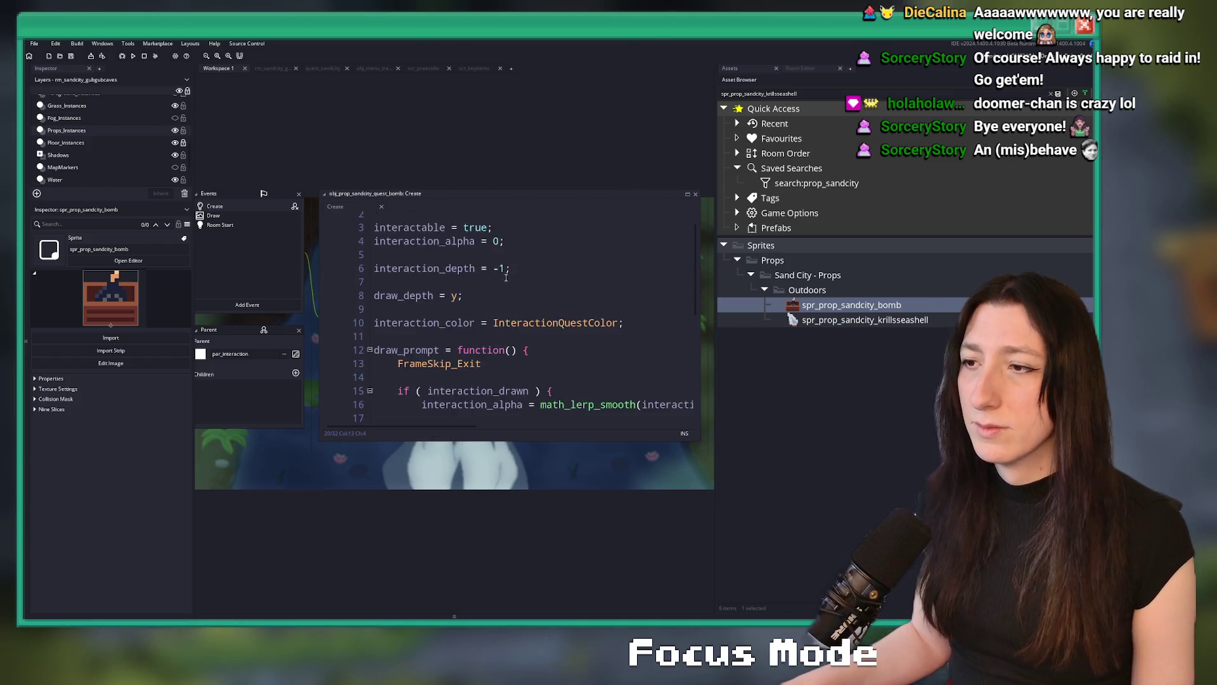
# Review the Room Start and Draw event code, then go back to the Create event.
pyautogui.click(372, 244)
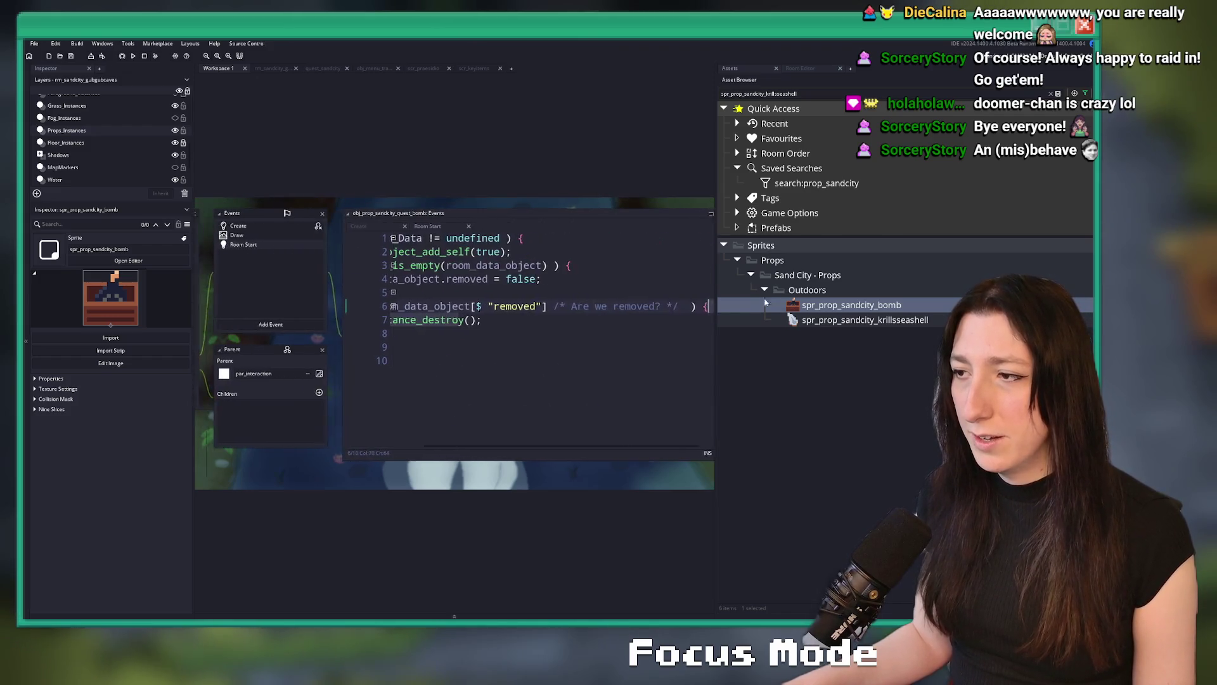
pyautogui.click(215, 235)
pyautogui.scroll(-2, 237, 272)
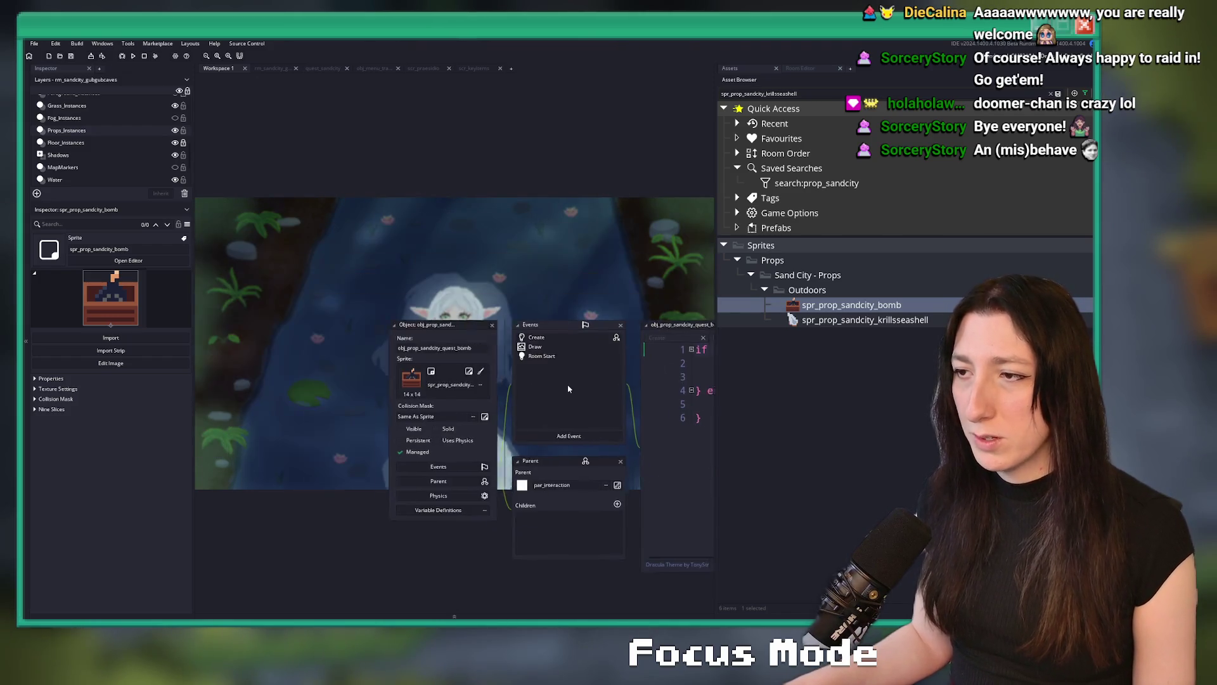
pyautogui.scroll(2, 577, 307)
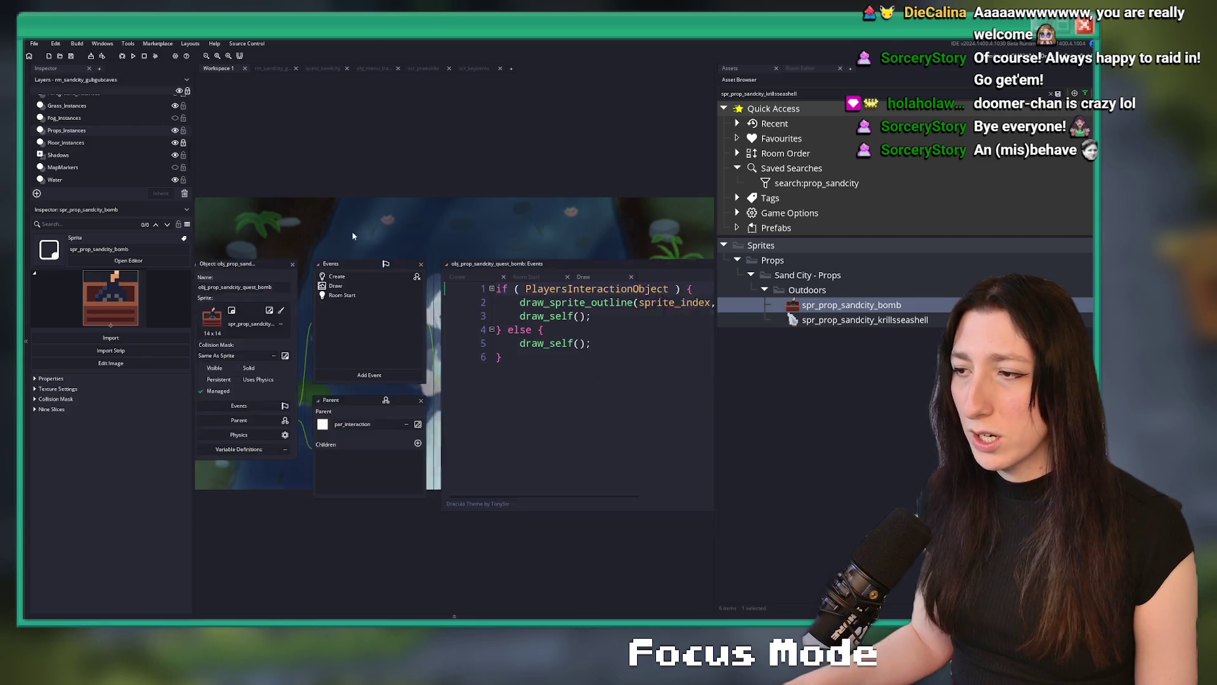
pyautogui.click(577, 306)
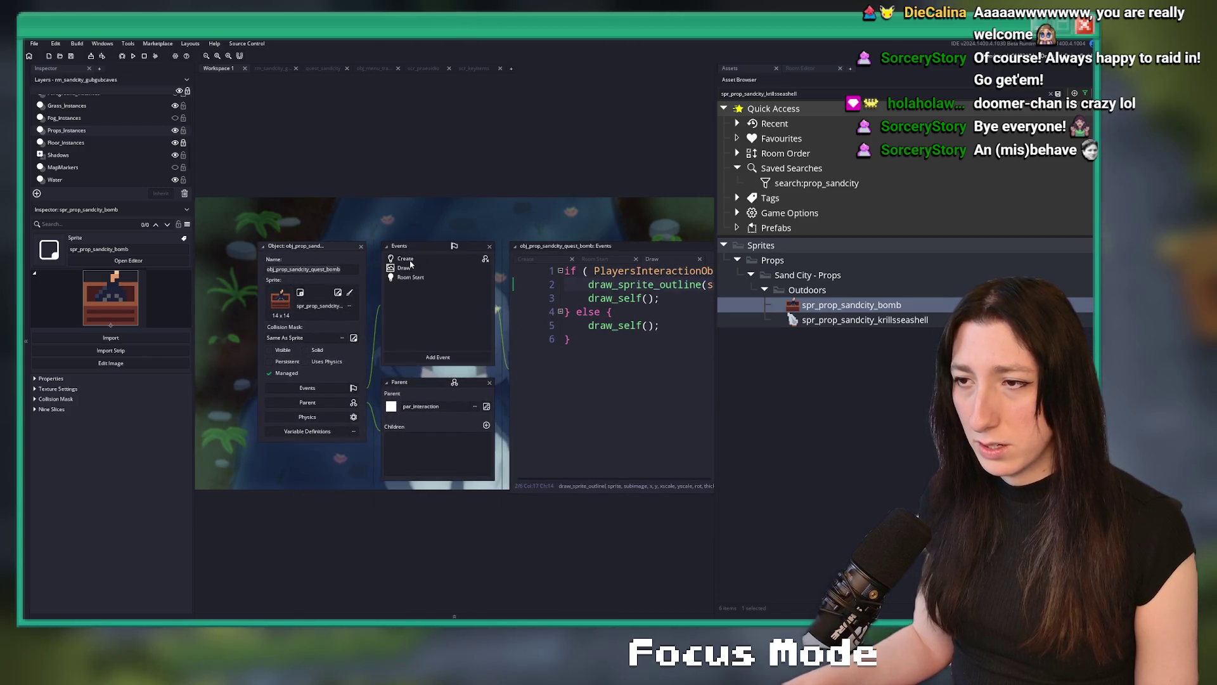
pyautogui.click(411, 260)
pyautogui.scroll(-2, 593, 355)
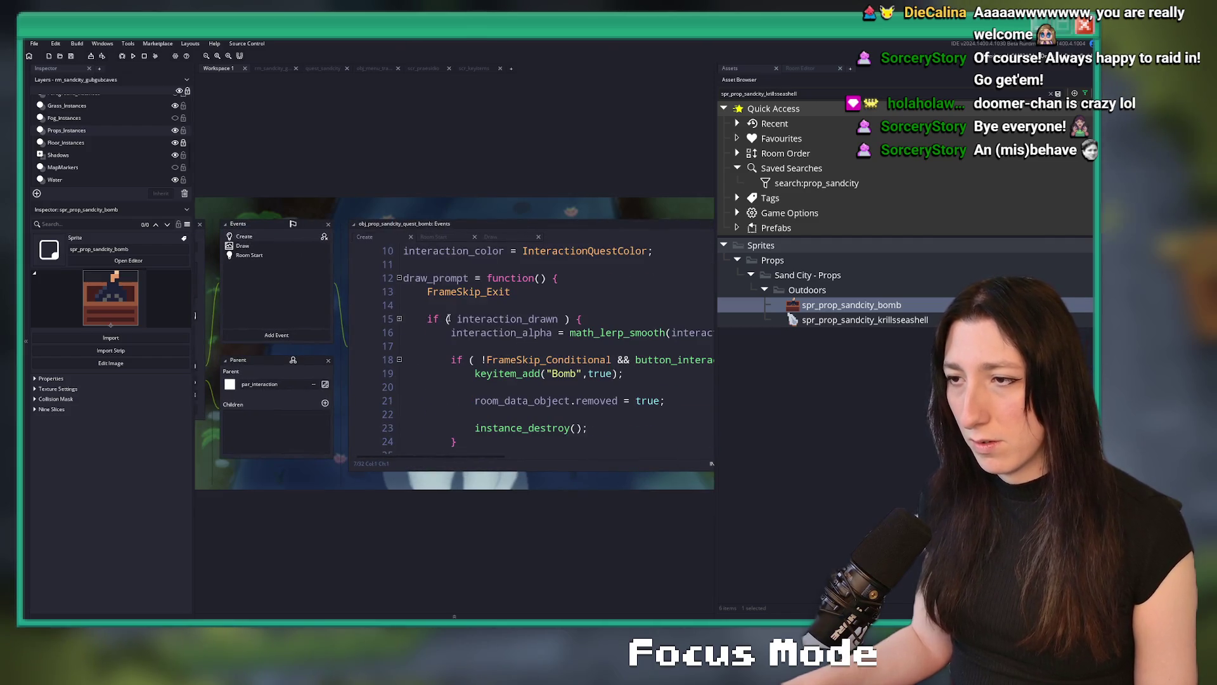
pyautogui.scroll(2, 593, 355)
pyautogui.scroll(-5, 590, 366)
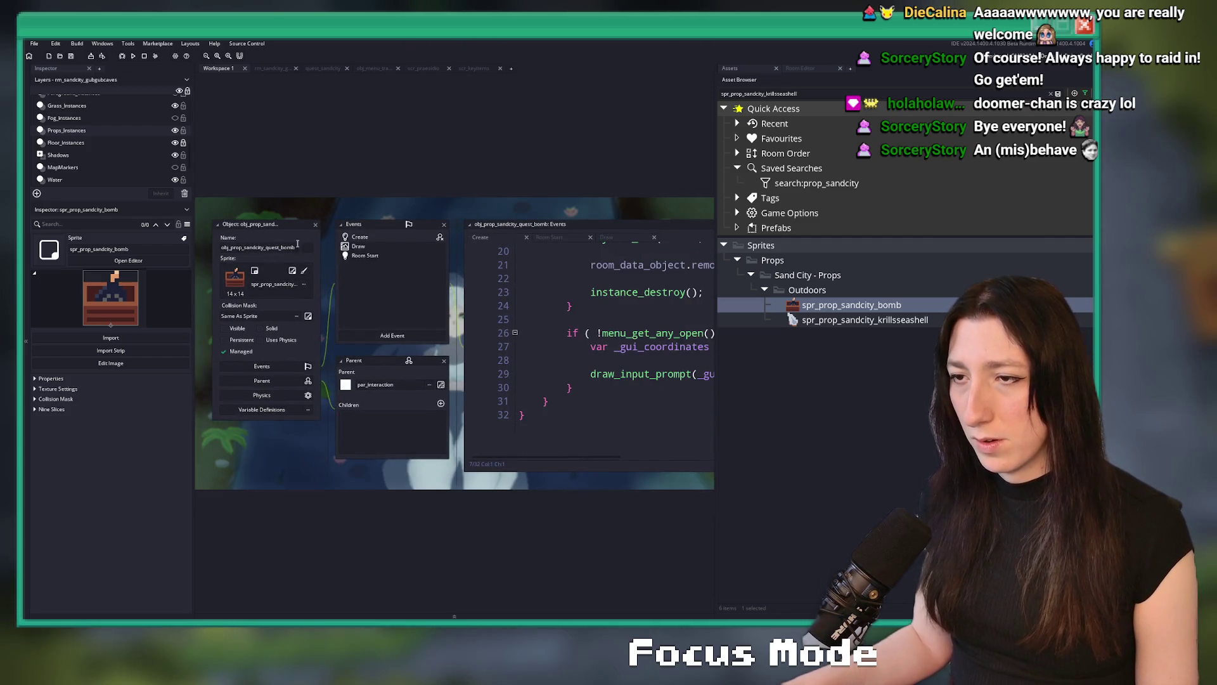
# Close the quest bomb object editor and clear the asset browser search filter.
pyautogui.click(315, 224)
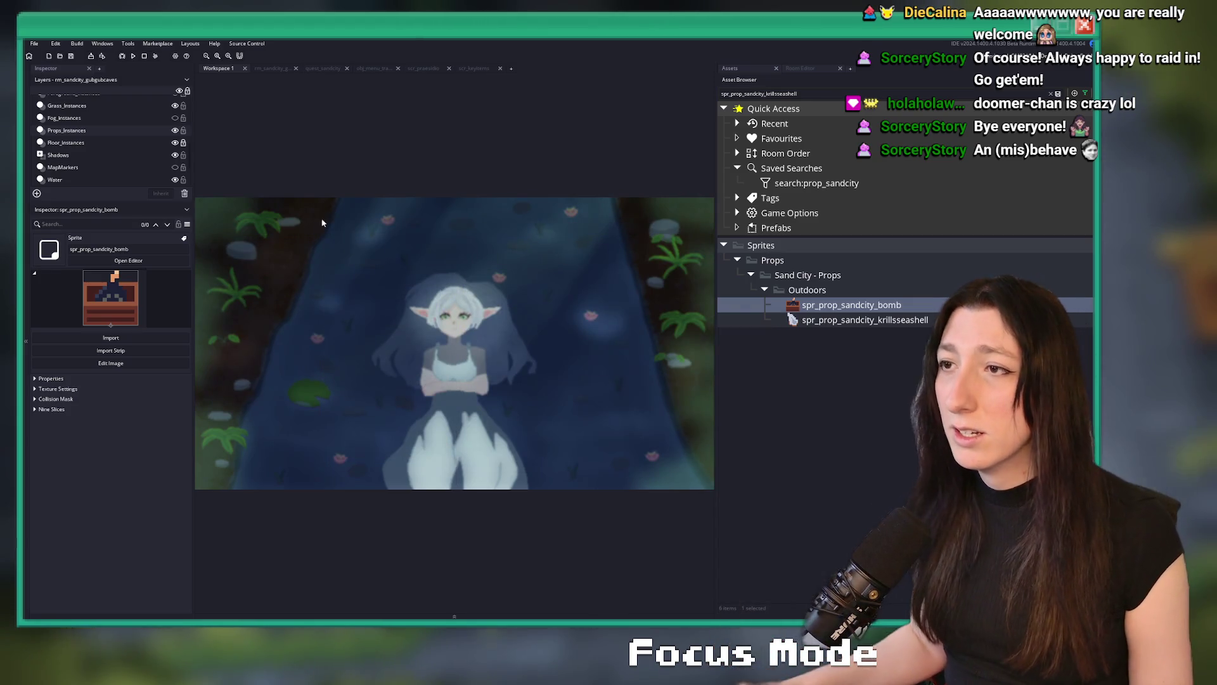
pyautogui.click(1052, 94)
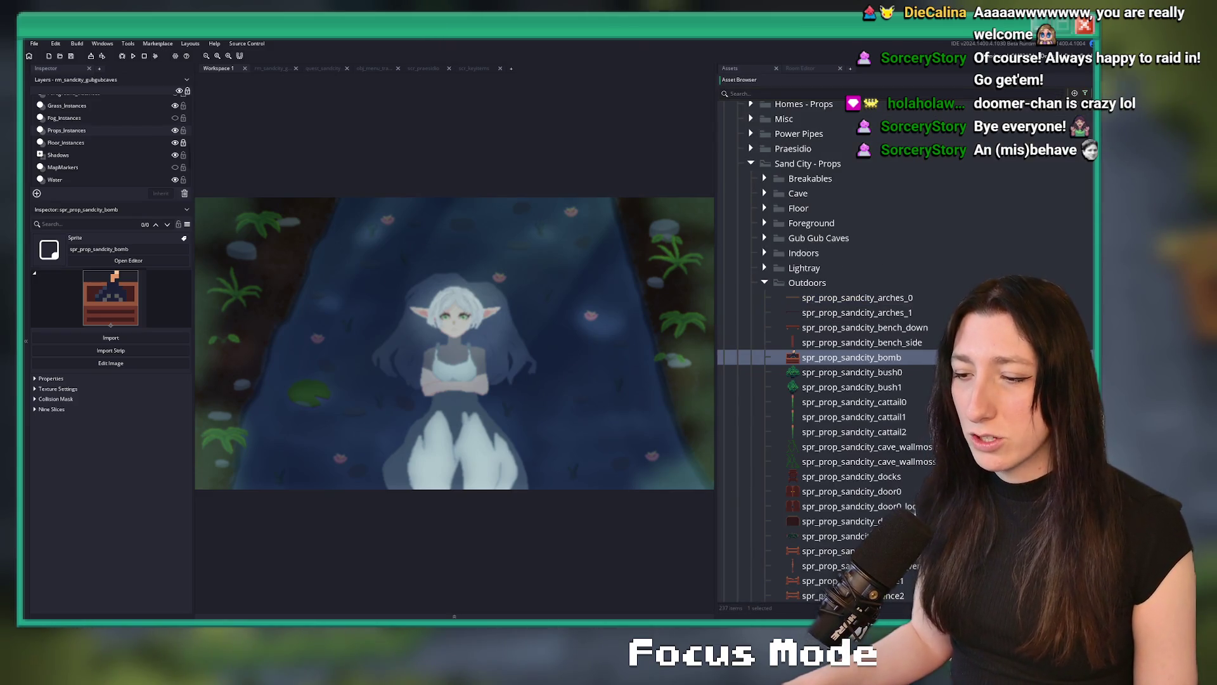
pyautogui.press('super')
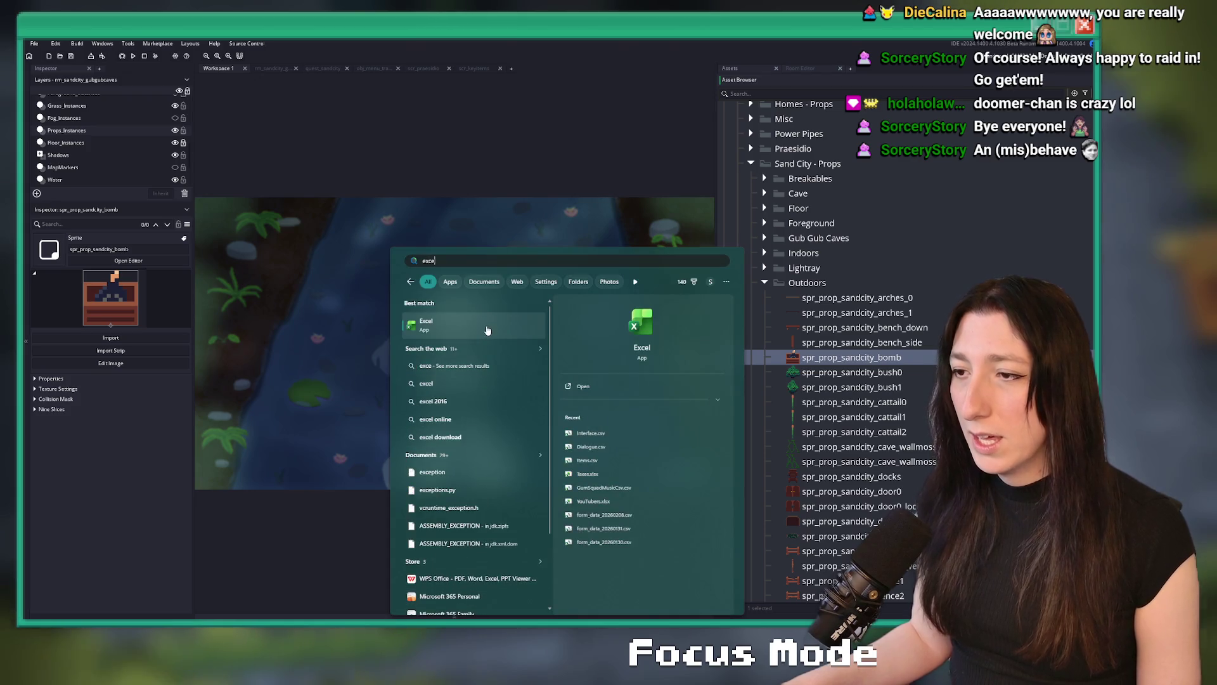
# Launch Excel, open Items.csv from recent workbooks, and widen column A.
pyautogui.press('Escape')
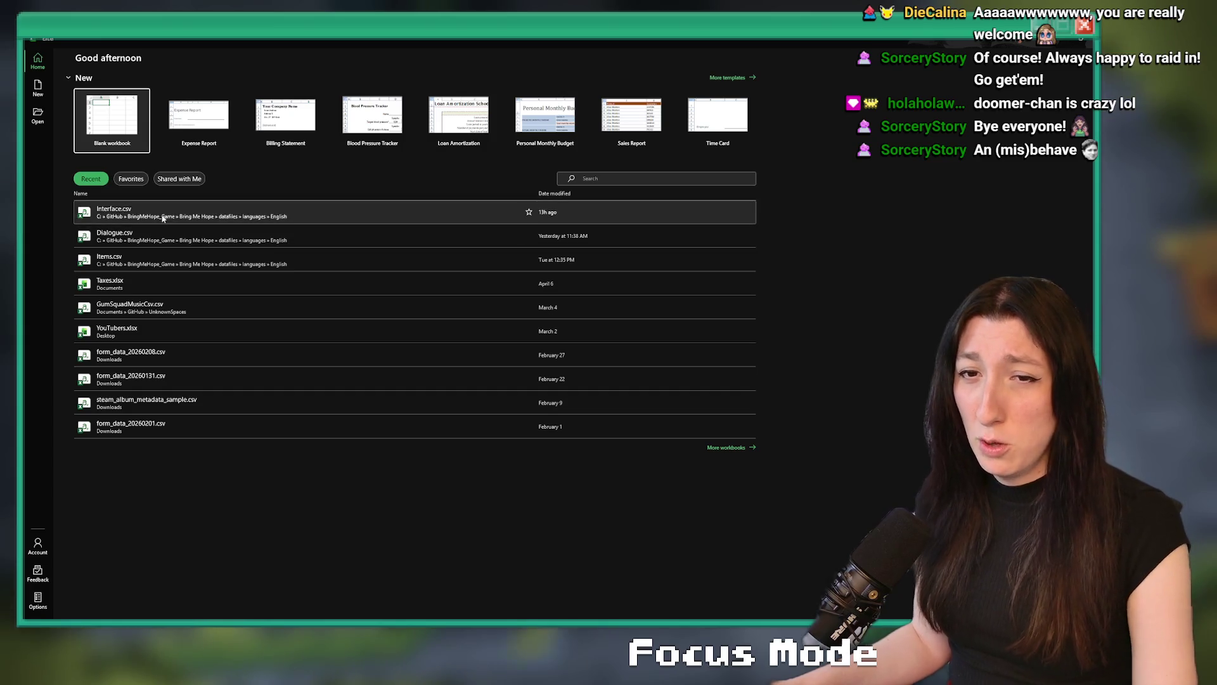
pyautogui.click(179, 259)
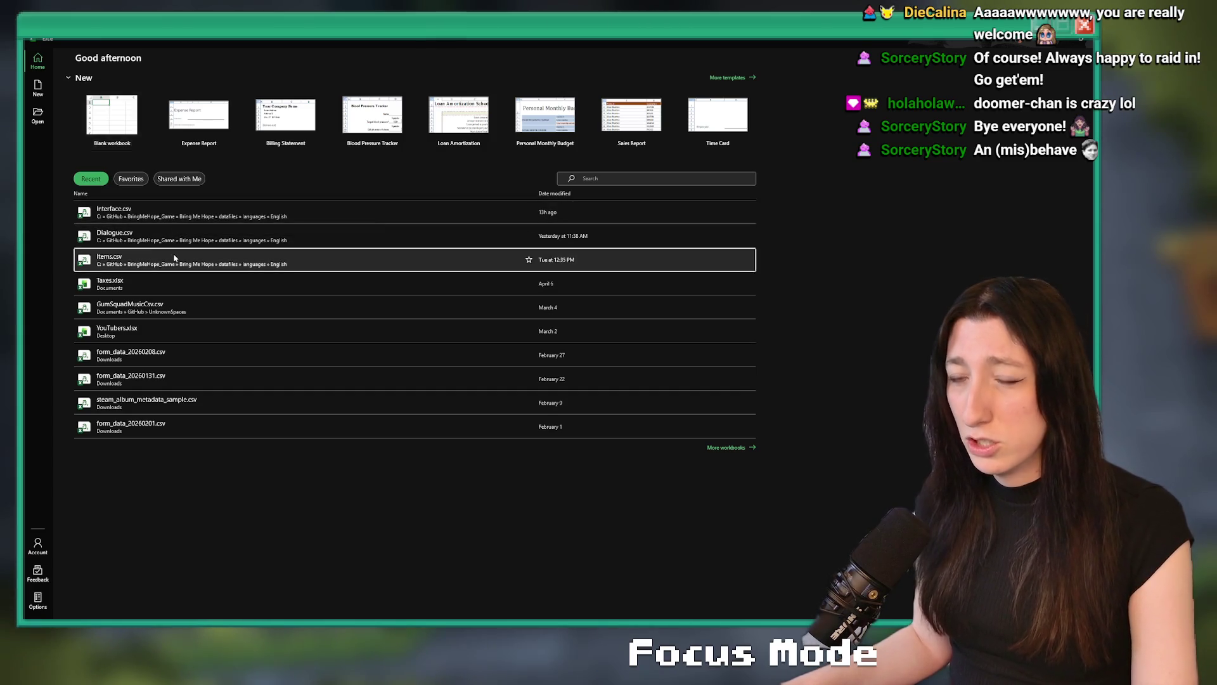
pyautogui.scroll(-20, 136, 226)
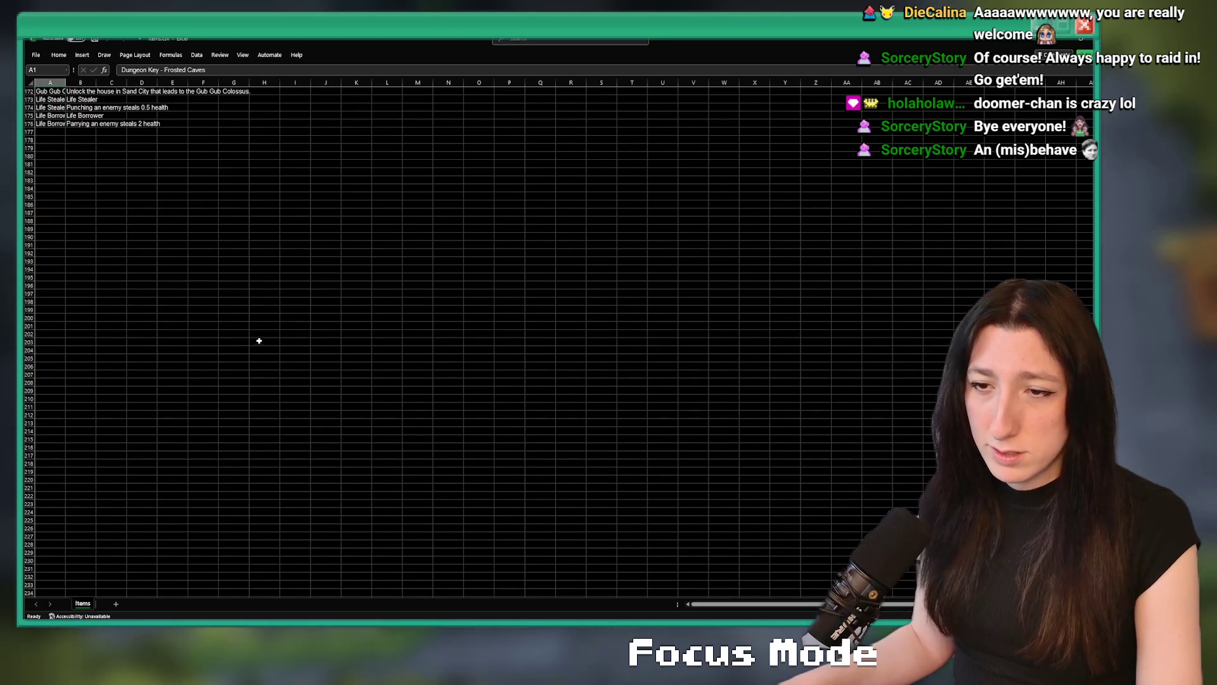
pyautogui.scroll(6, 136, 227)
pyautogui.moveTo(65, 82)
pyautogui.mouseDown()
pyautogui.moveTo(209, 84)
pyautogui.moveTo(274, 100)
pyautogui.moveTo(628, 83)
pyautogui.mouseUp()
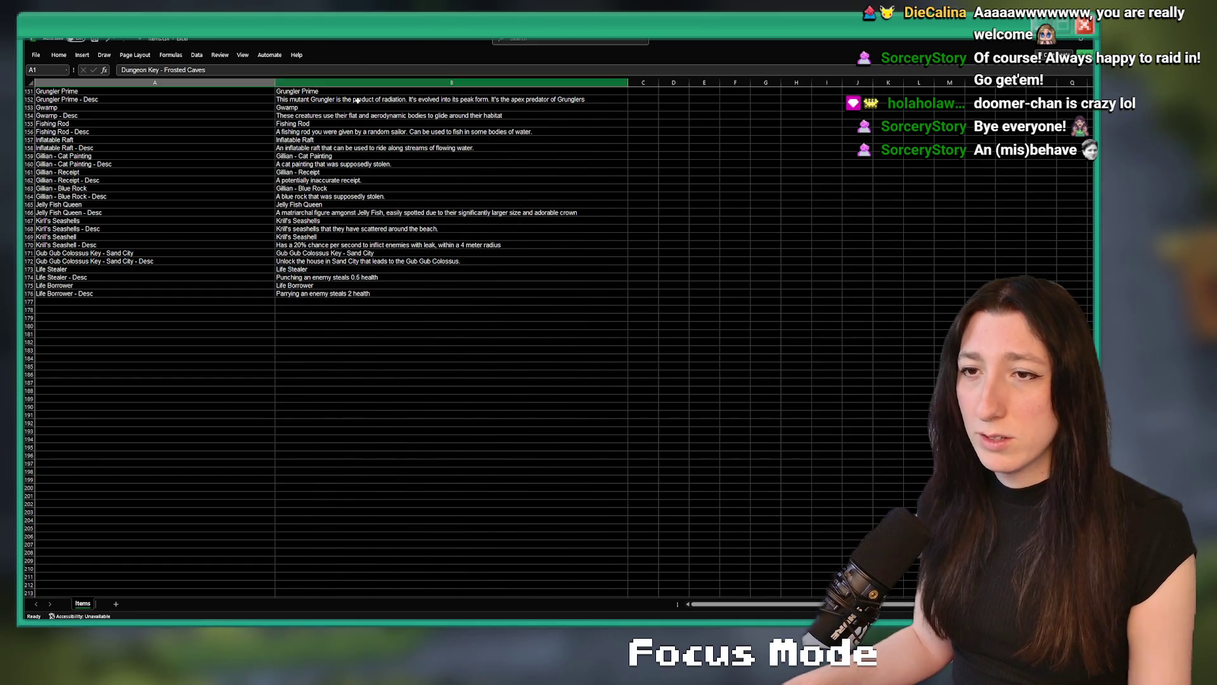
pyautogui.scroll(3, 138, 326)
pyautogui.keyDown('ctrl'); pyautogui.scroll(3, 138, 326); pyautogui.keyUp('ctrl')
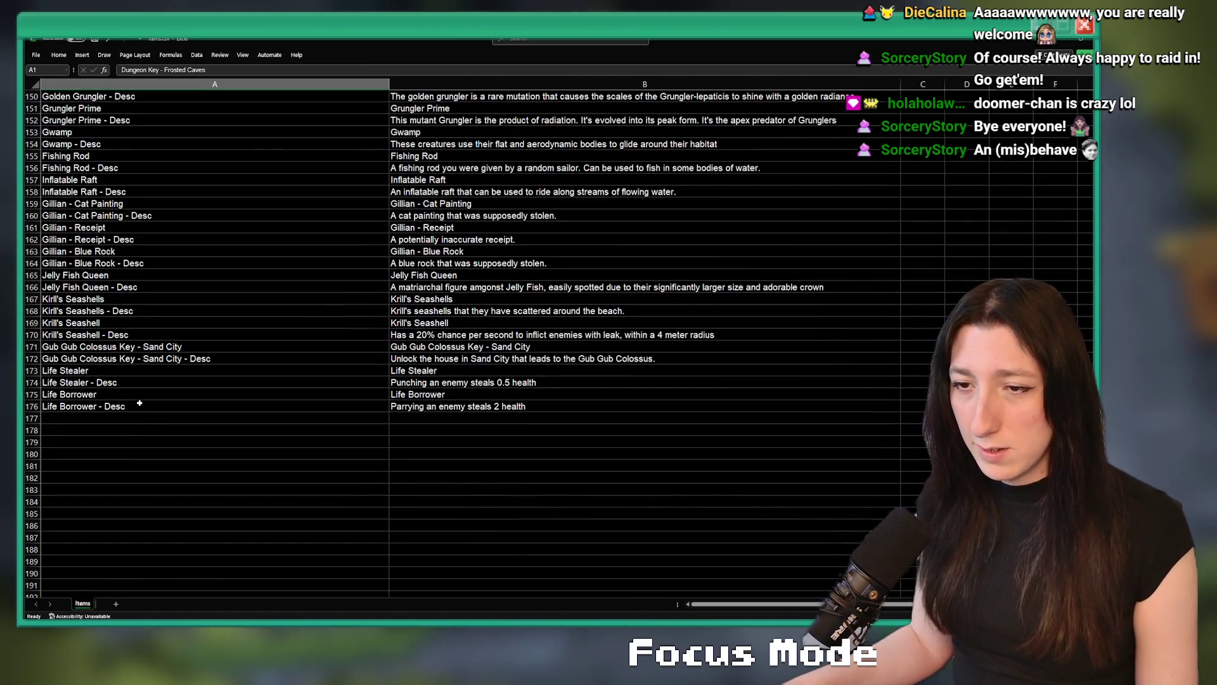
# Copy the Gub Gub Colossus Key rows 171–172 into rows 177–178.
pyautogui.moveTo(444, 359)
pyautogui.mouseDown()
pyautogui.moveTo(190, 371)
pyautogui.moveTo(159, 347)
pyautogui.mouseUp()
pyautogui.hotkey('ctrl', 'c')
pyautogui.click(113, 420)
pyautogui.hotkey('ctrl', 'v')
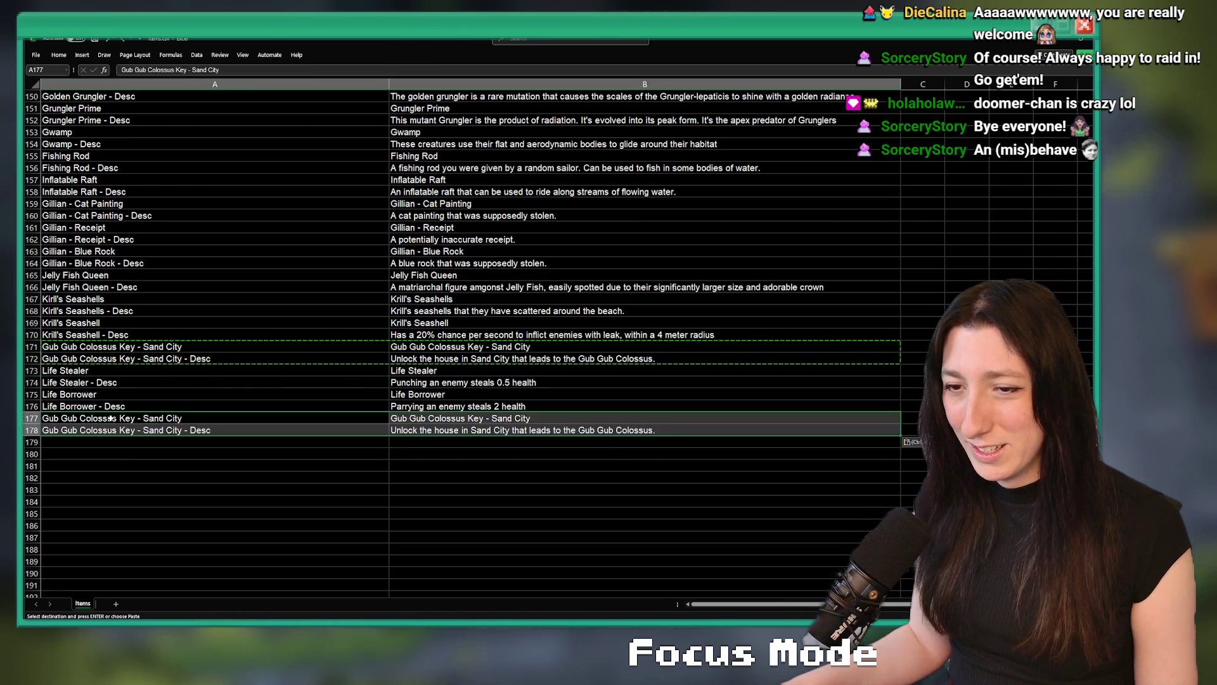
pyautogui.click(104, 428)
# Rename cell A177 to 'Bomb' and A178 to 'Bomb - Desc'.
pyautogui.doubleClick(170, 418)
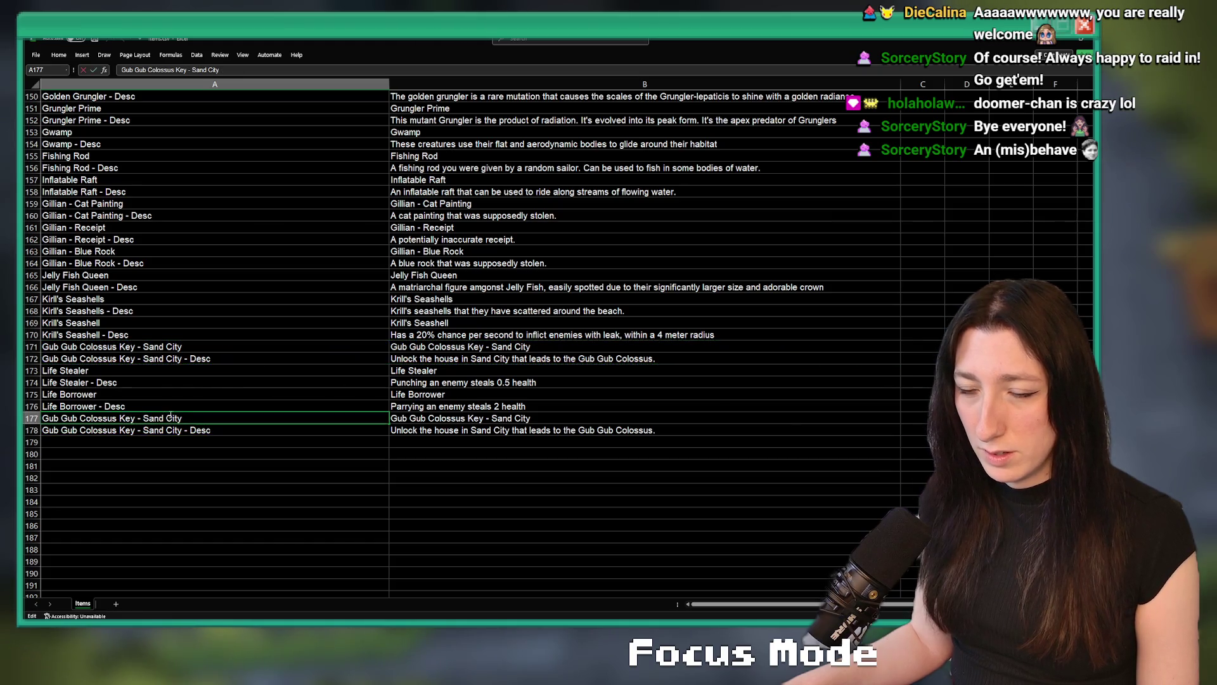
pyautogui.press('Left')
pyautogui.press('Left')
pyautogui.press('Left')
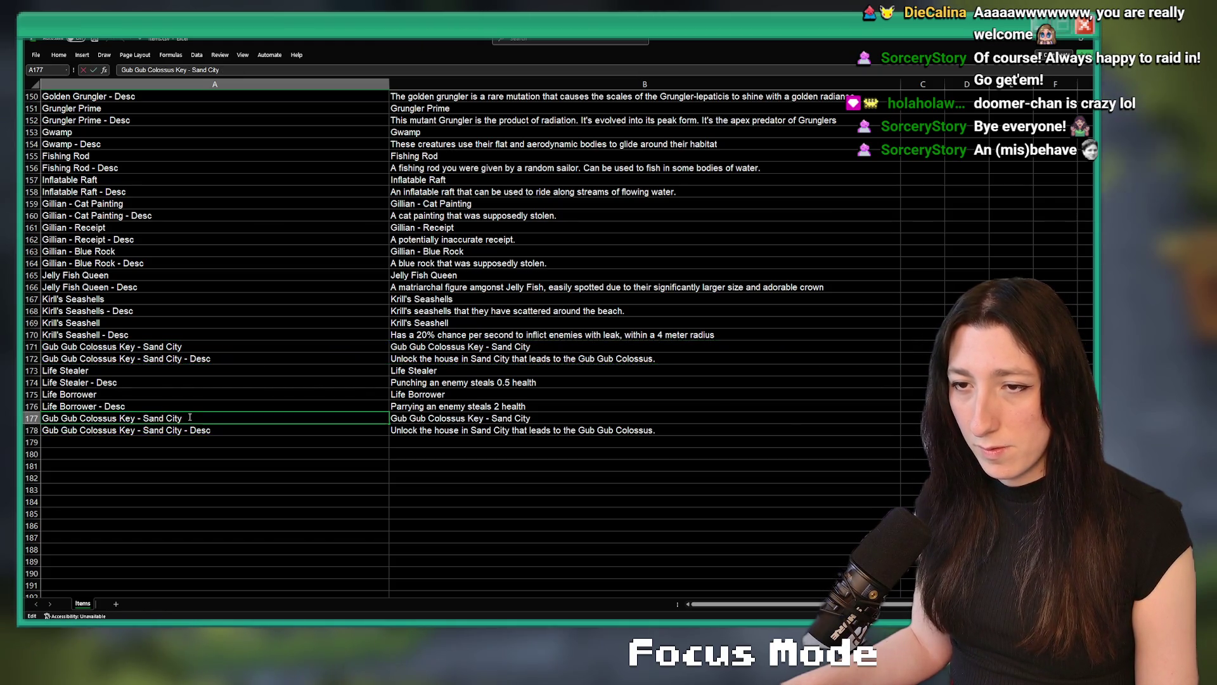
pyautogui.moveTo(190, 418); pyautogui.dragTo(31, 410)
pyautogui.write('Bomb')
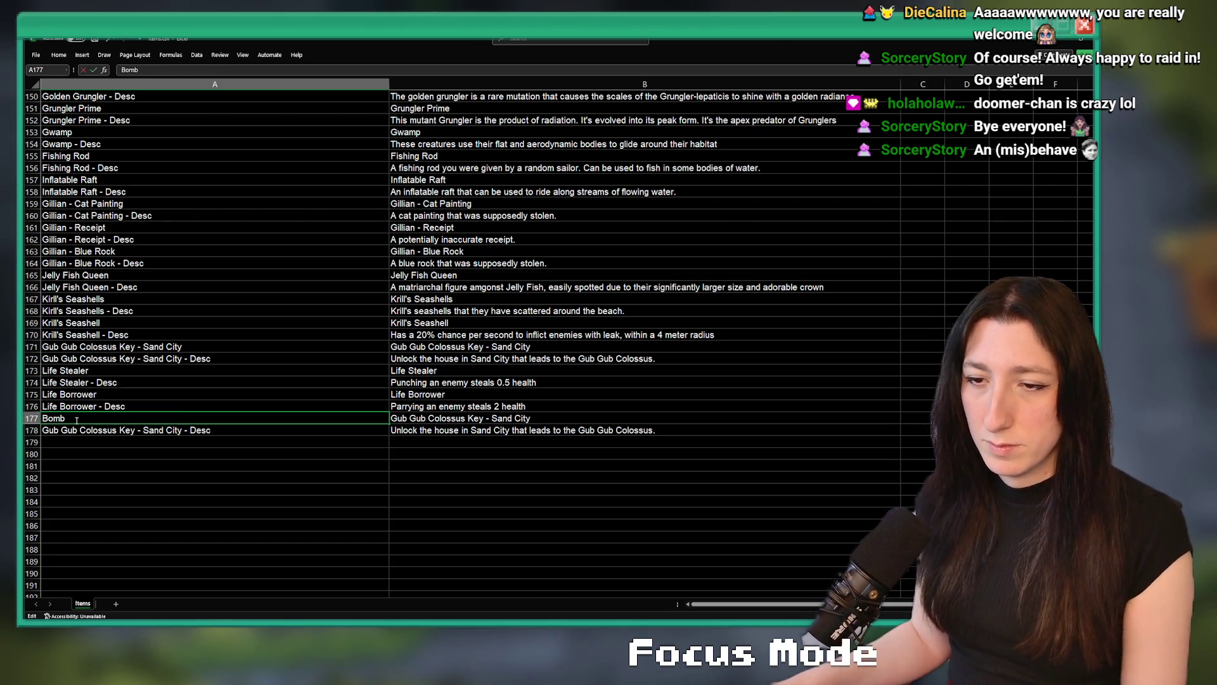
pyautogui.doubleClick(103, 430)
pyautogui.moveTo(182, 430); pyautogui.dragTo(38, 430)
pyautogui.write('Bomb')
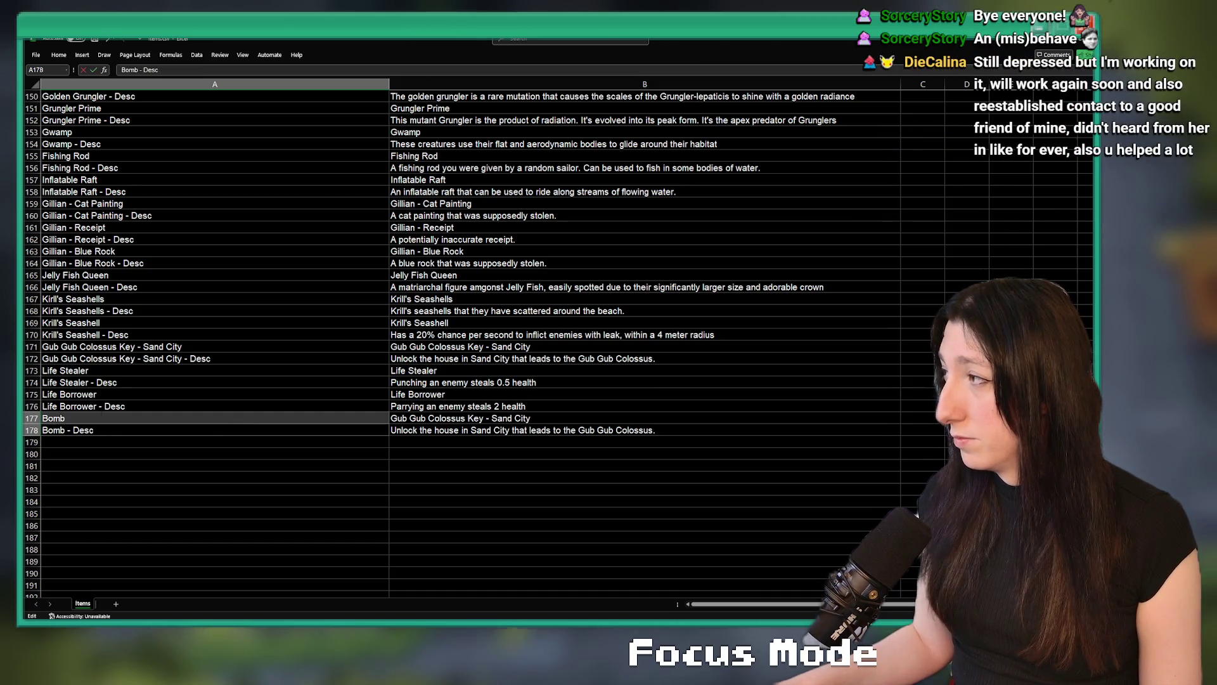
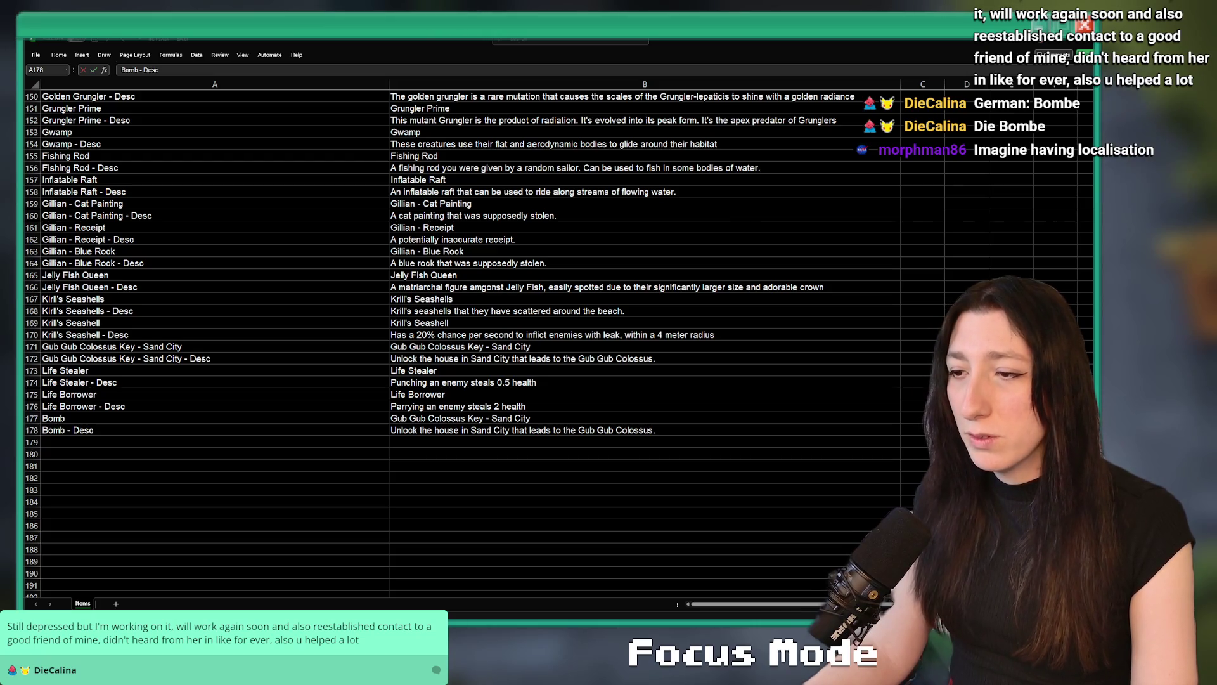
# Set cell B177 to the item name Bomb.
pyautogui.click(411, 417)
pyautogui.write('Bombolier')
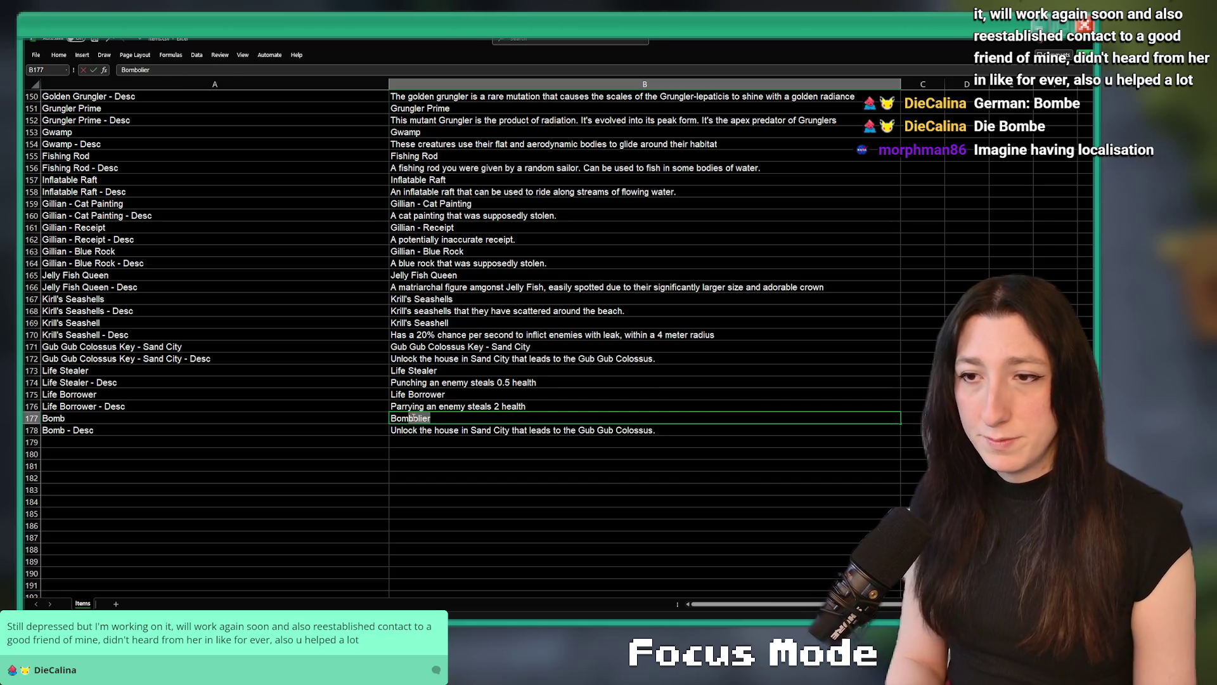
pyautogui.press('BackSpace')
pyautogui.press('BackSpace')
pyautogui.press('BackSpace')
# Enter the Bomb description about clearing debris blocking the north of the Gub Gub Caves in B178.
pyautogui.click(421, 430)
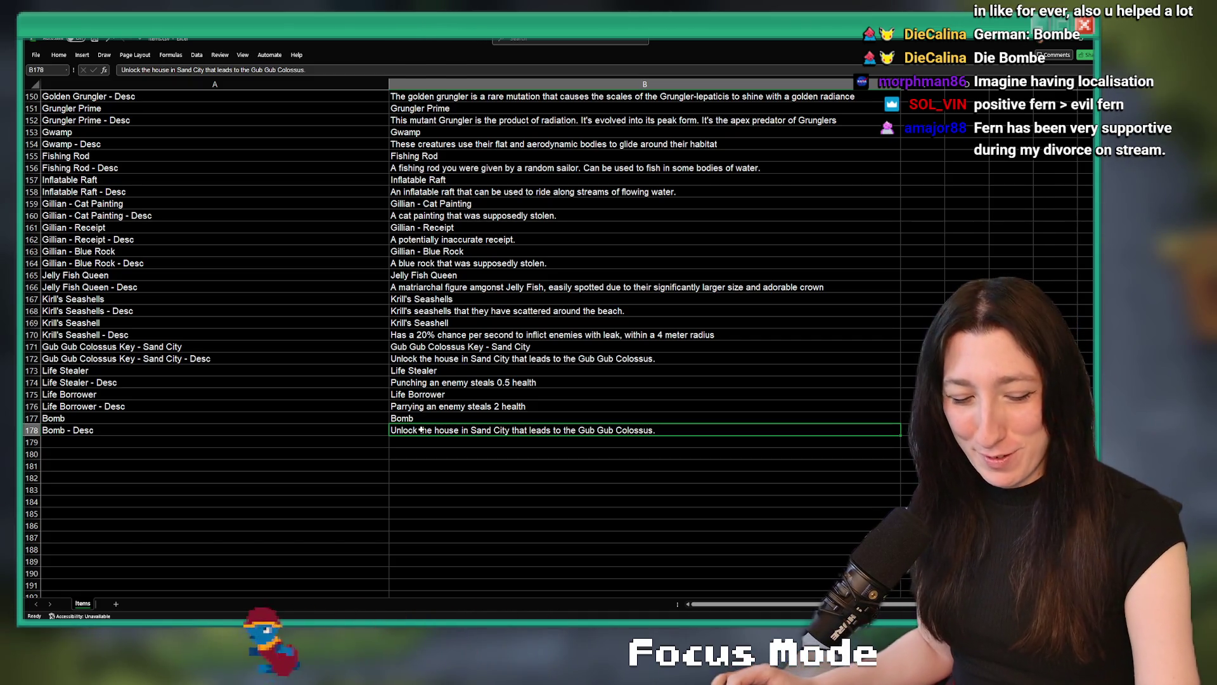
pyautogui.write('Bo')
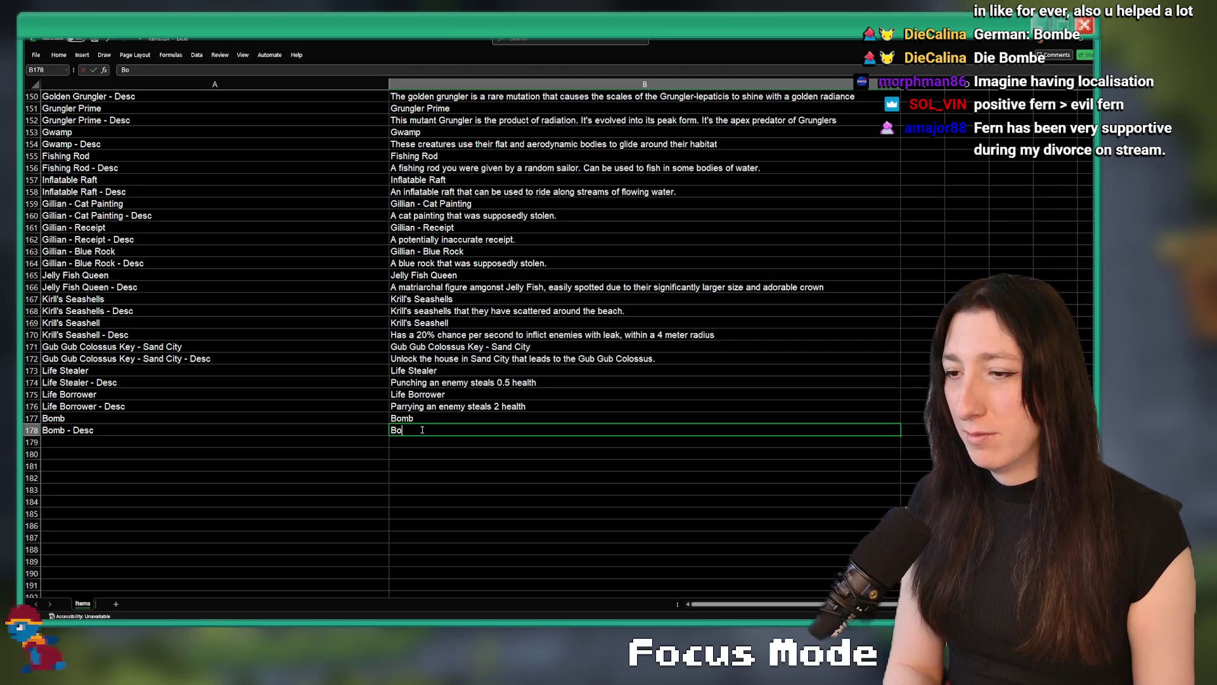
pyautogui.write('mbs thau')
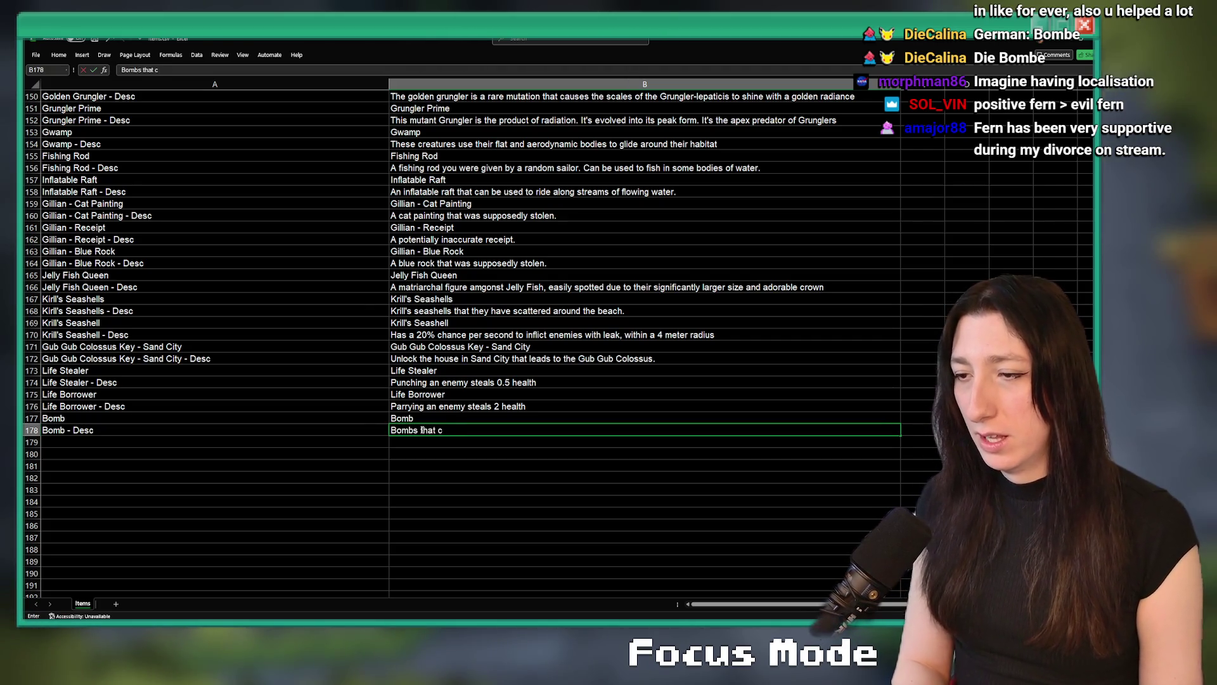
pyautogui.write(' the ')
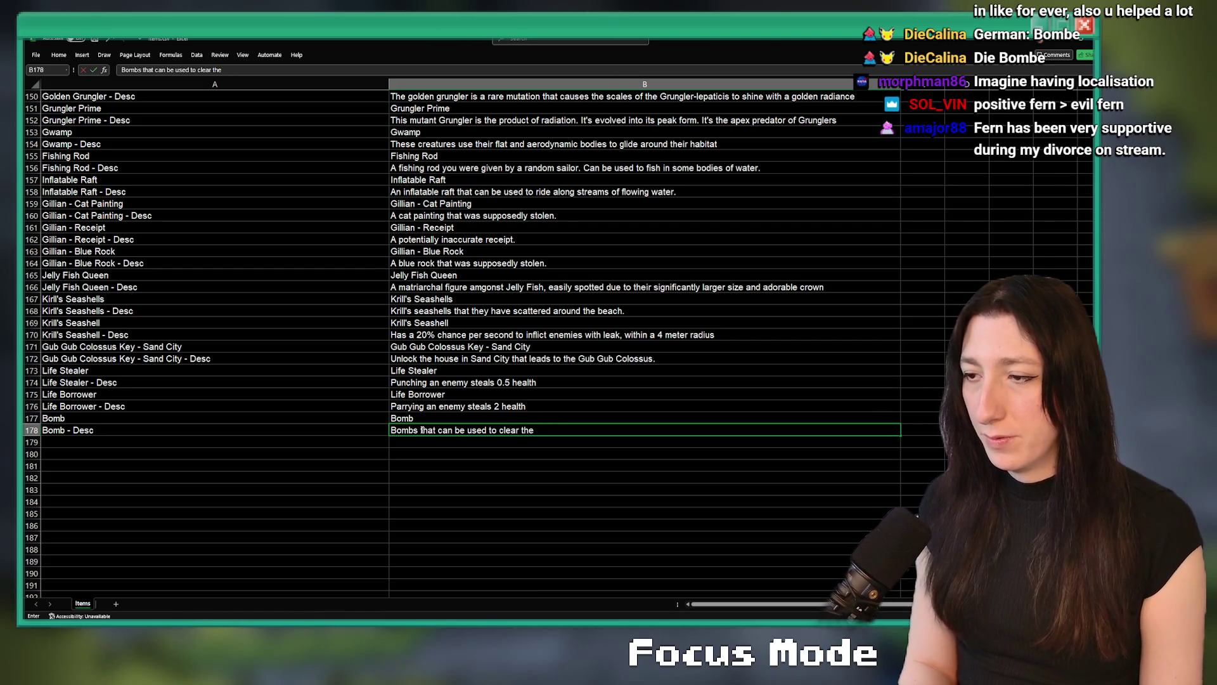
pyautogui.write('debris blocking')
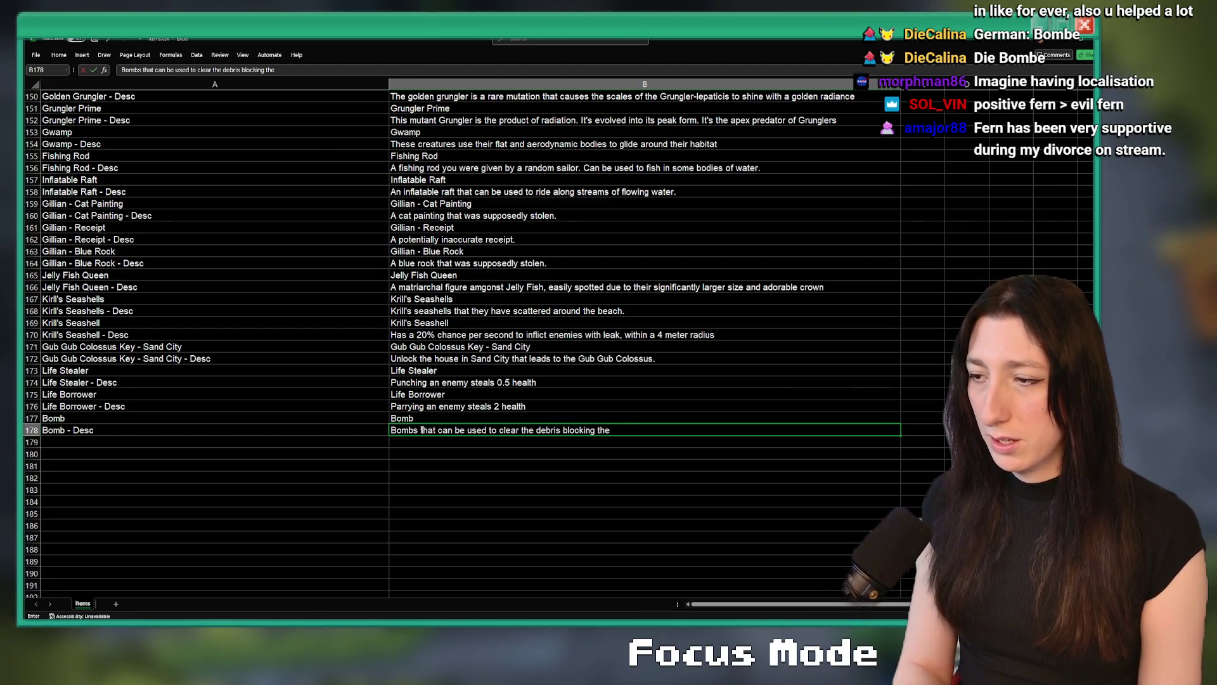
pyautogui.write(' the')
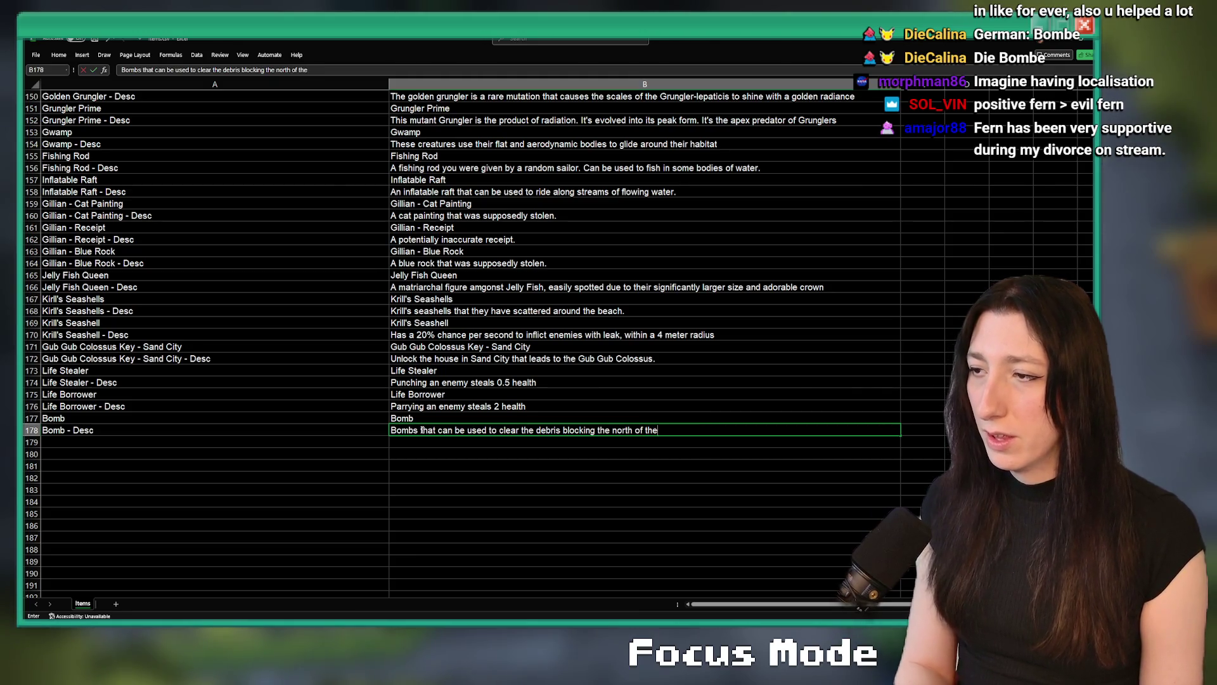
pyautogui.write(' Gub Gub Caves')
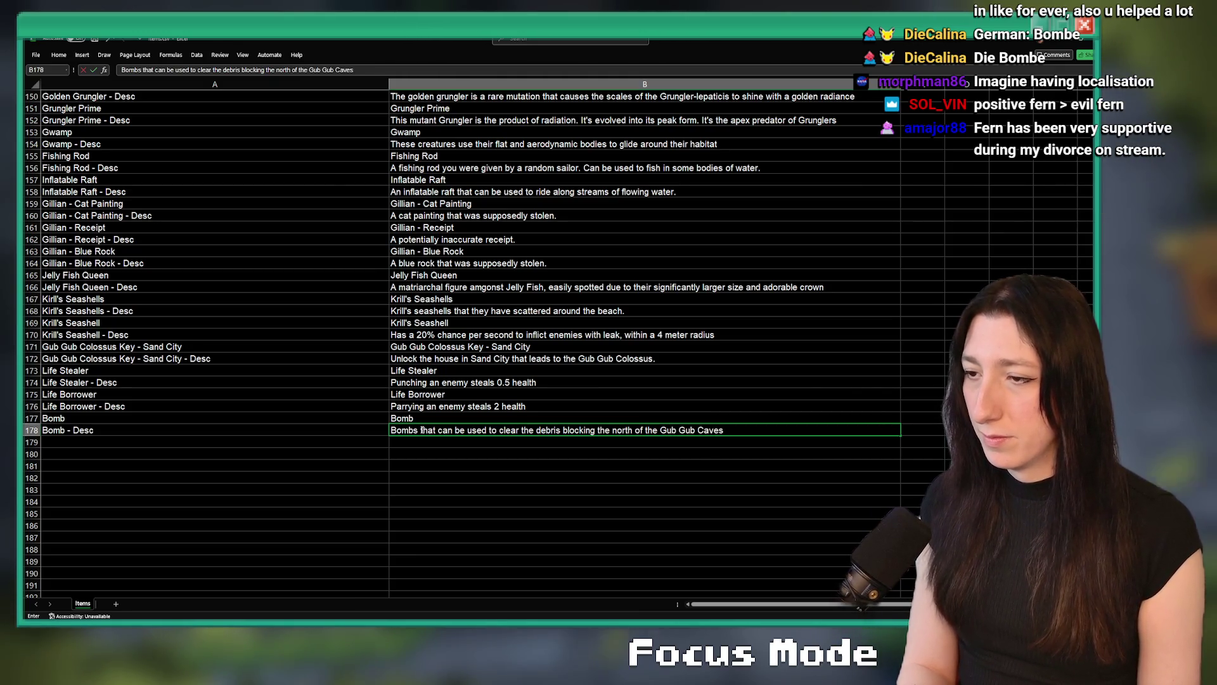
pyautogui.press('Return')
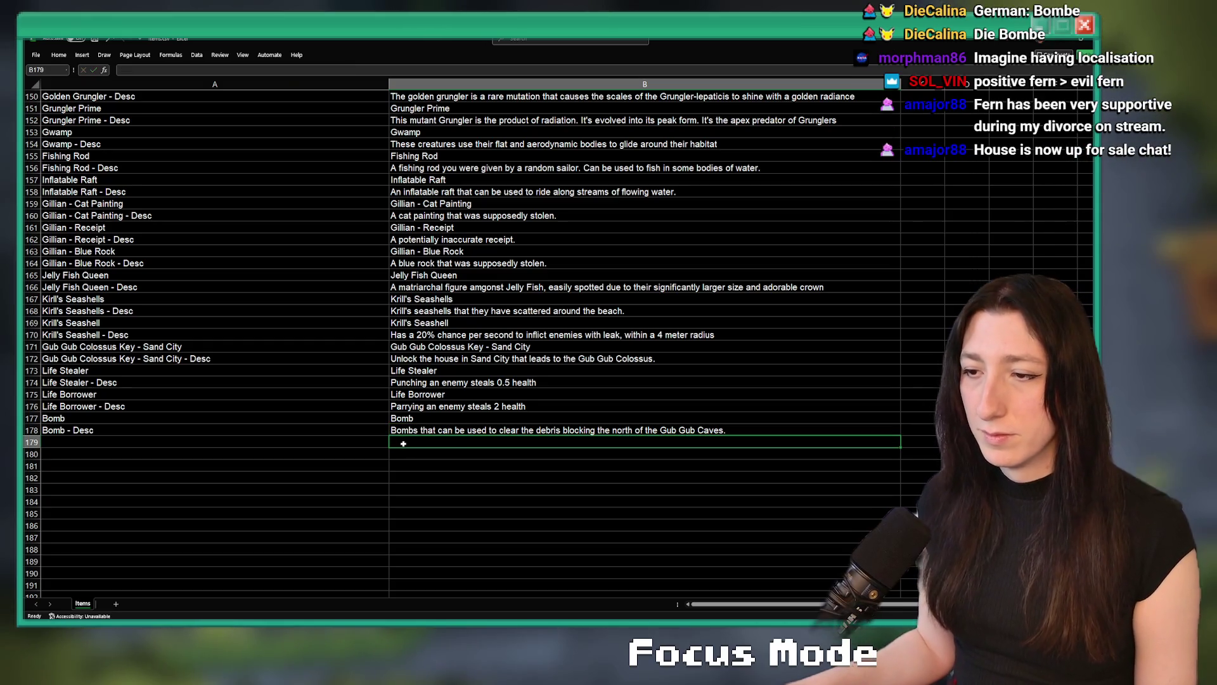
pyautogui.click(329, 442)
pyautogui.hotkey('alt', 'Tab')
pyautogui.hotkey('alt', 'Tab')
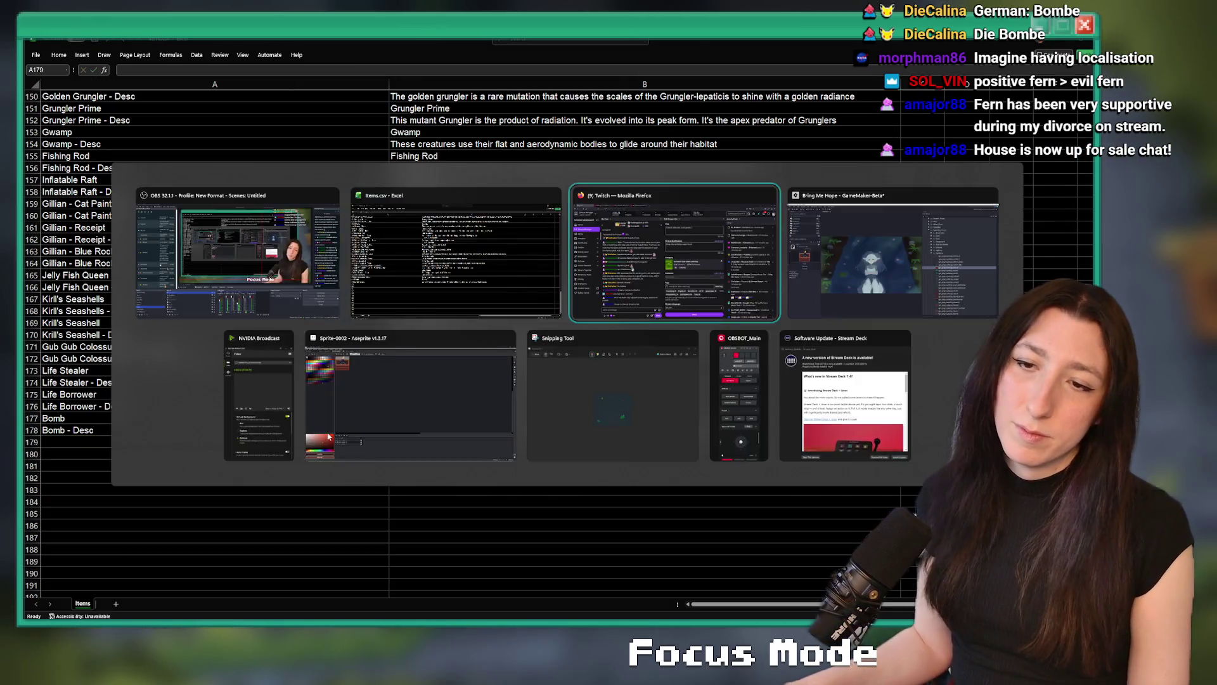
# Locate and open obj_prop_sandcity_quest_bomb from the Asset Browser.
pyautogui.press('Escape')
pyautogui.hotkey('alt', 'Tab')
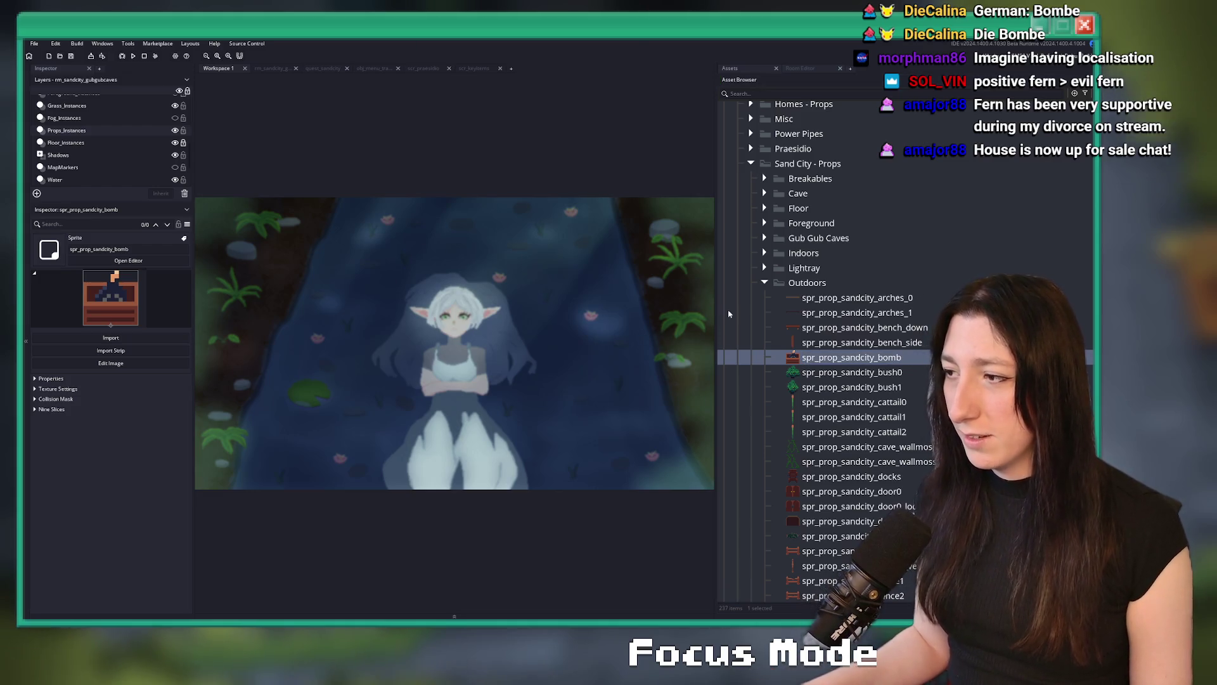
pyautogui.scroll(2, 735, 309)
pyautogui.scroll(15, 881, 380)
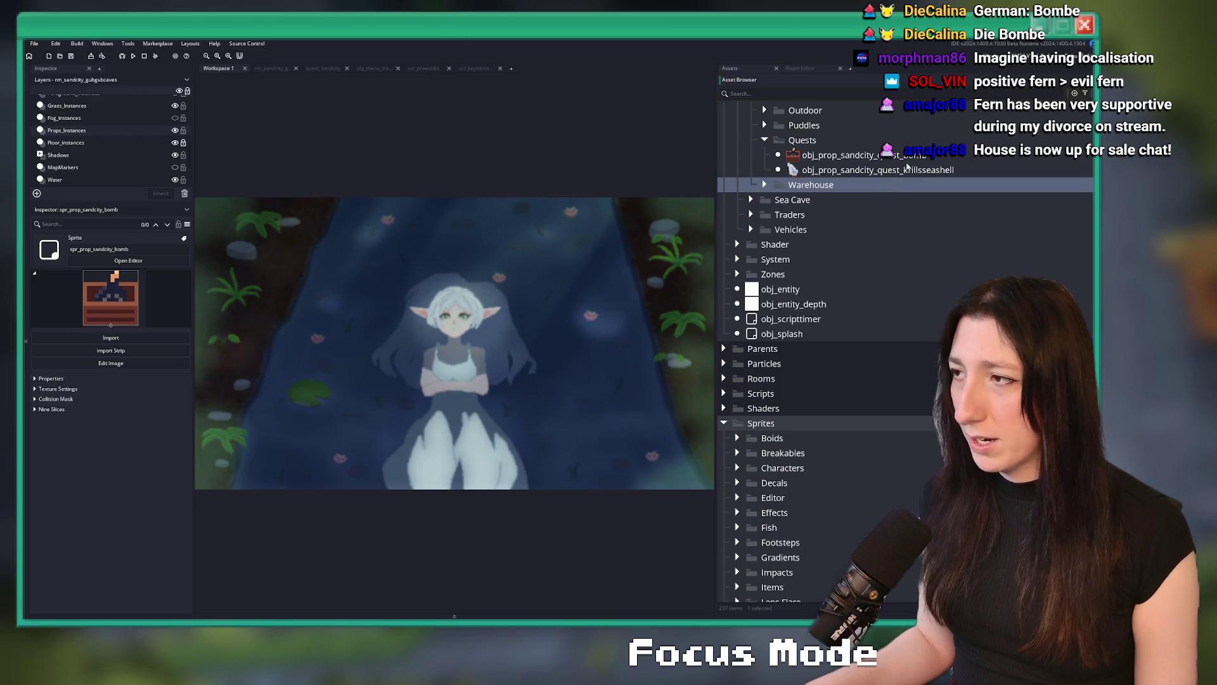
pyautogui.doubleClick(836, 155)
# Place an obj_prop_sandcity_quest_bomb instance near the north edge of rm_sandcity_gubgubcaves and select it.
pyautogui.click(278, 69)
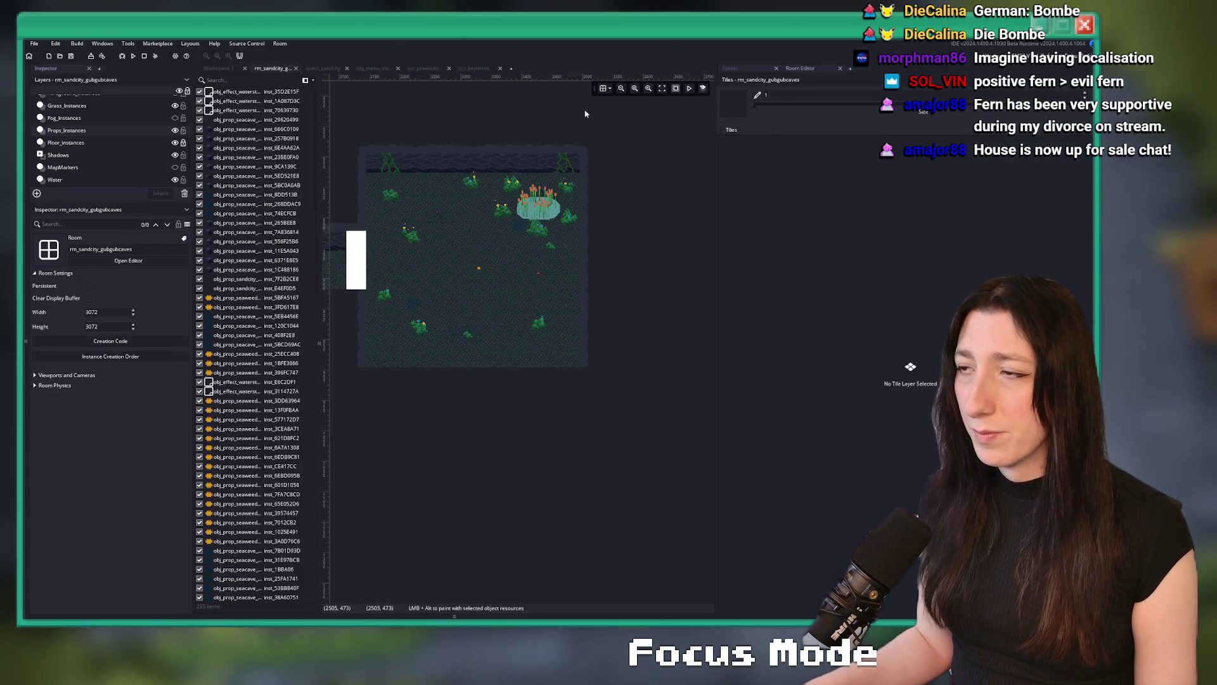
pyautogui.click(742, 70)
pyautogui.scroll(5, 485, 317)
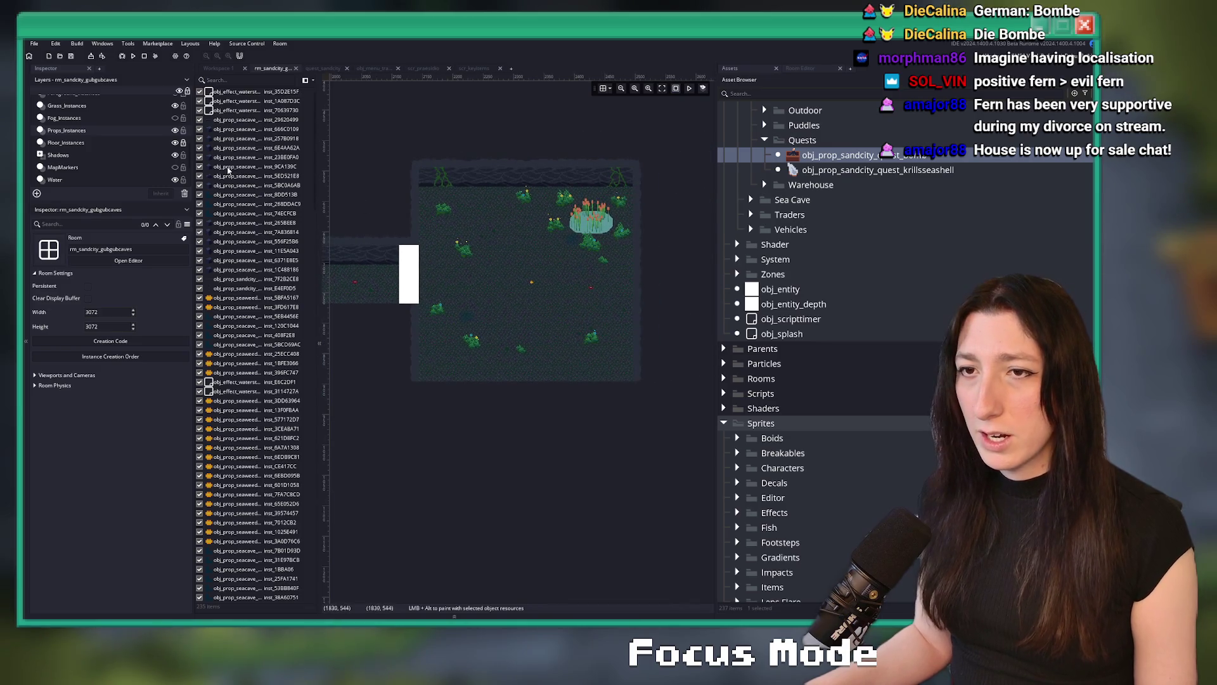
pyautogui.scroll(-5, 569, 218)
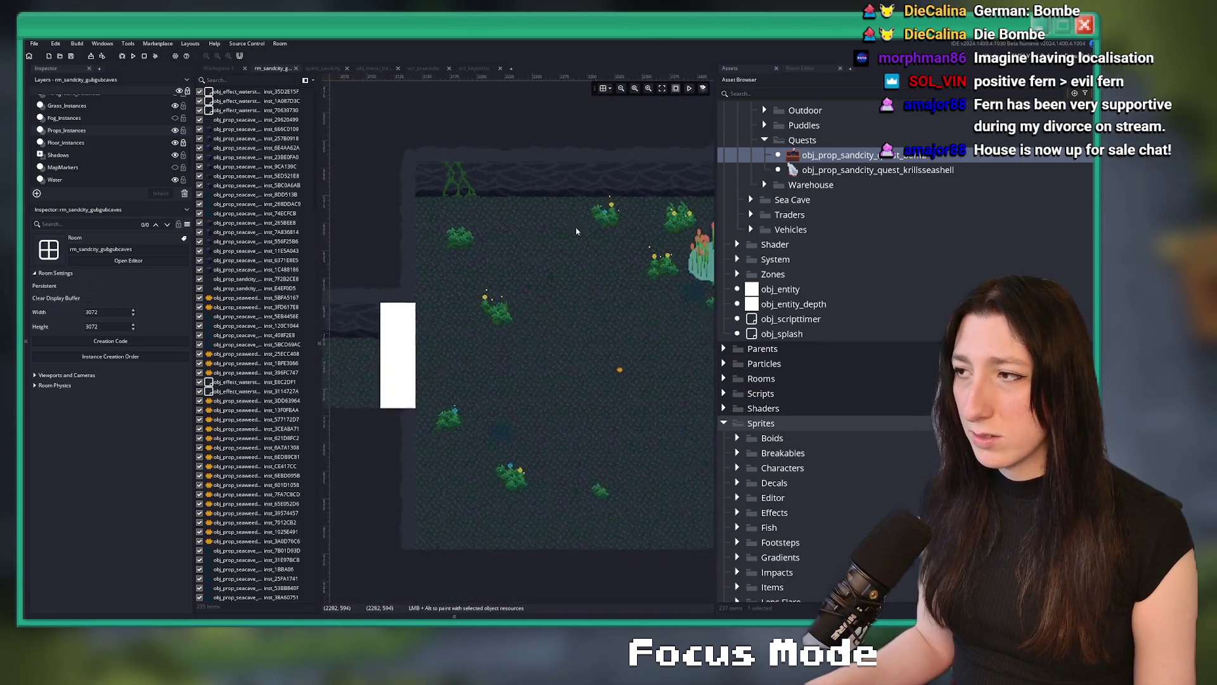
pyautogui.scroll(4, 595, 477)
pyautogui.keyDown('alt'); pyautogui.click(591, 477); pyautogui.keyUp('alt')
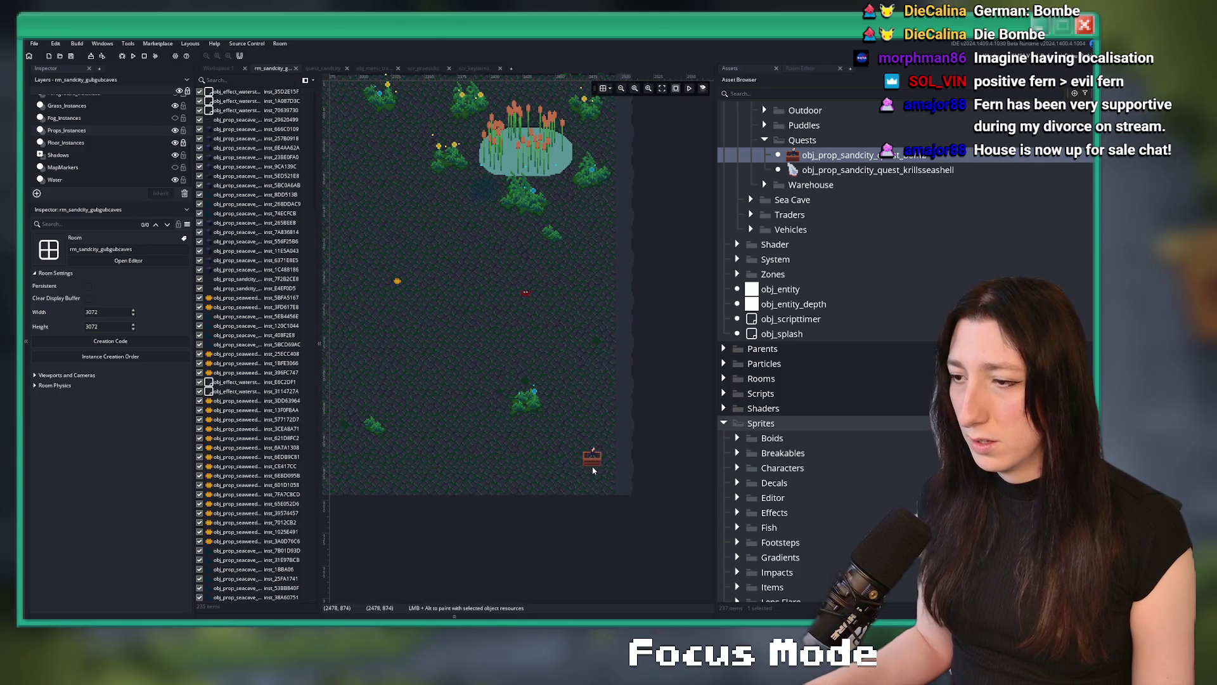
pyautogui.scroll(-2, 596, 444)
pyautogui.scroll(2, 604, 348)
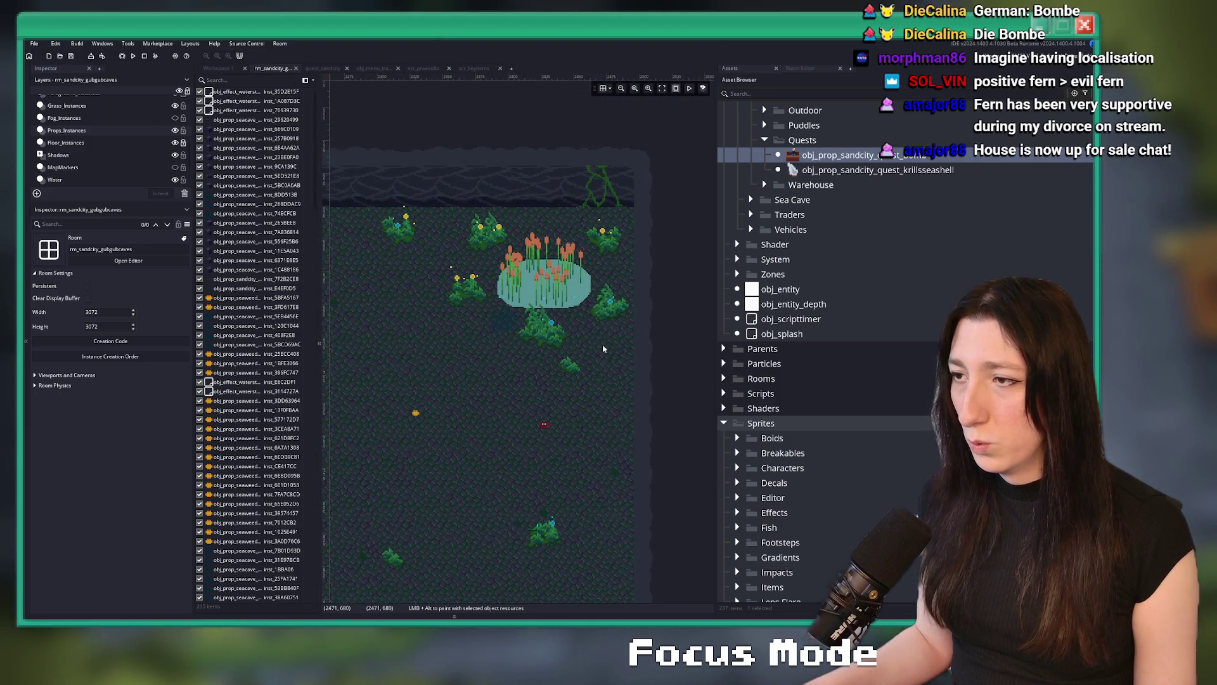
pyautogui.click(559, 231)
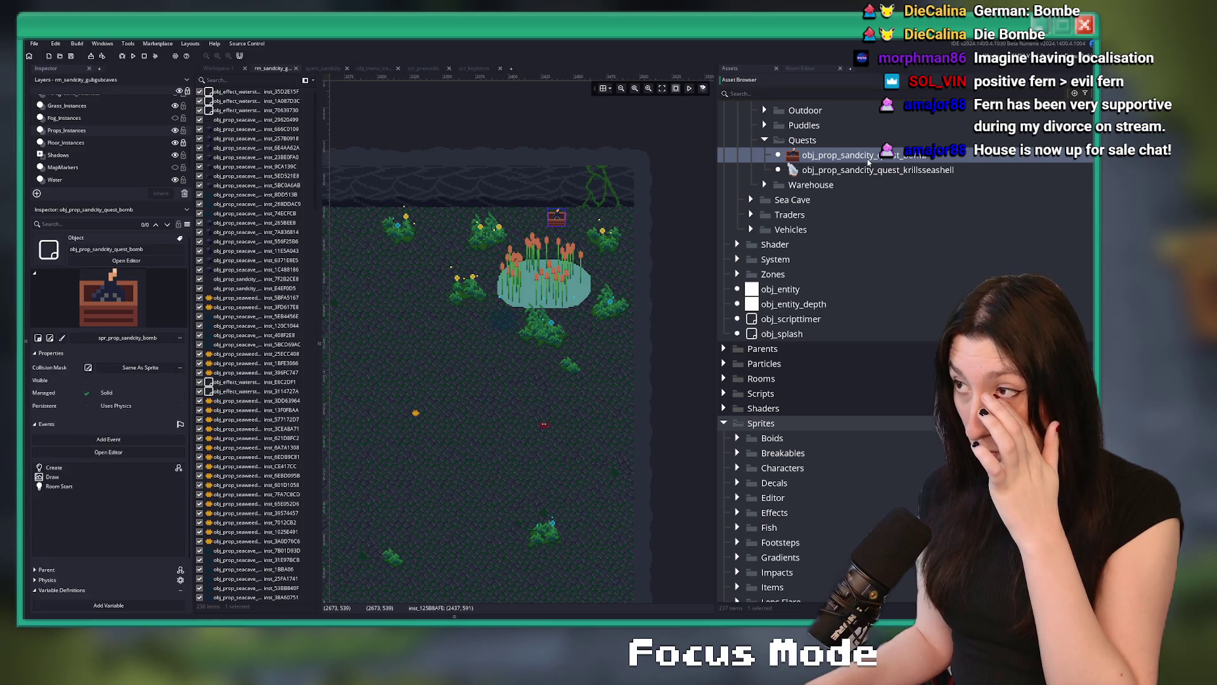
pyautogui.doubleClick(856, 156)
pyautogui.scroll(-5, 646, 203)
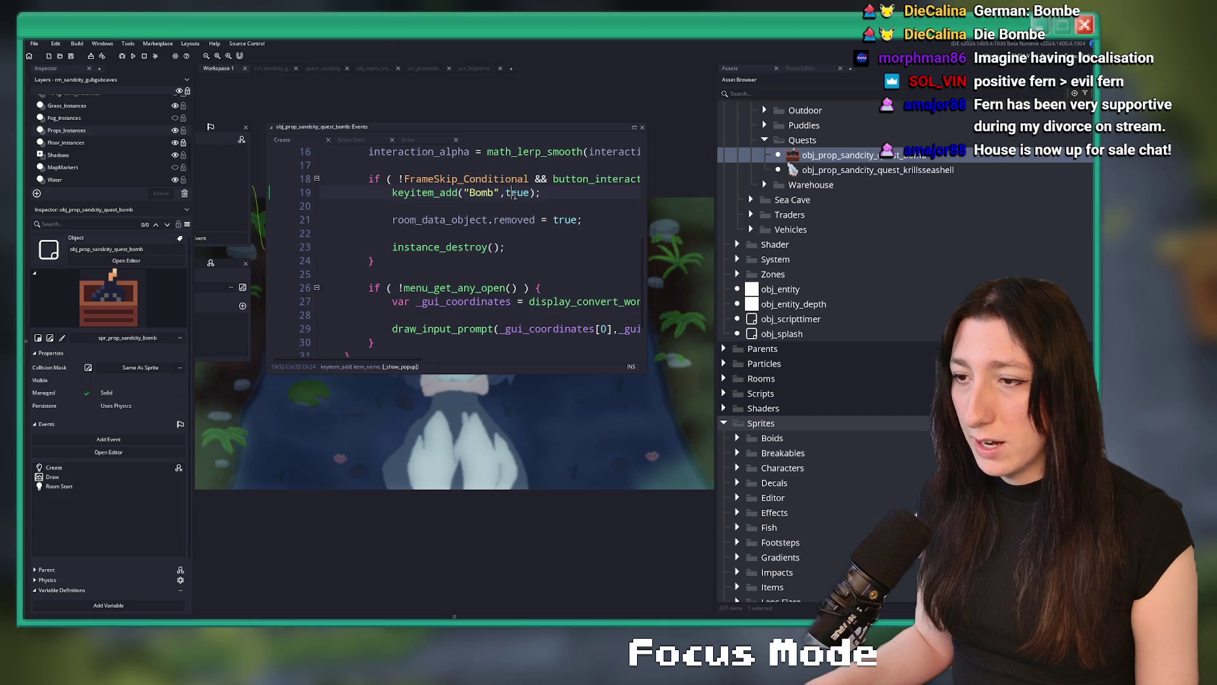
pyautogui.click(517, 206)
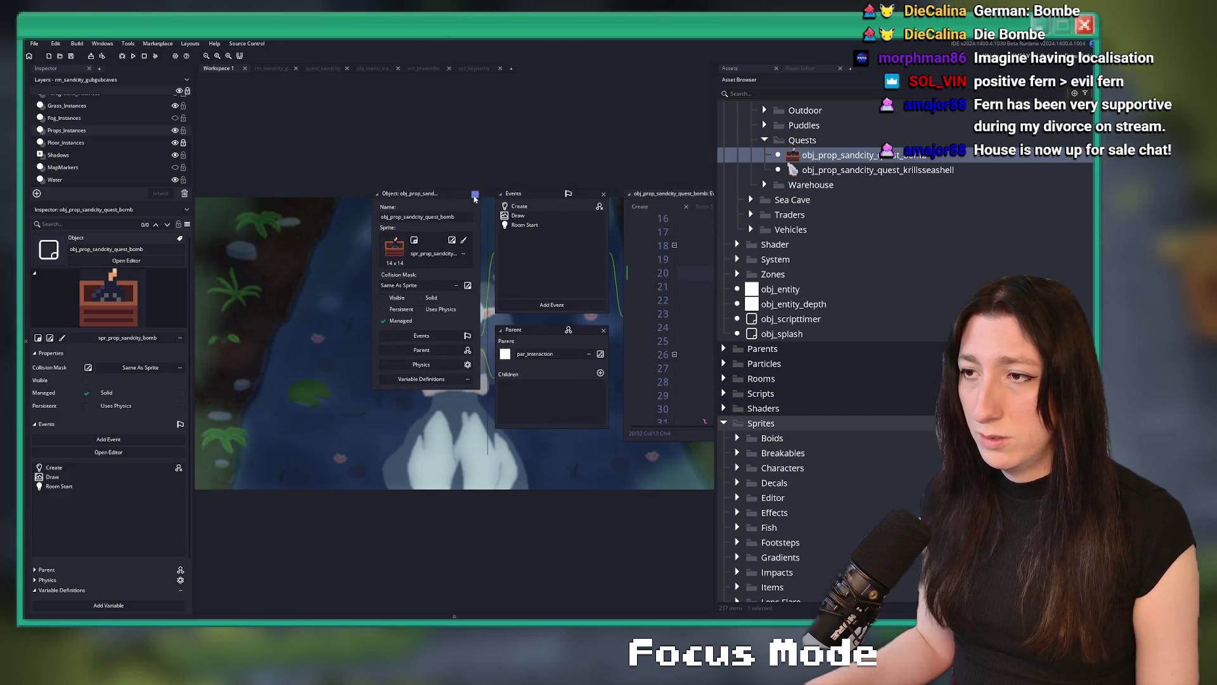
pyautogui.click(474, 195)
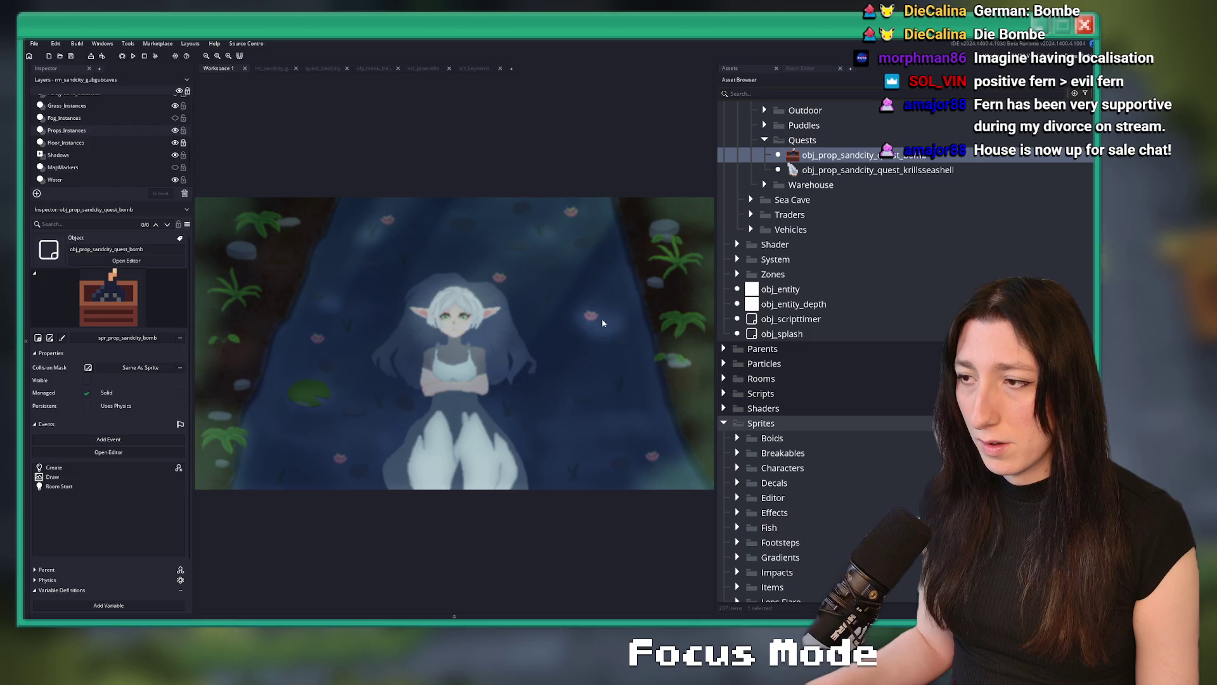
pyautogui.click(271, 68)
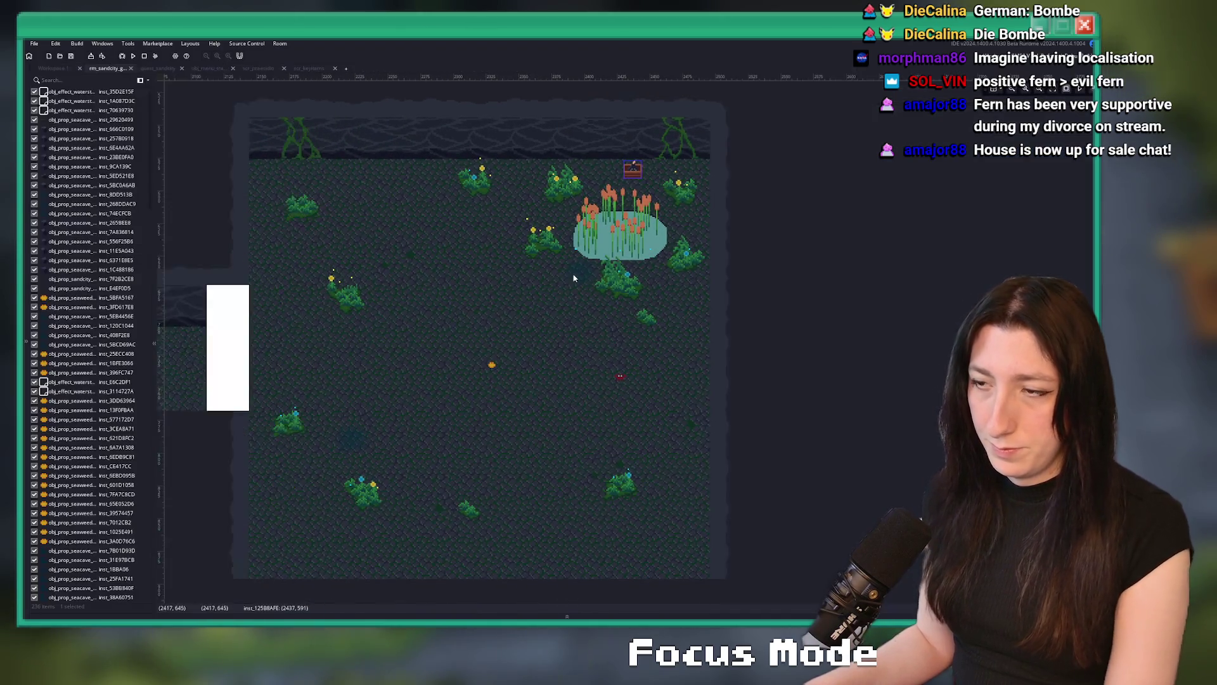
pyautogui.scroll(-6, 569, 296)
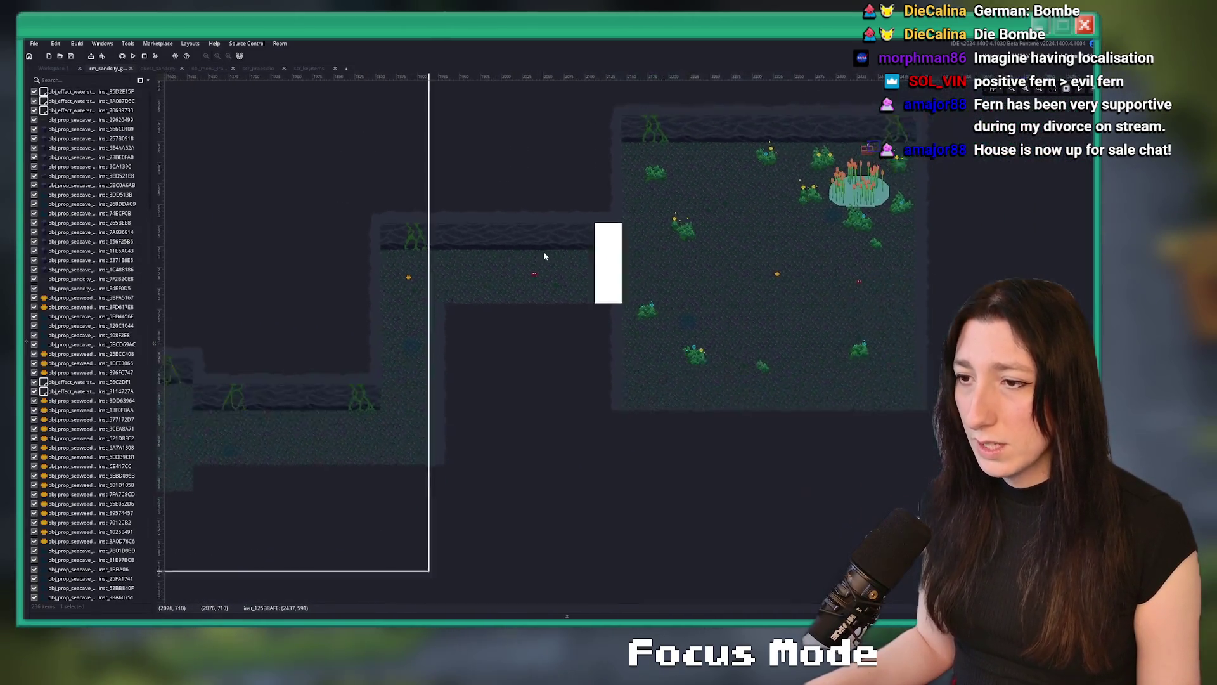
pyautogui.scroll(-3, 512, 315)
pyautogui.scroll(8, 659, 305)
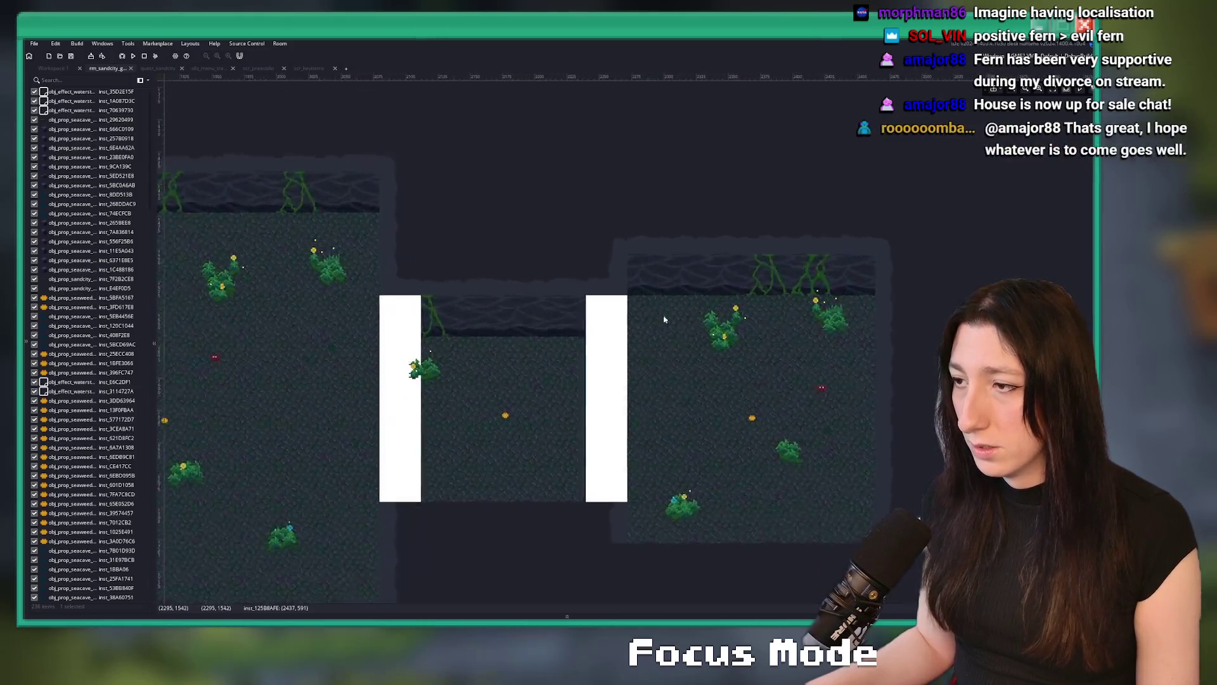
pyautogui.click(775, 277)
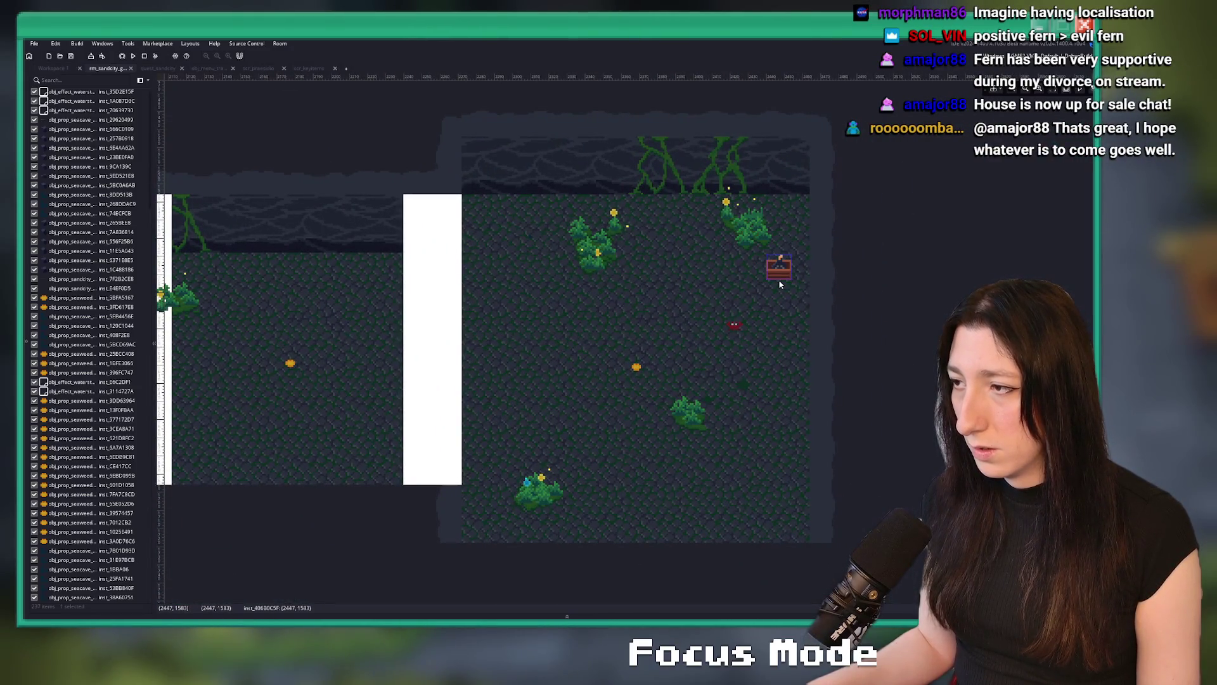
pyautogui.hscroll(-5, 615, 314)
pyautogui.scroll(-4, 634, 285)
pyautogui.scroll(2, 734, 234)
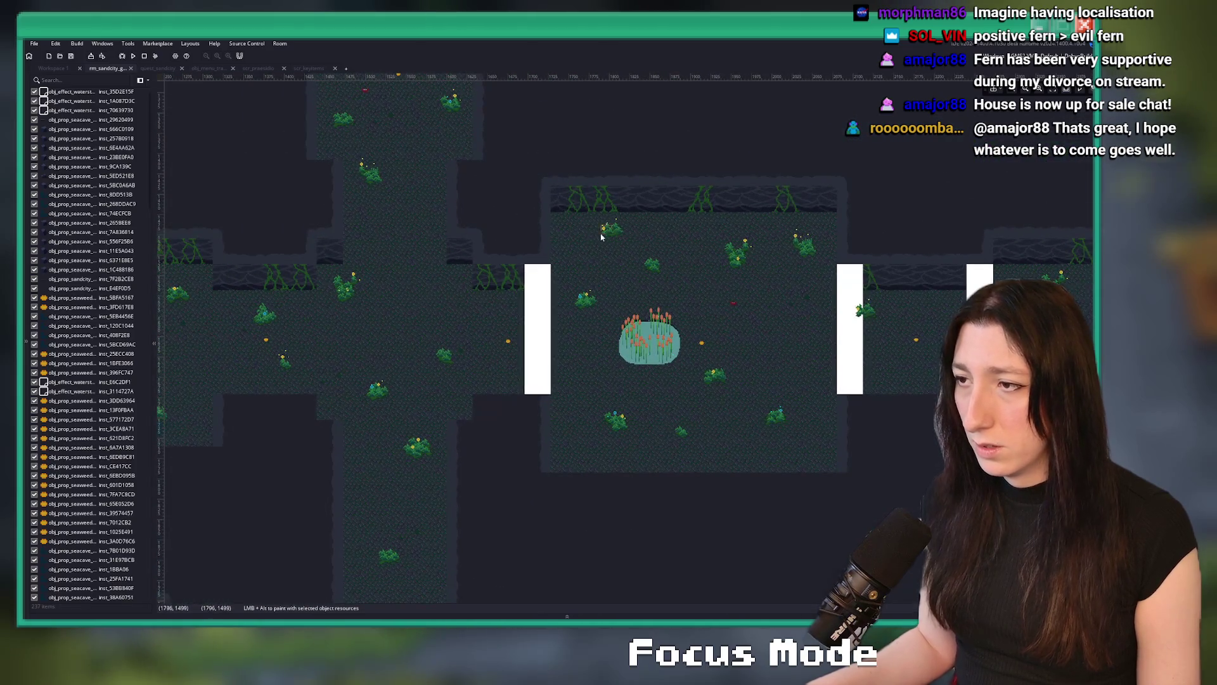
pyautogui.moveTo(734, 235); pyautogui.dragTo(767, 229)
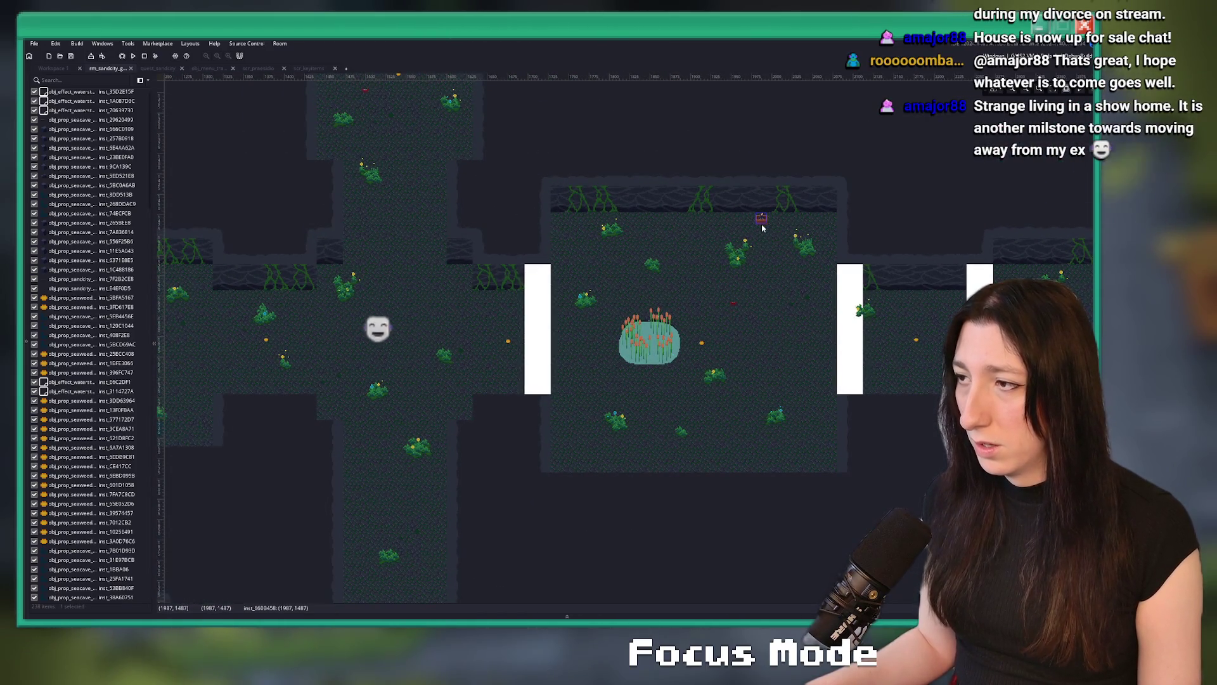
pyautogui.scroll(-3, 570, 260)
pyautogui.hscroll(-3, 571, 259)
pyautogui.moveTo(527, 334); pyautogui.dragTo(756, 251)
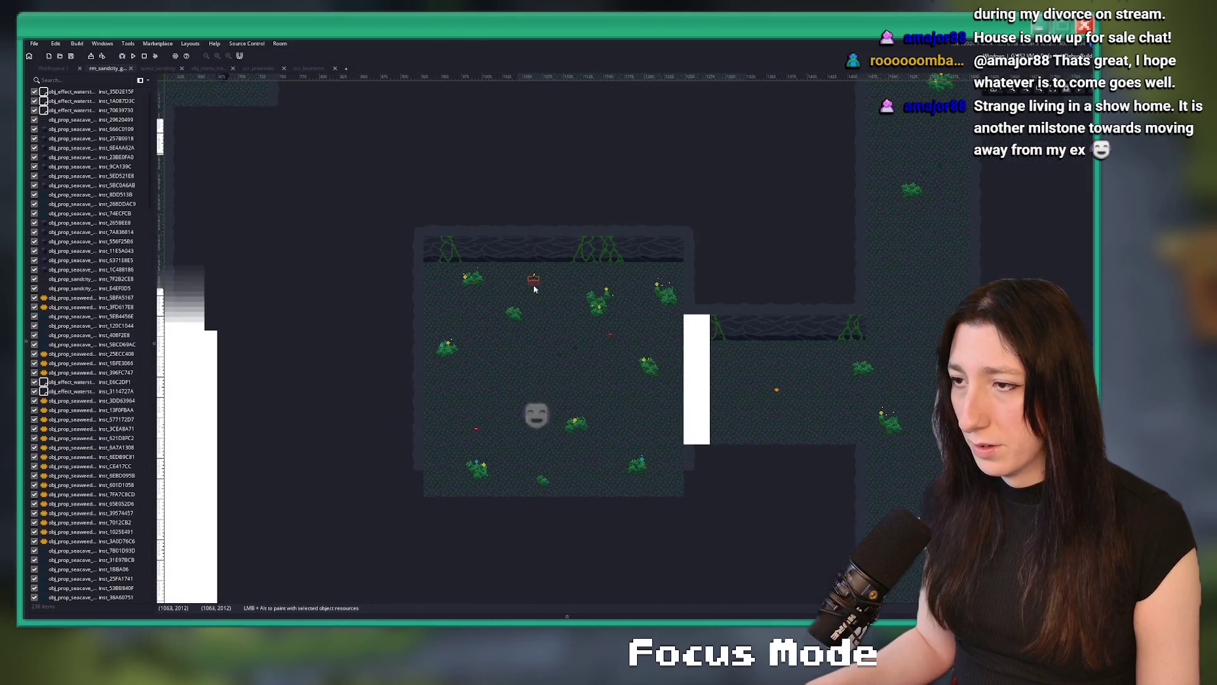
pyautogui.scroll(-3, 457, 154)
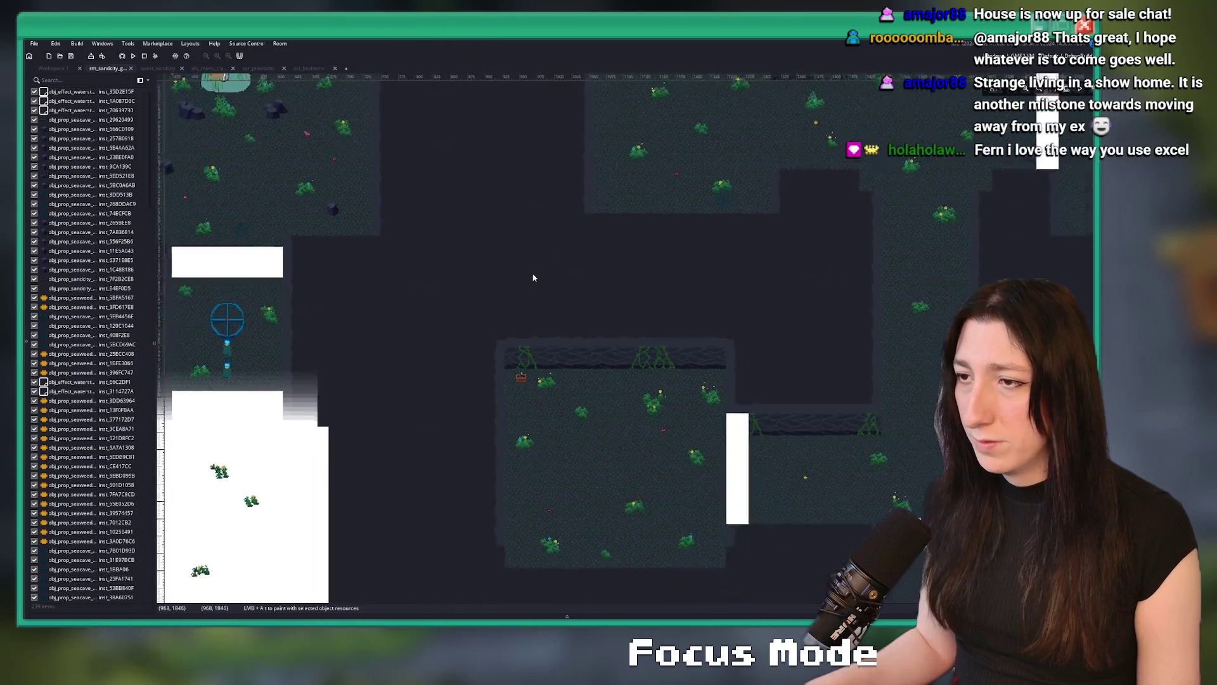
pyautogui.moveTo(533, 274); pyautogui.dragTo(571, 440)
pyautogui.scroll(3, 571, 440)
pyautogui.scroll(5, 415, 311)
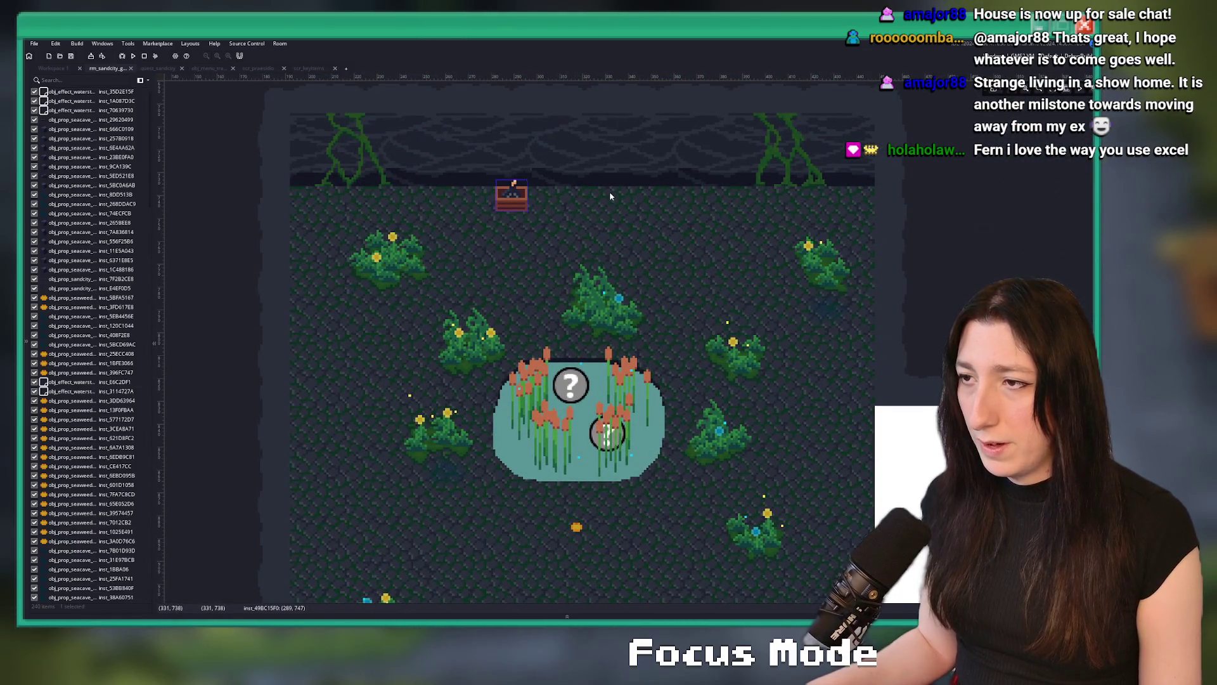
pyautogui.scroll(-5, 525, 201)
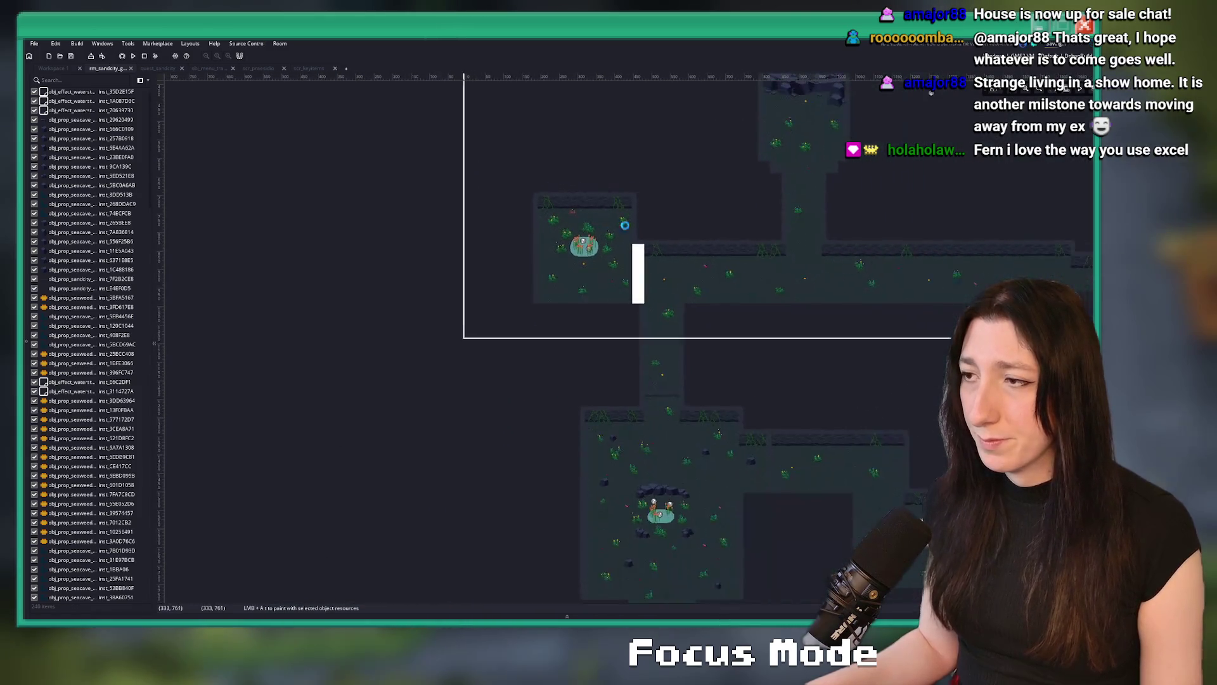
pyautogui.scroll(-2, 546, 227)
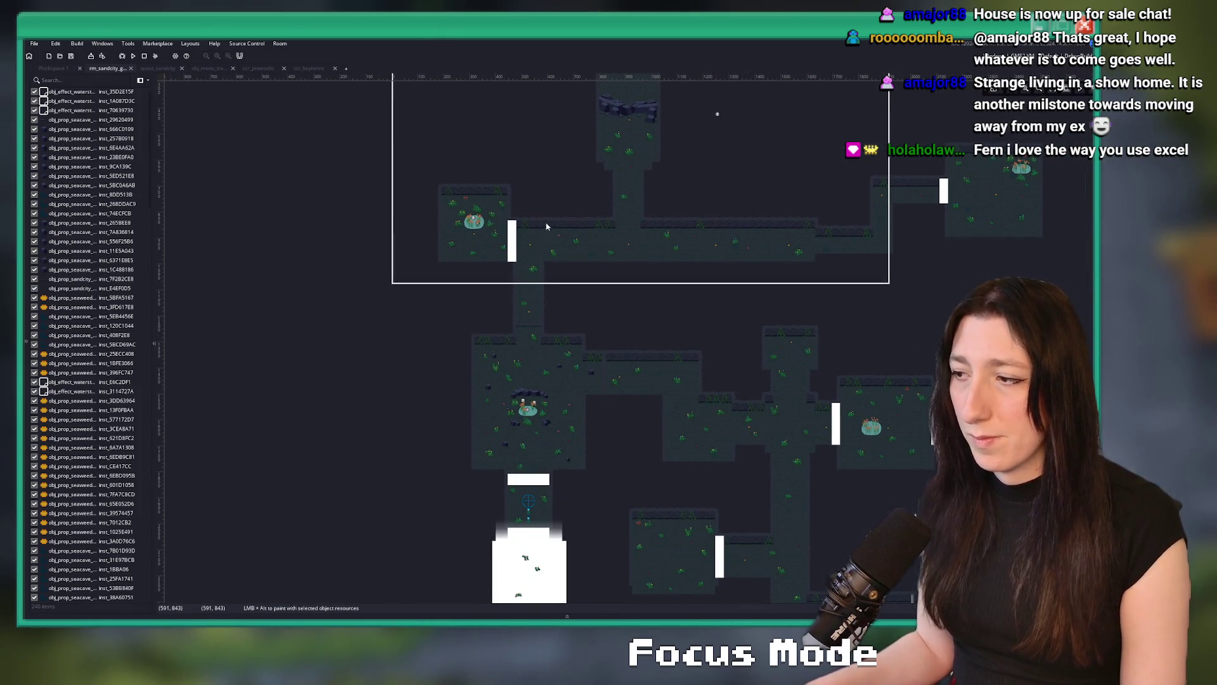
pyautogui.press('F5')
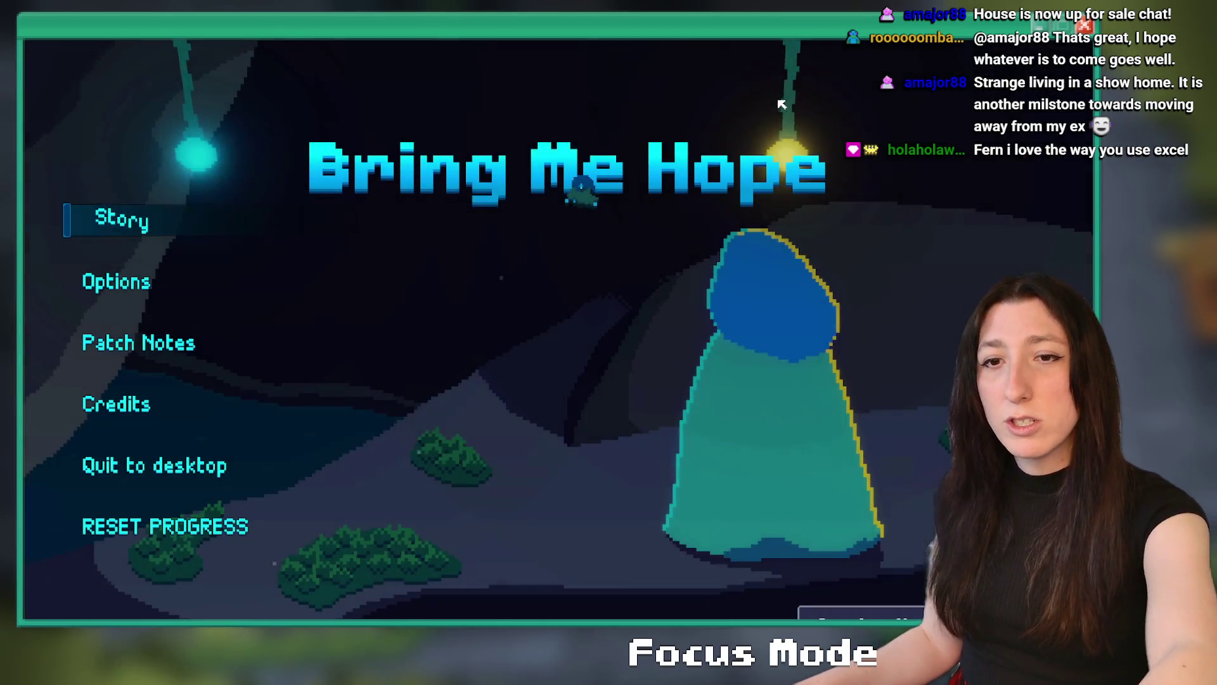
# Start Story mode, walk over the floor hatch and warp via the travel pad.
pyautogui.click(63, 282)
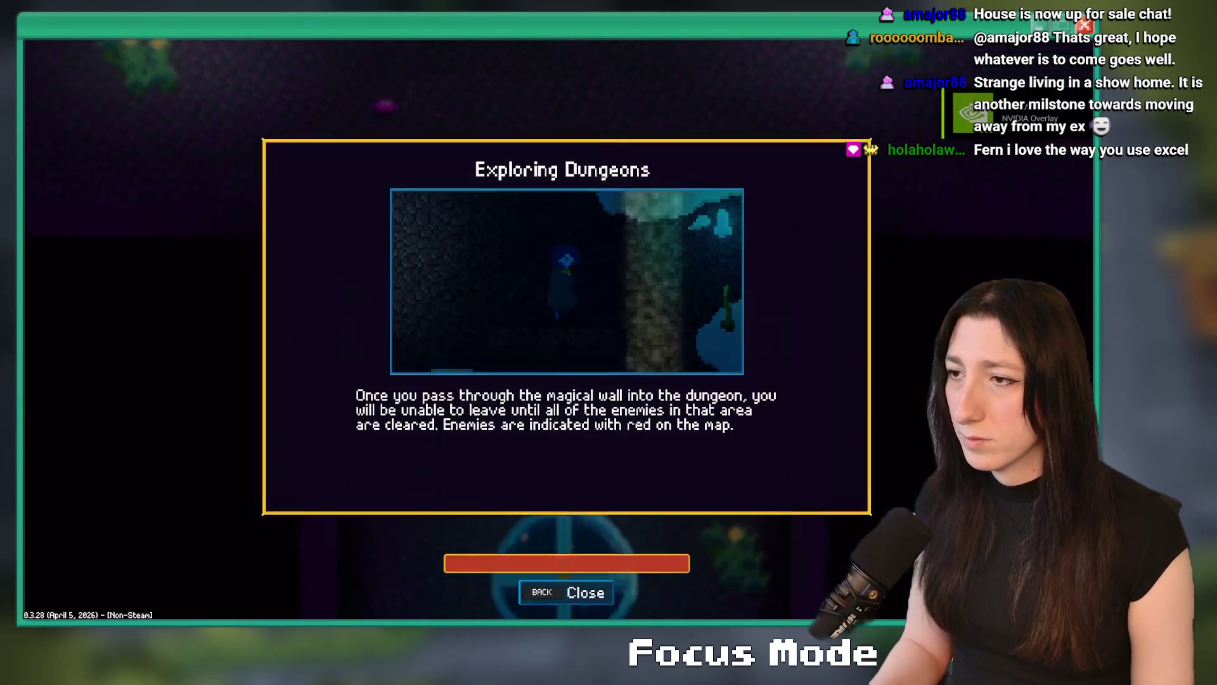
pyautogui.press('Escape')
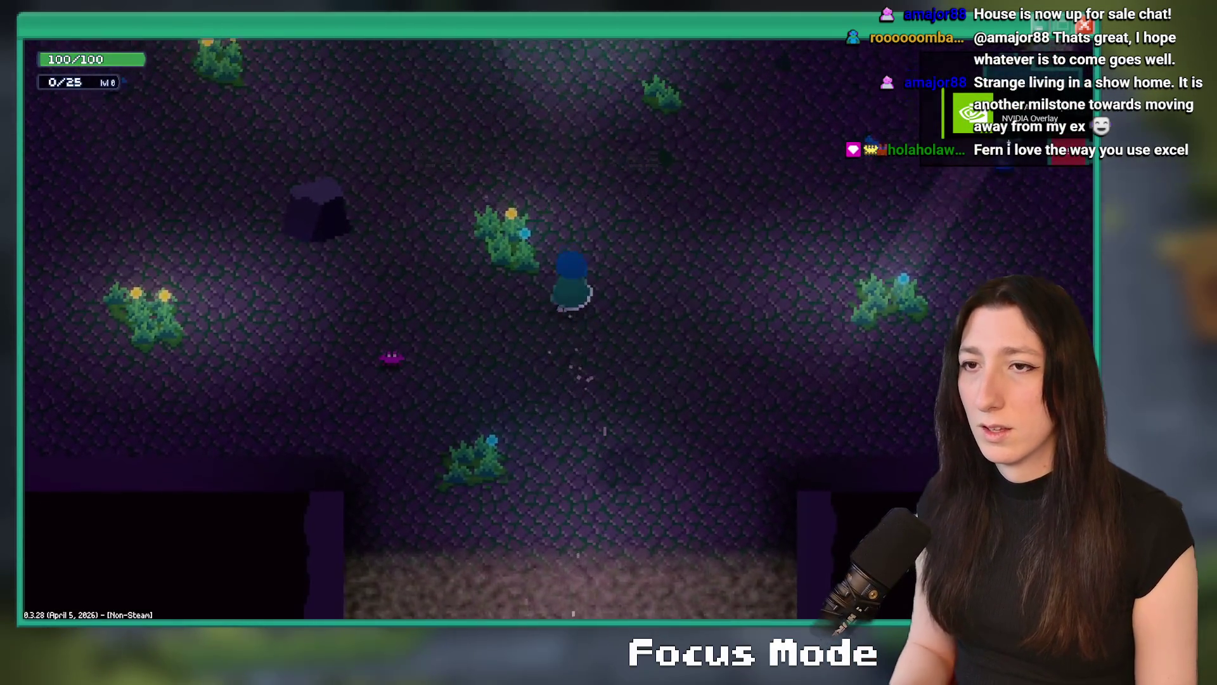
pyautogui.press('s')
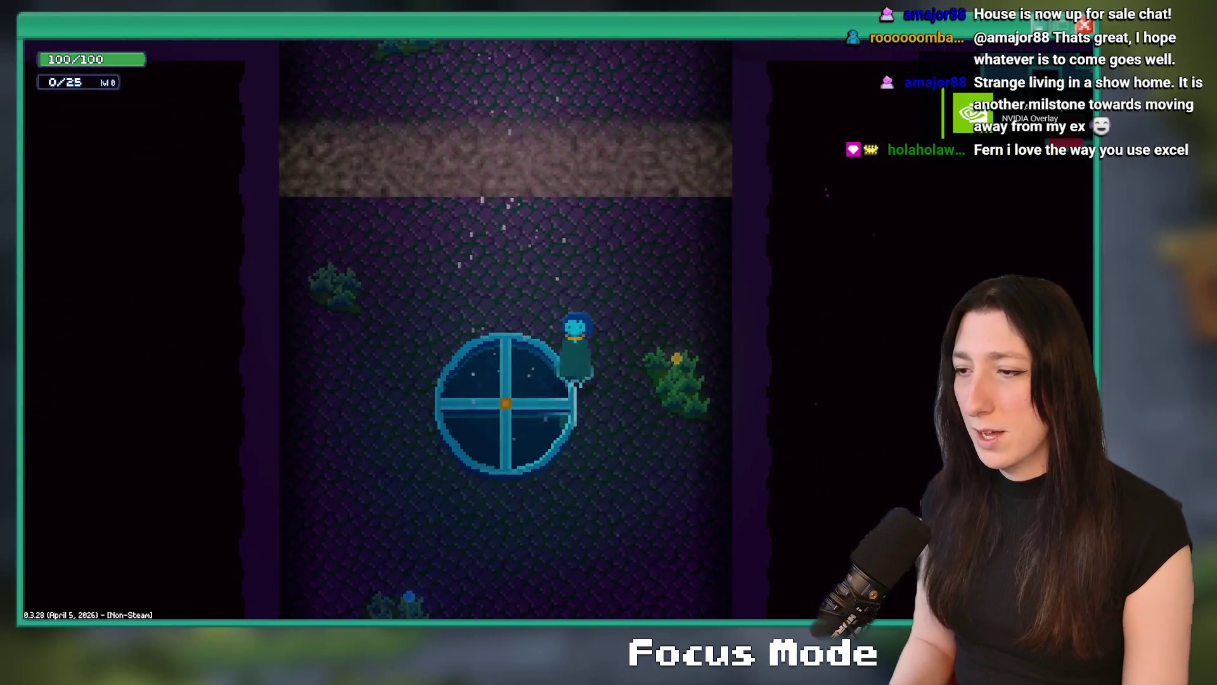
pyautogui.press('d')
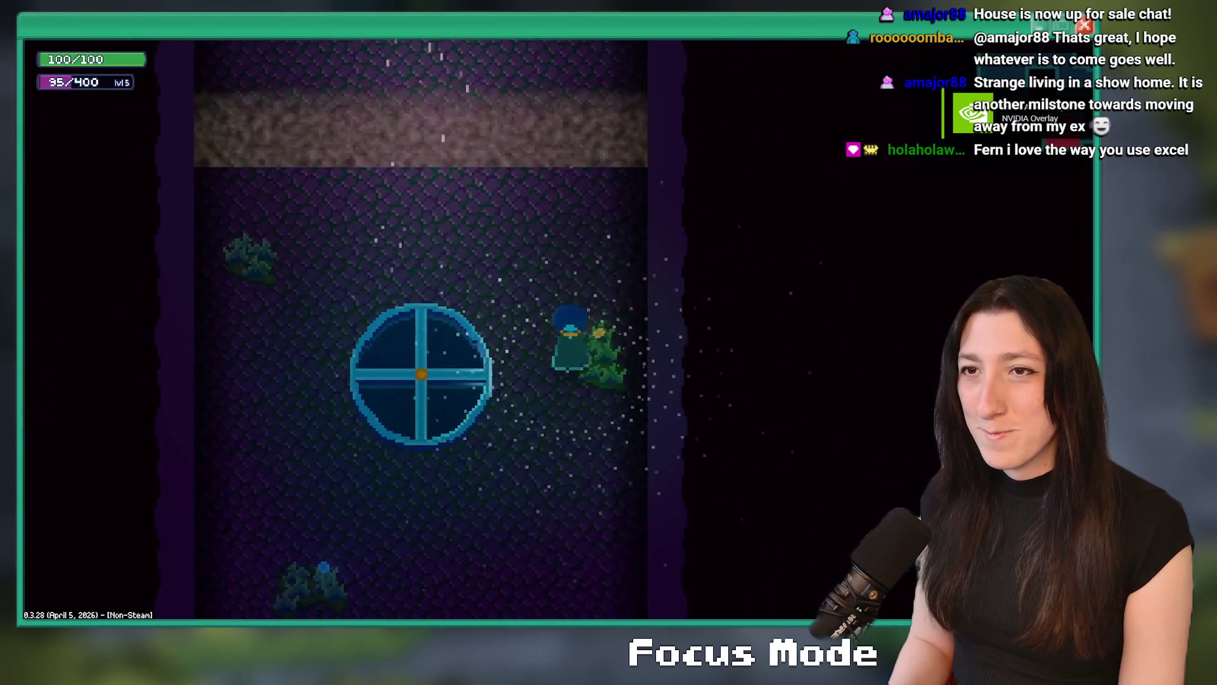
pyautogui.press('a')
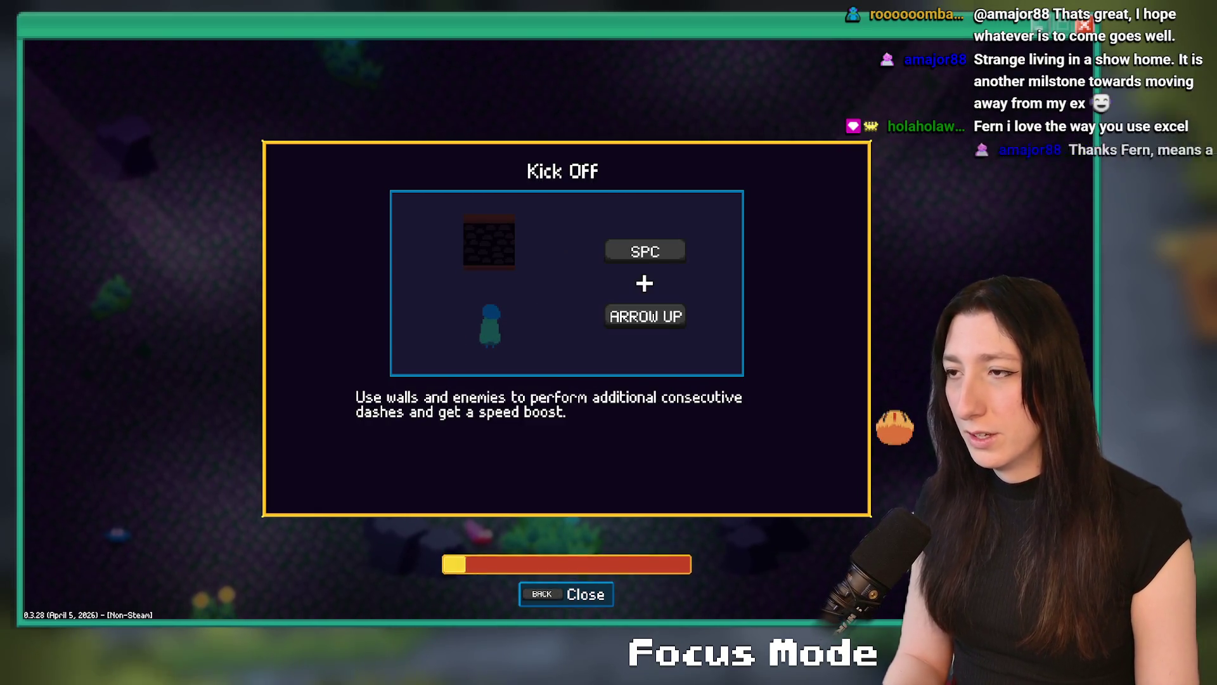
pyautogui.press('Escape')
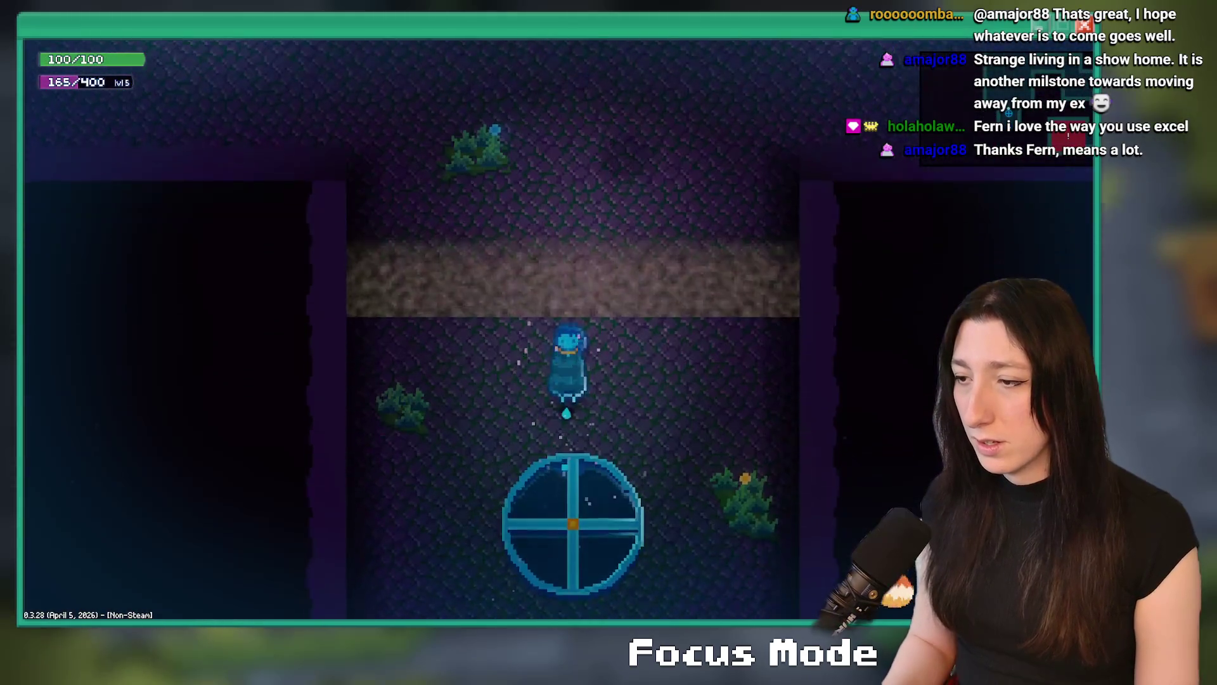
pyautogui.press('s')
pyautogui.press('e')
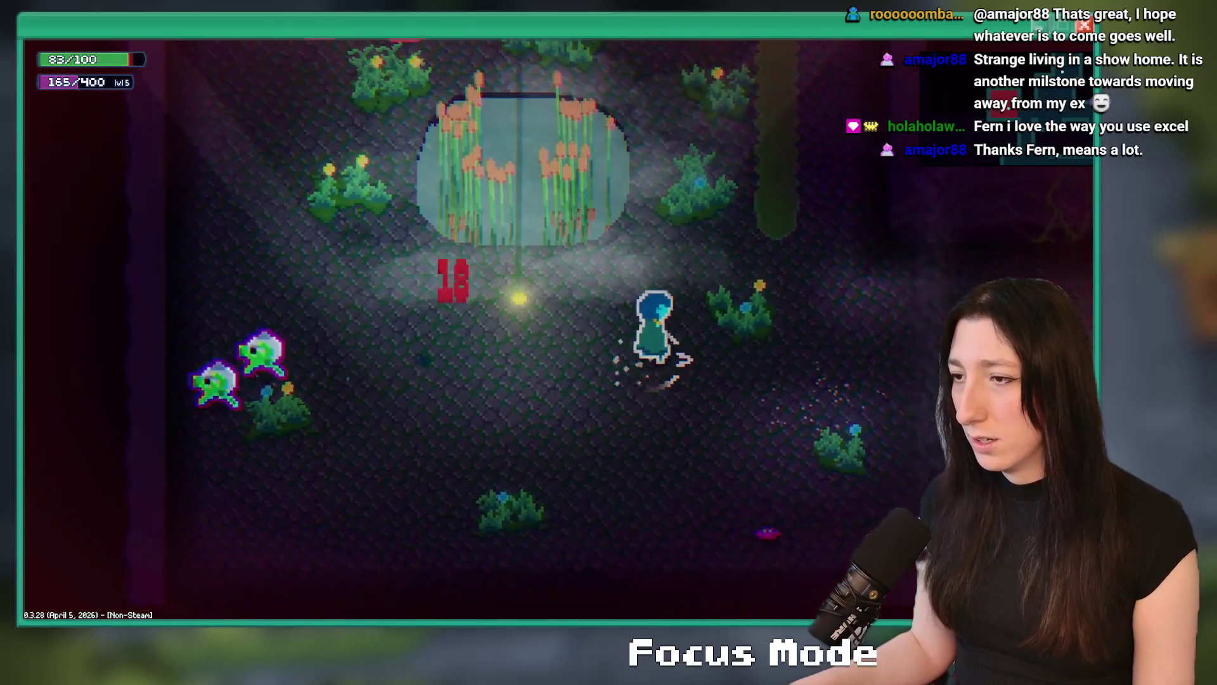
# Quit the run to the menu, walk around briefly, then close the game.
pyautogui.press('Escape')
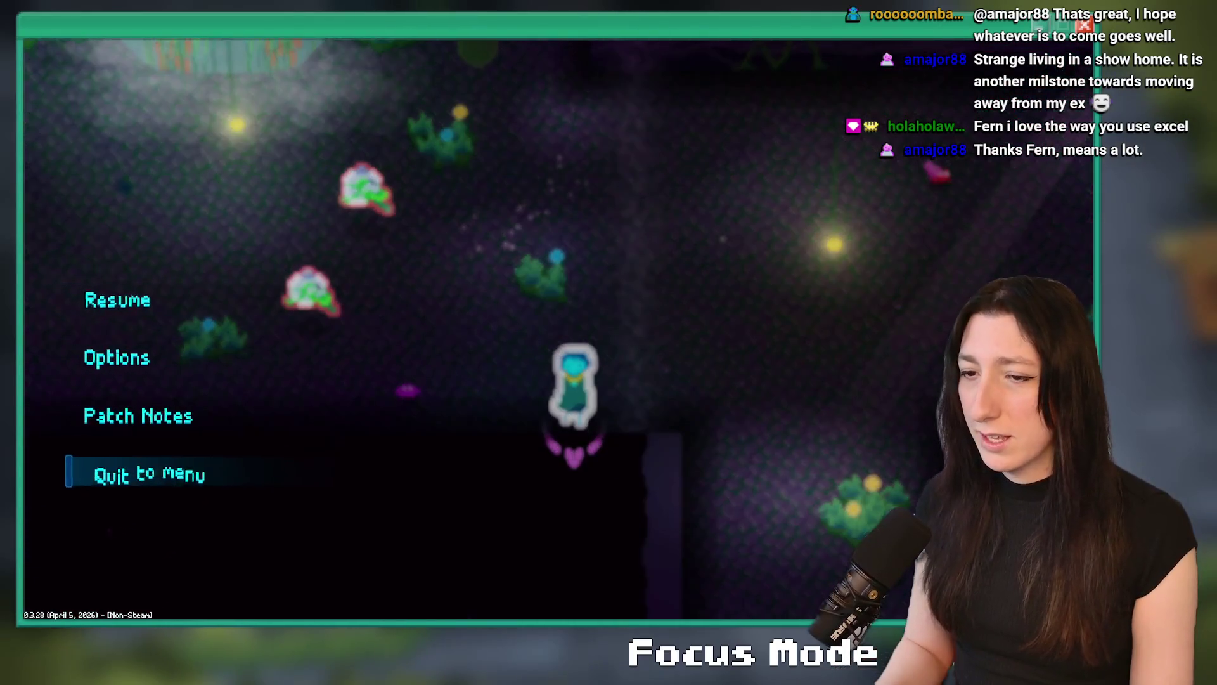
pyautogui.press('Return')
pyautogui.press('Return')
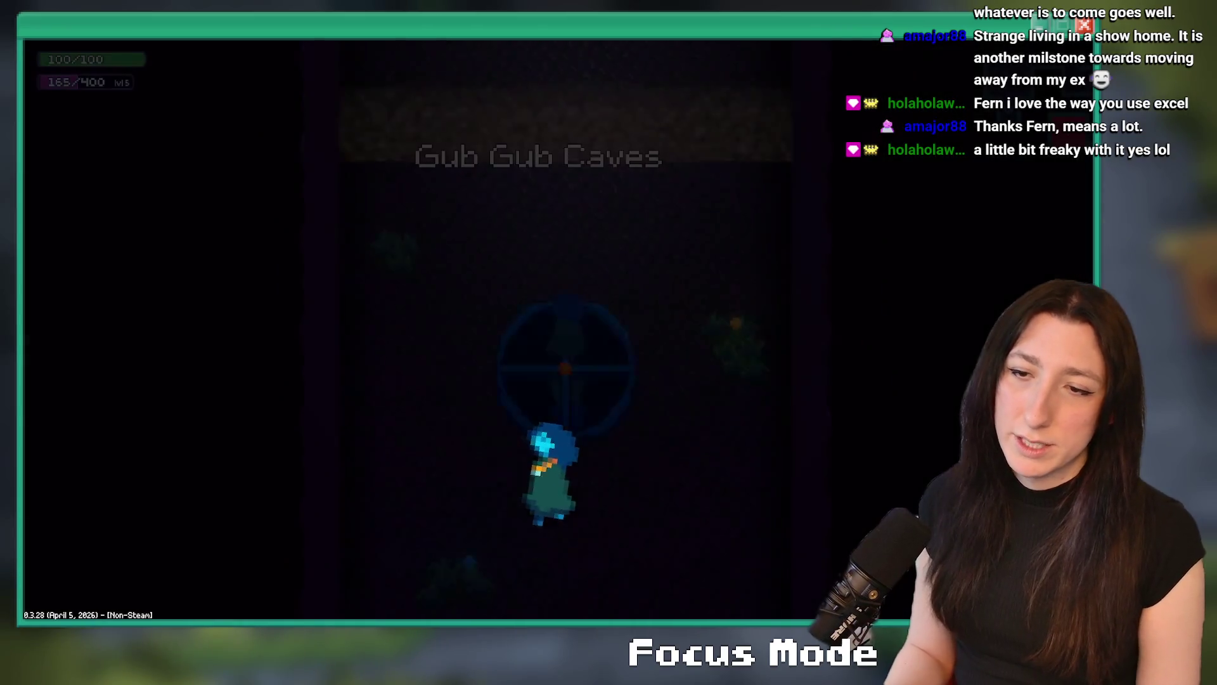
pyautogui.press('w')
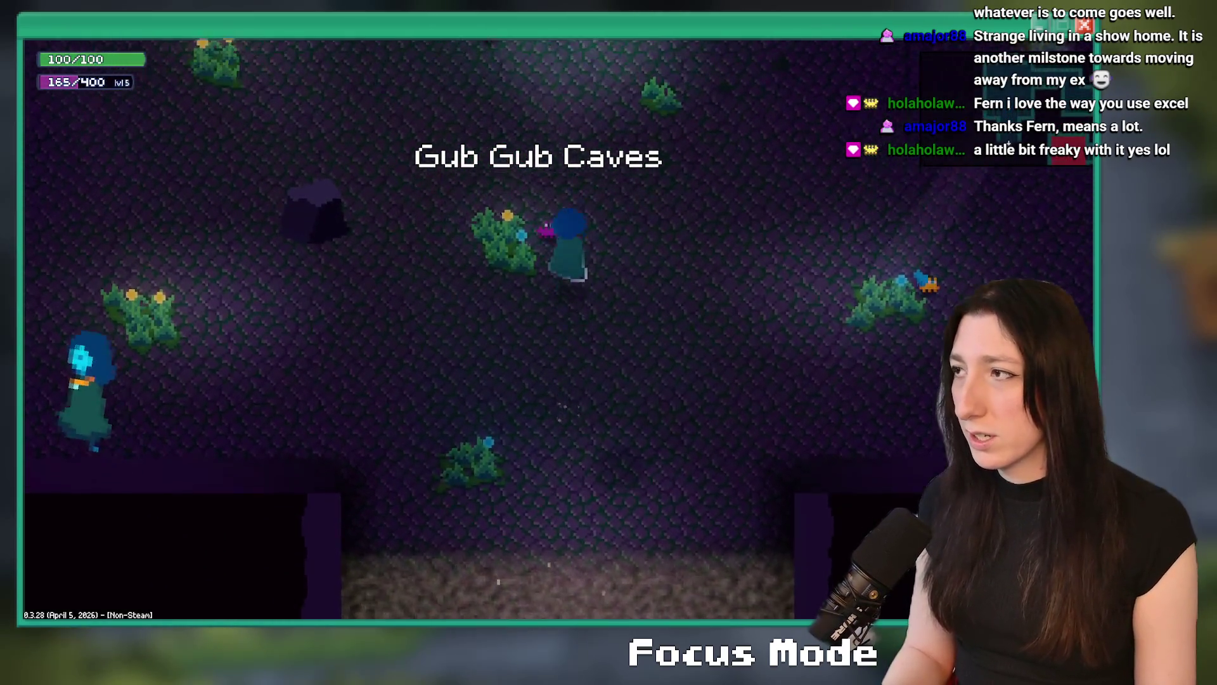
pyautogui.press('s')
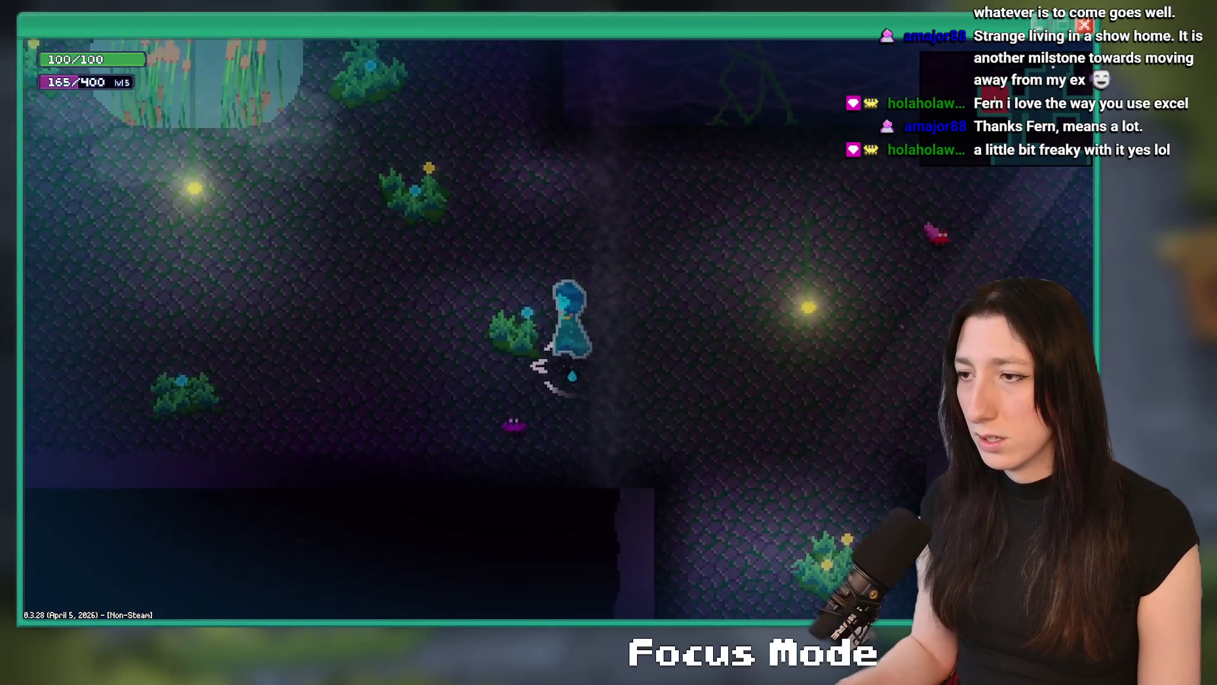
pyautogui.press('w')
pyautogui.press('Escape')
pyautogui.scroll(5, 507, 200)
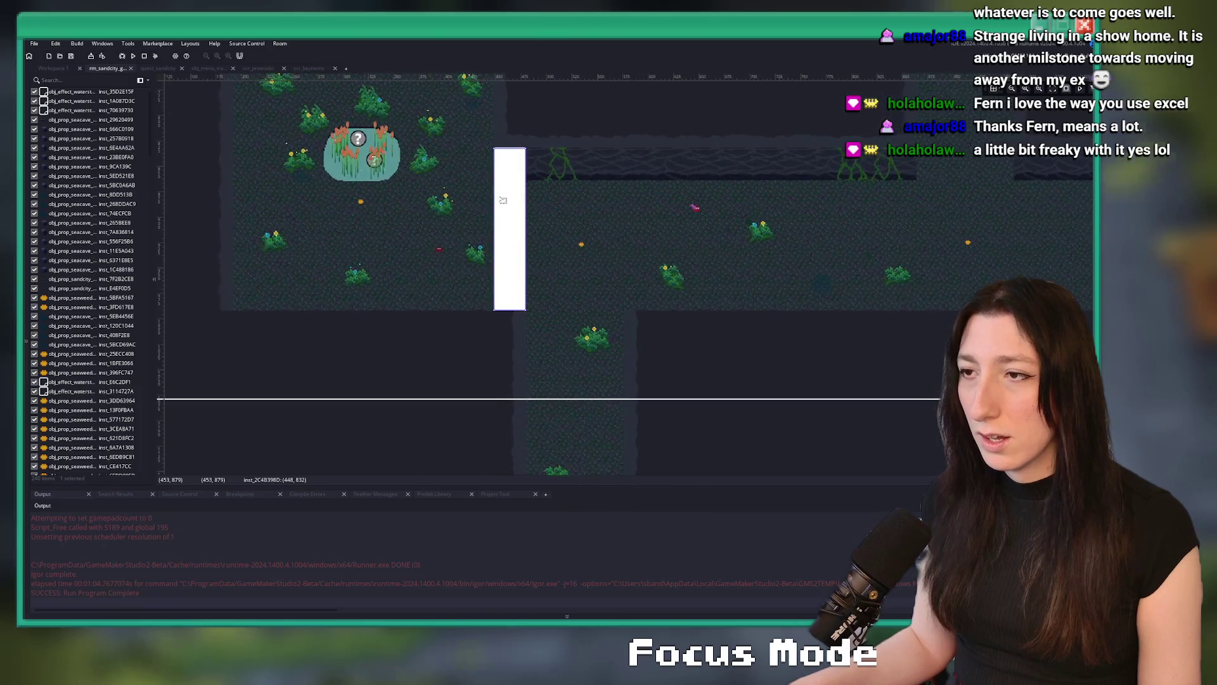
# Turn on the room grid and select the Encounters layer in the cave room.
pyautogui.scroll(3, 508, 192)
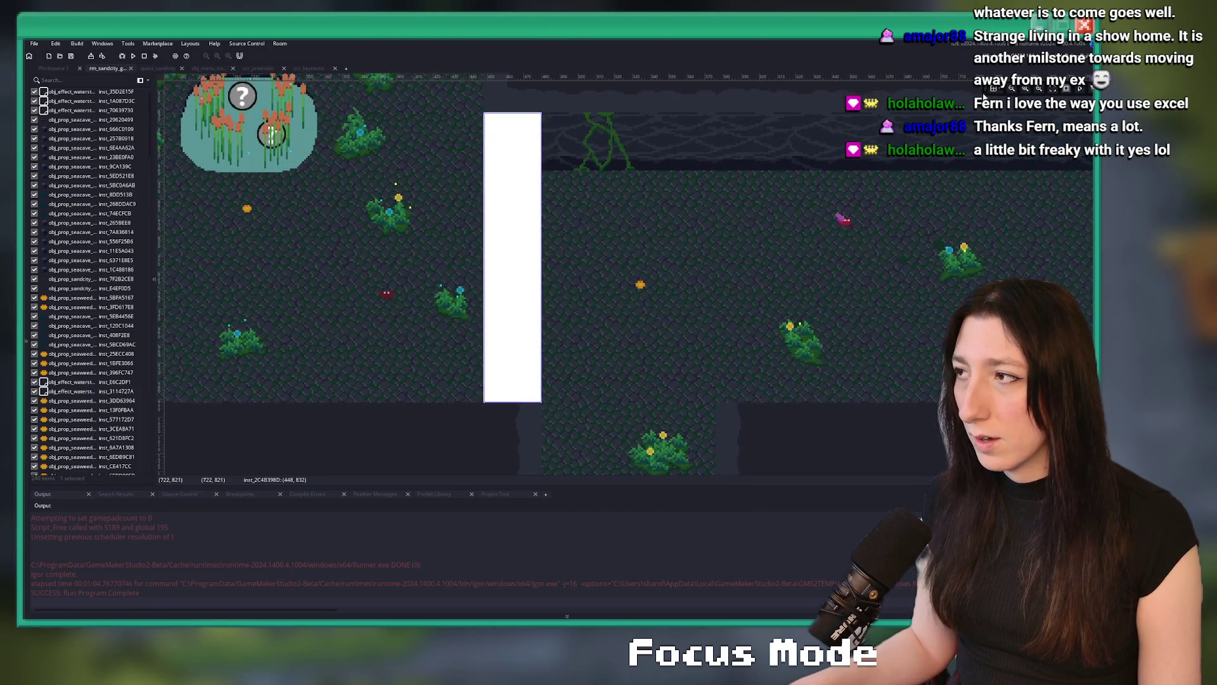
pyautogui.click(991, 90)
pyautogui.scroll(-3, 478, 242)
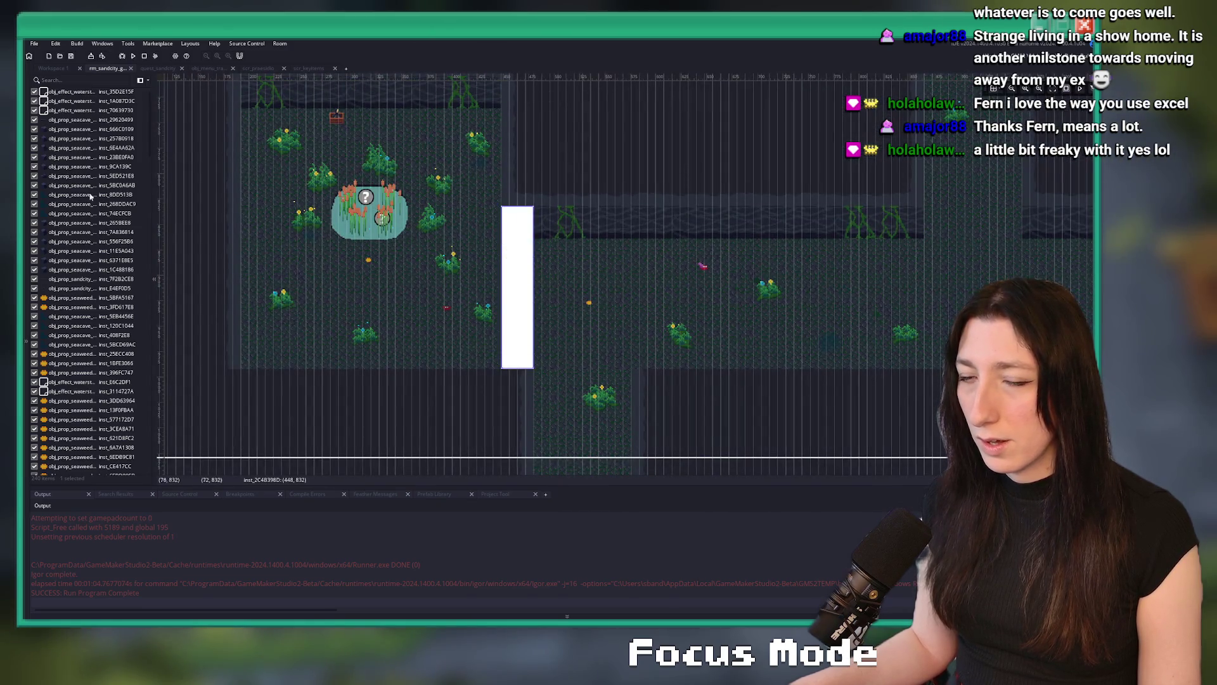
pyautogui.click(28, 104)
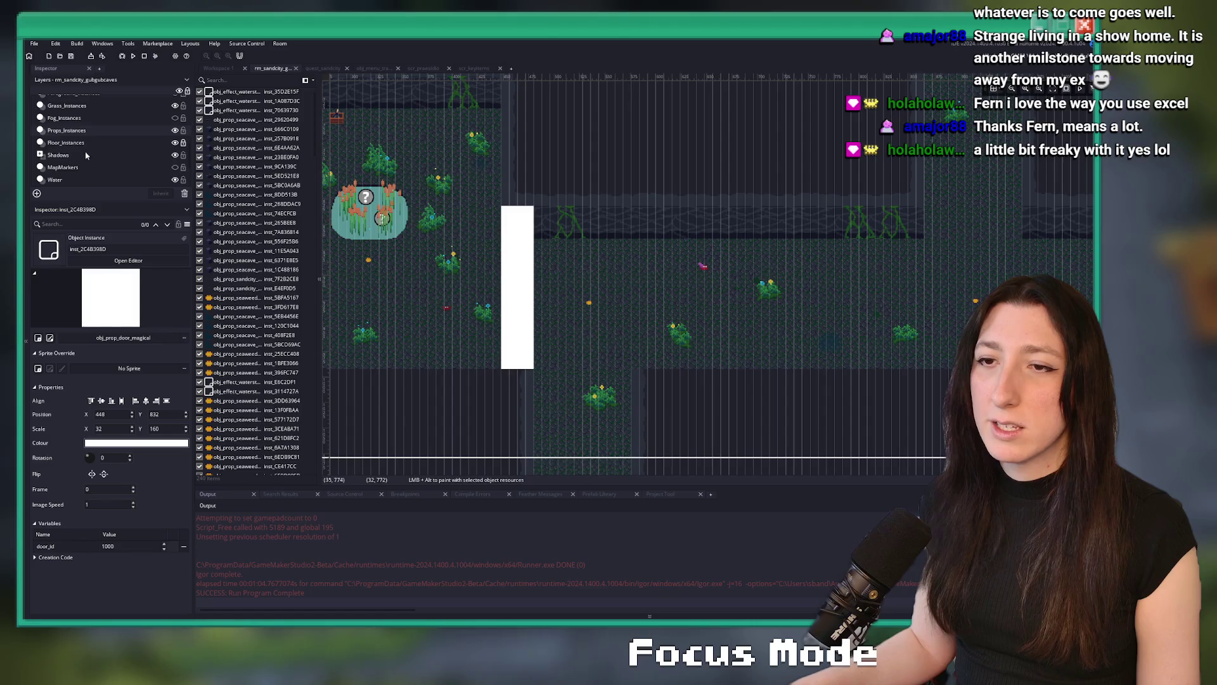
pyautogui.click(84, 166)
pyautogui.scroll(1, 111, 120)
pyautogui.click(462, 214)
pyautogui.moveTo(462, 214)
pyautogui.mouseDown()
pyautogui.moveTo(496, 226)
pyautogui.moveTo(522, 197)
pyautogui.mouseUp()
# Narrow the right-hand and between-doors Combat Encounter zones from their left edges.
pyautogui.scroll(-2, 521, 197)
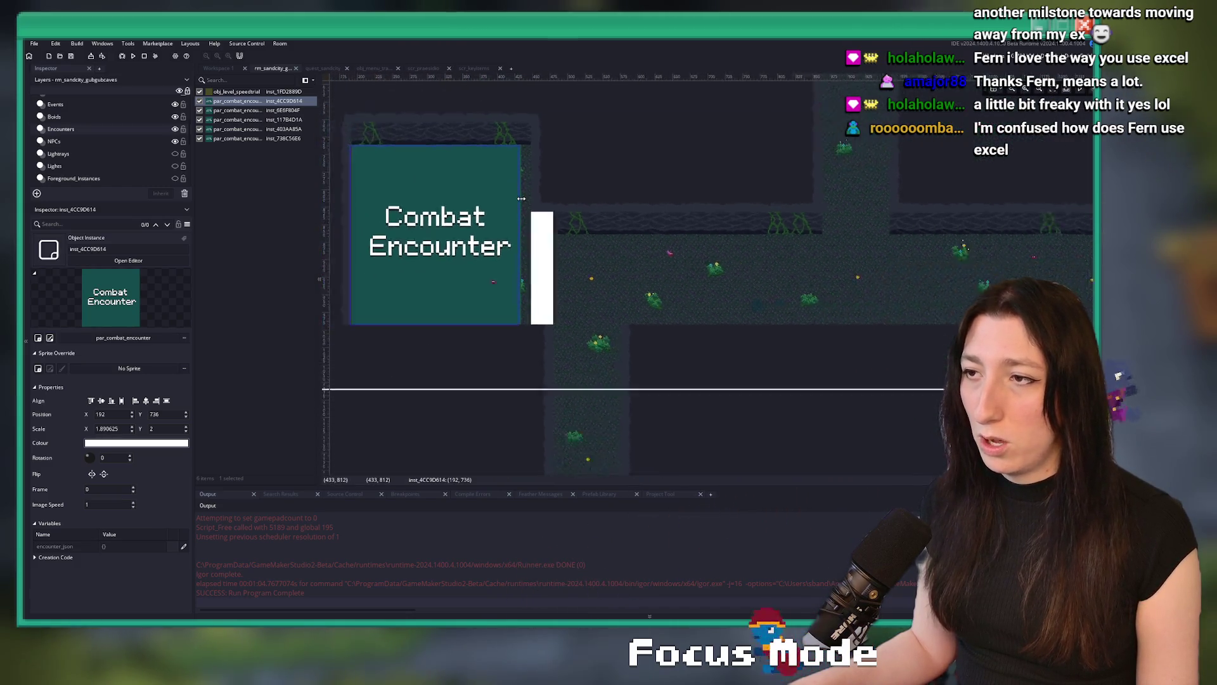
pyautogui.hscroll(10, 530, 269)
pyautogui.scroll(1, 873, 232)
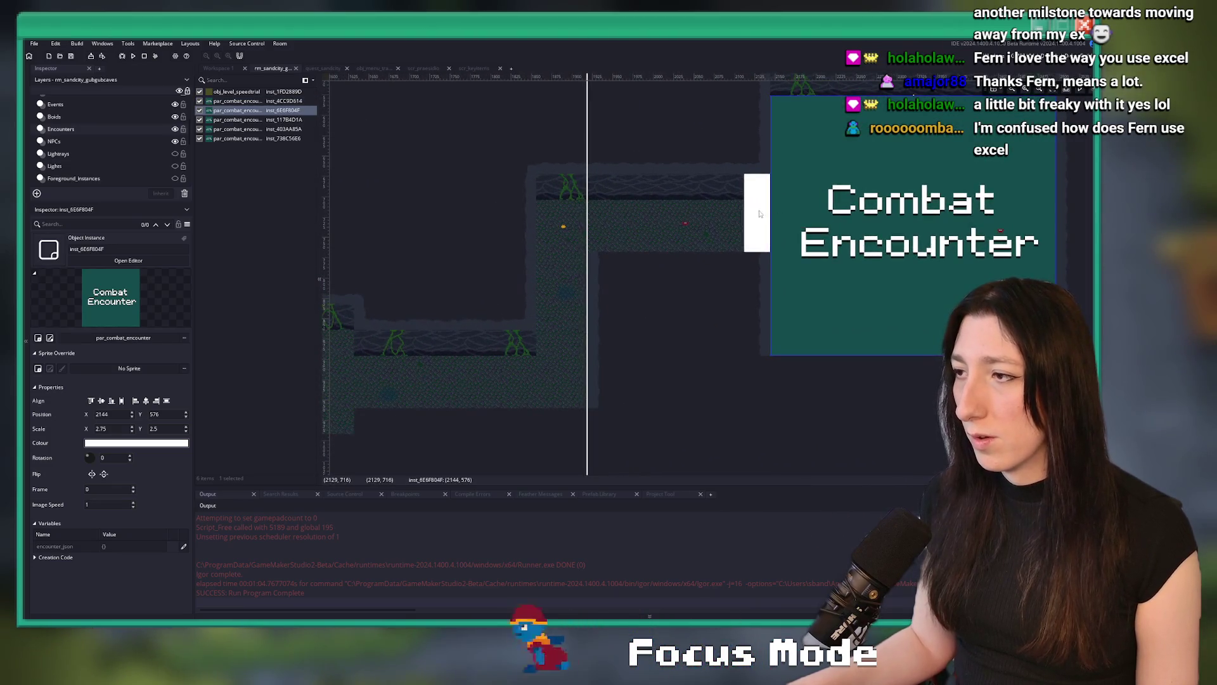
pyautogui.moveTo(771, 205); pyautogui.dragTo(784, 204)
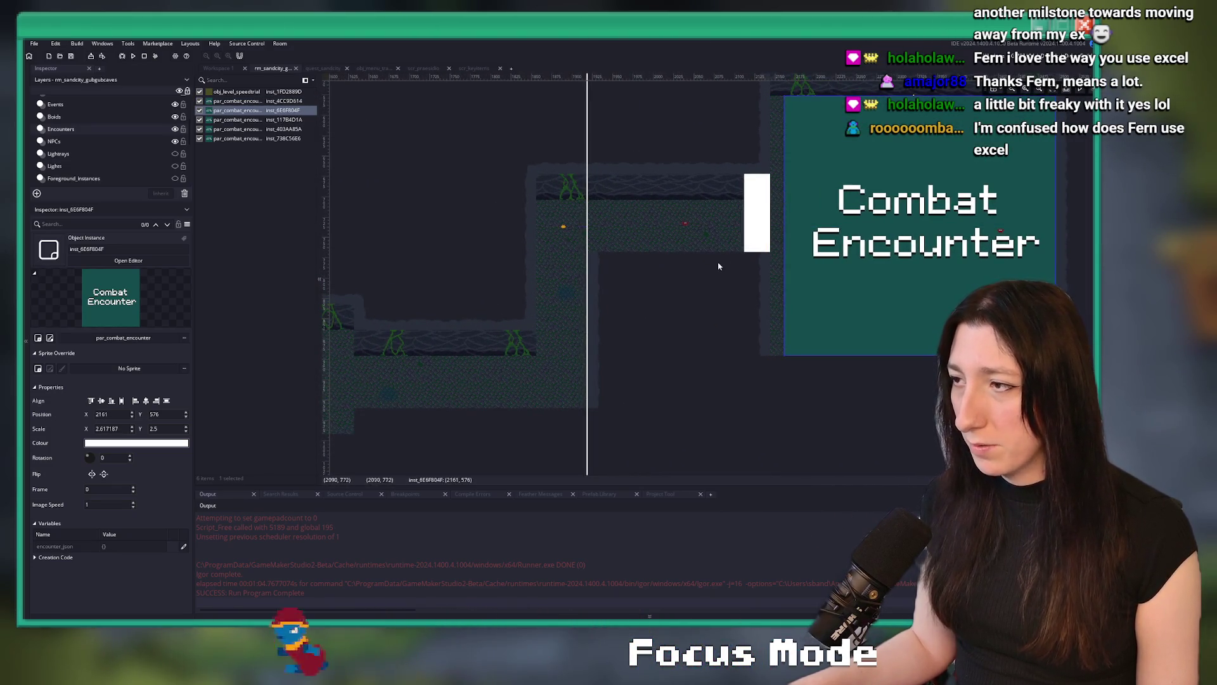
pyautogui.scroll(-3, 723, 263)
pyautogui.scroll(5, 690, 272)
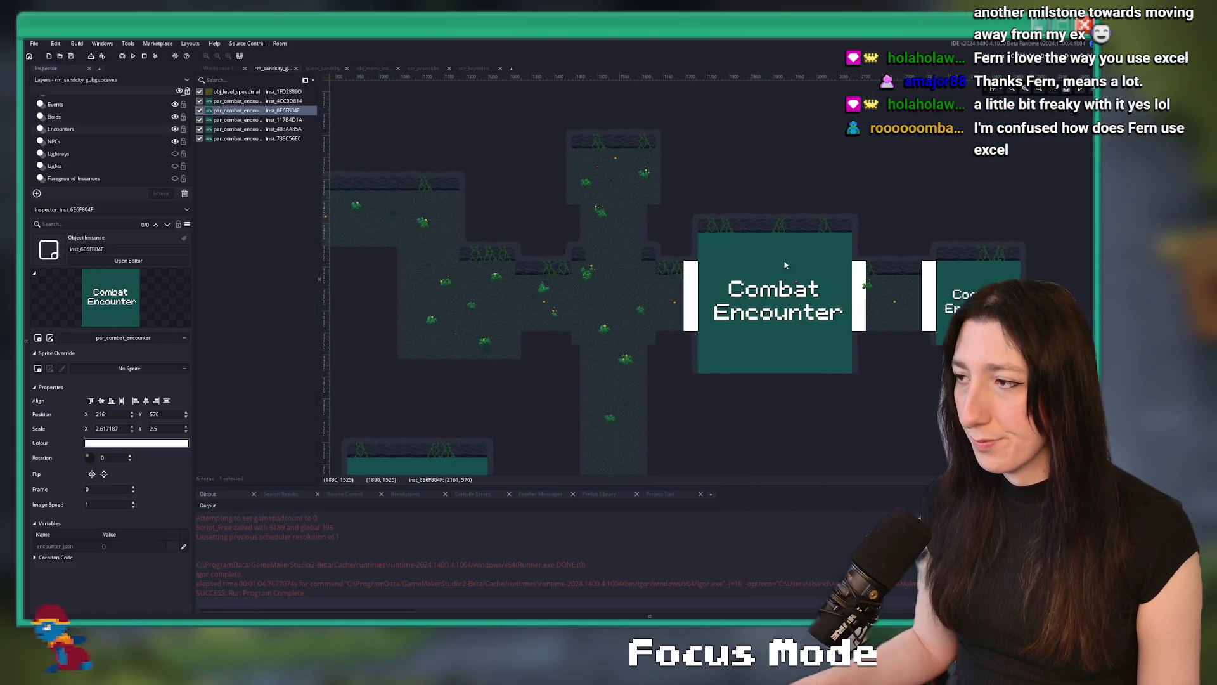
pyautogui.click(640, 285)
pyautogui.moveTo(640, 285); pyautogui.dragTo(651, 285)
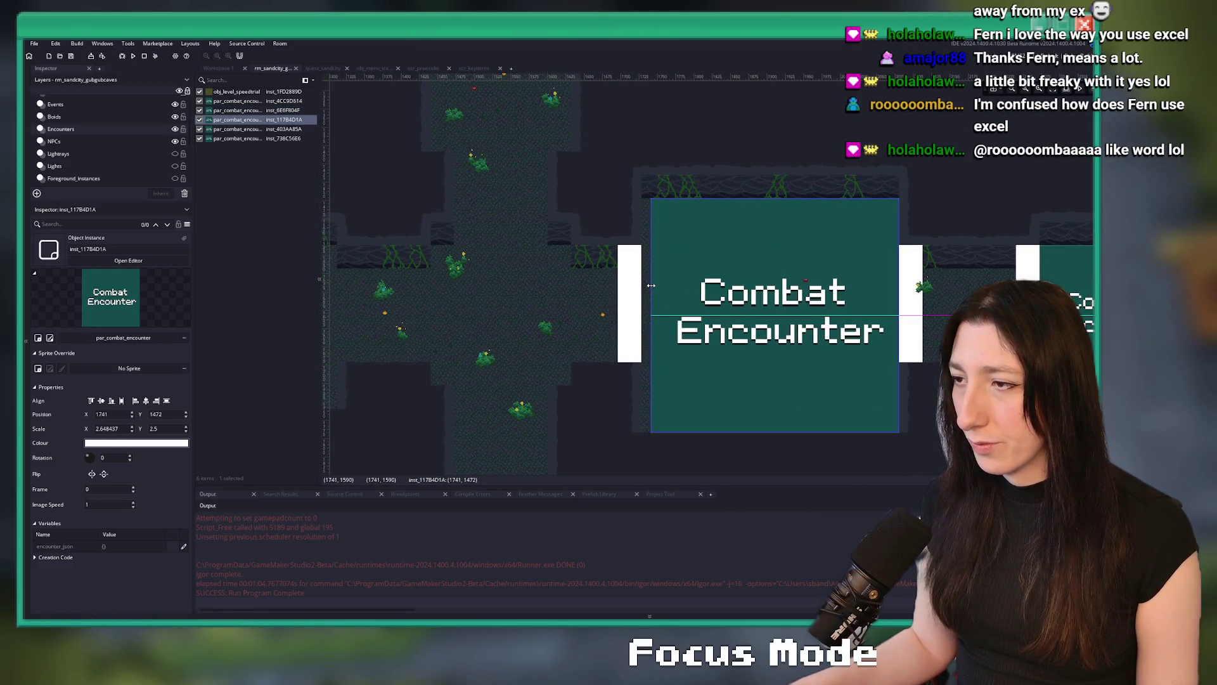
pyautogui.hscroll(4, 761, 285)
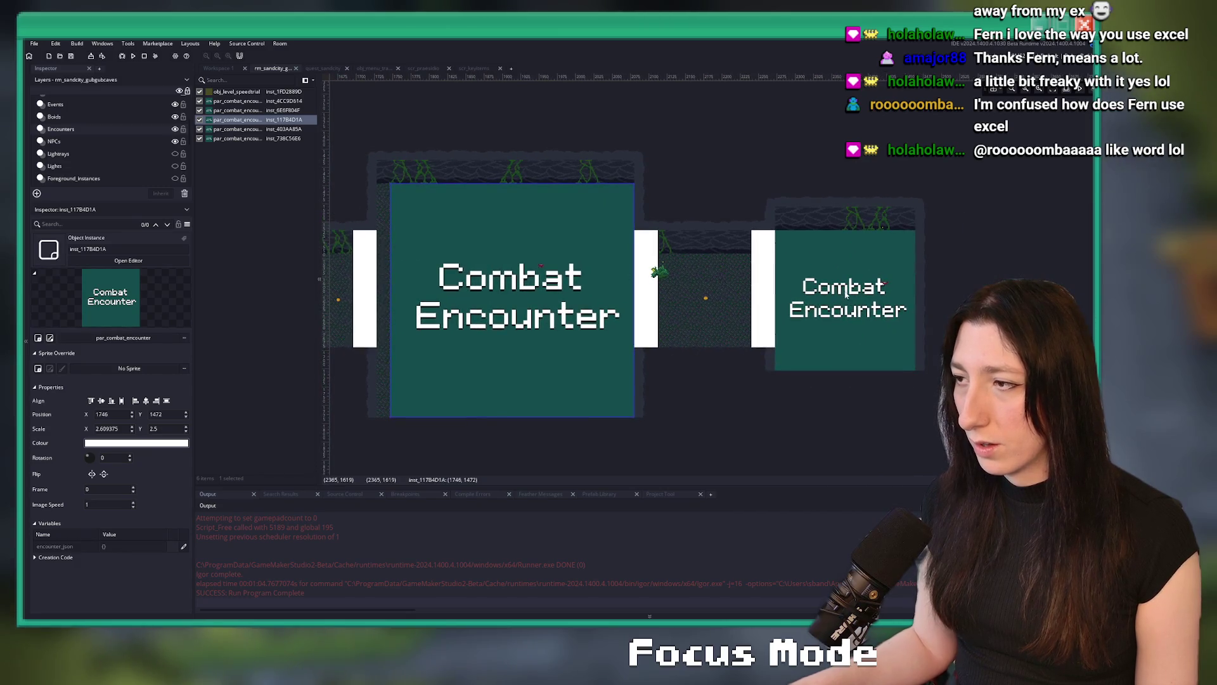
pyautogui.moveTo(774, 277); pyautogui.dragTo(787, 278)
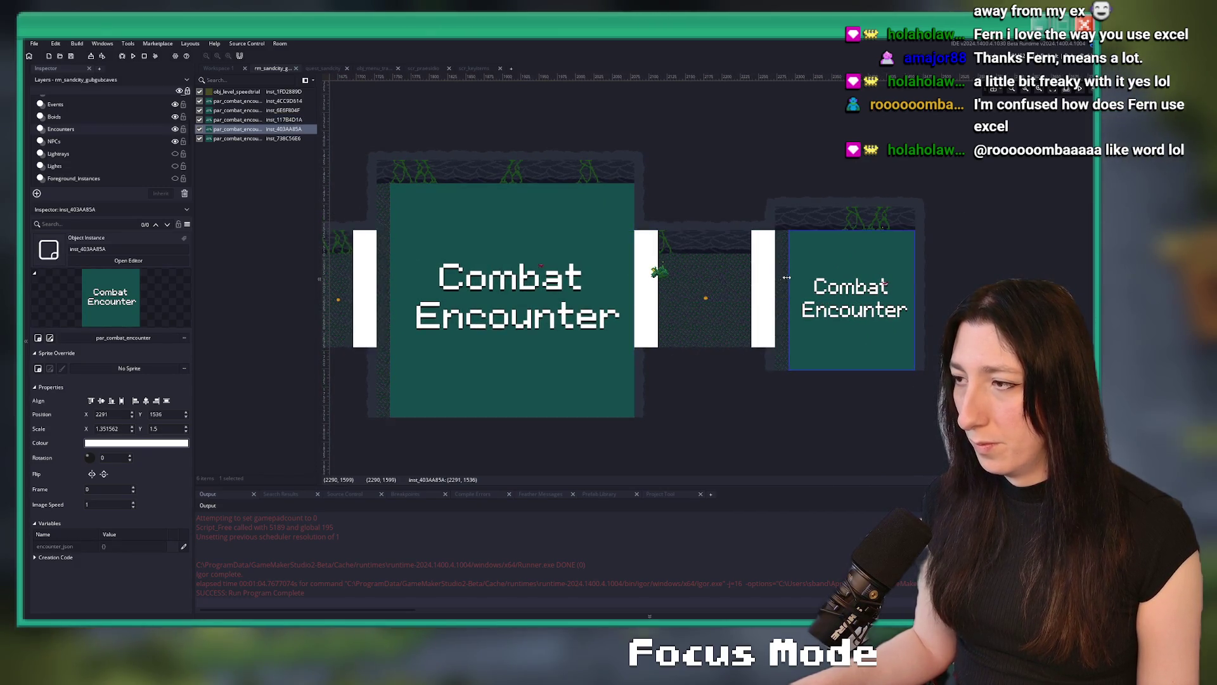
pyautogui.scroll(-5, 555, 291)
pyautogui.scroll(5, 448, 419)
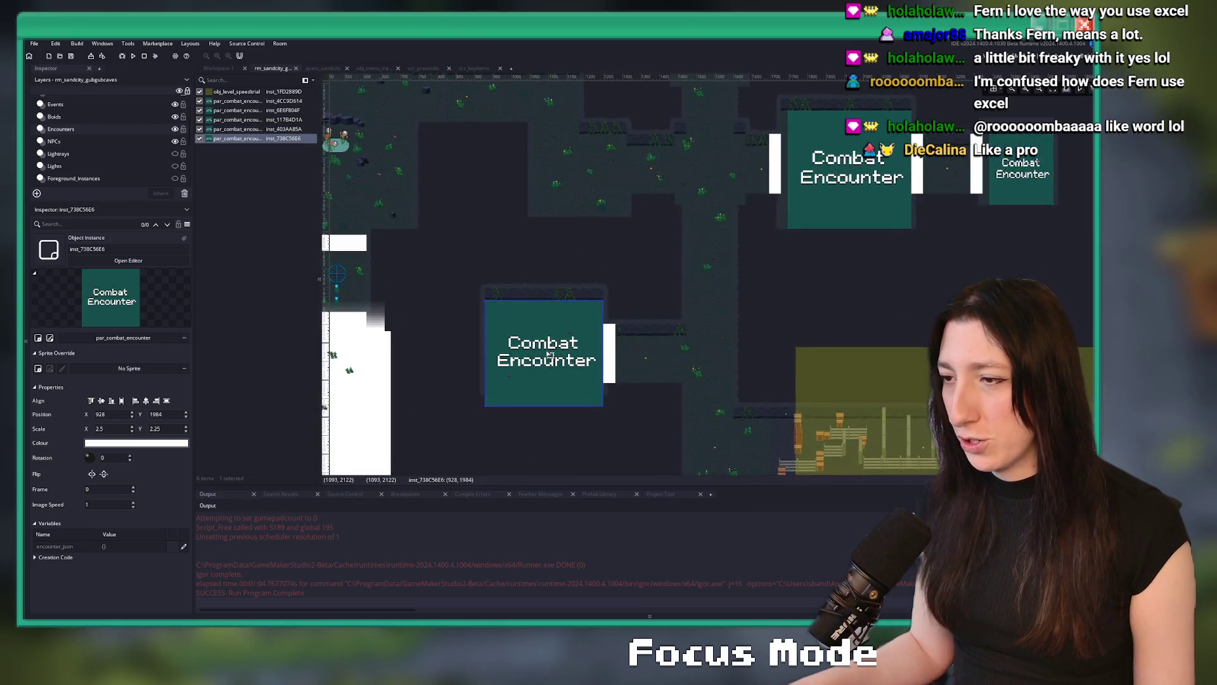
# Pull the lower-left encounter zone's right edge inward and launch a test build.
pyautogui.click(634, 334)
pyautogui.moveTo(634, 335); pyautogui.dragTo(618, 330)
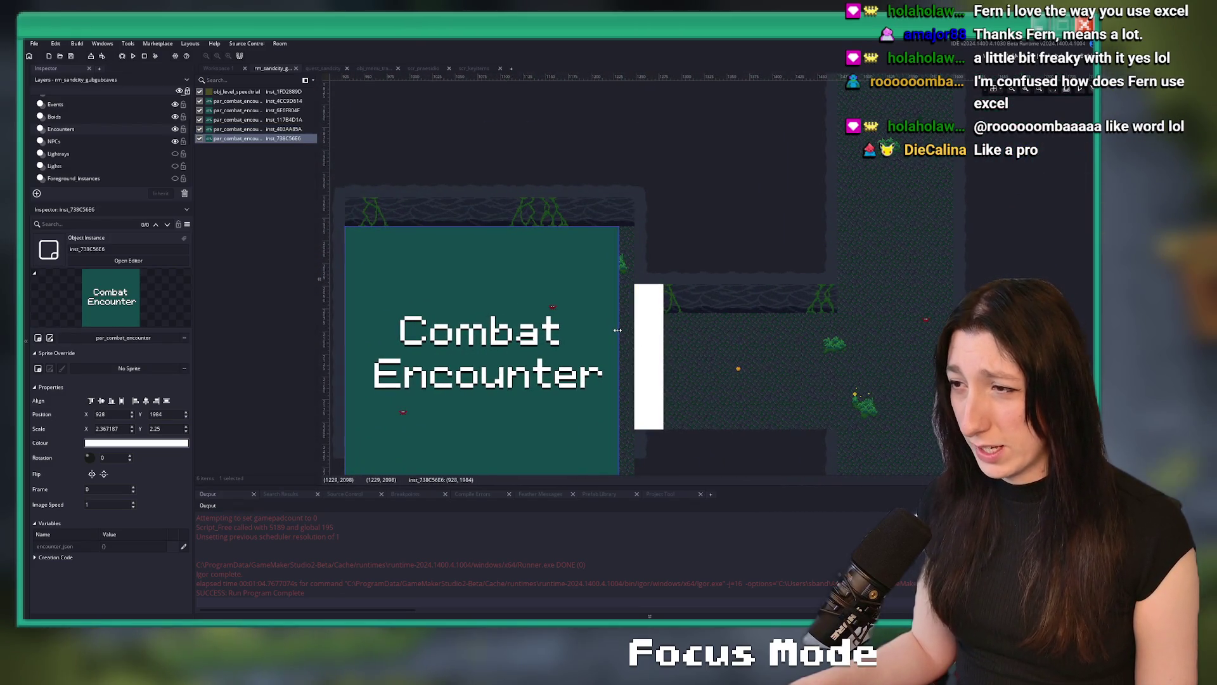
pyautogui.scroll(-2, 692, 334)
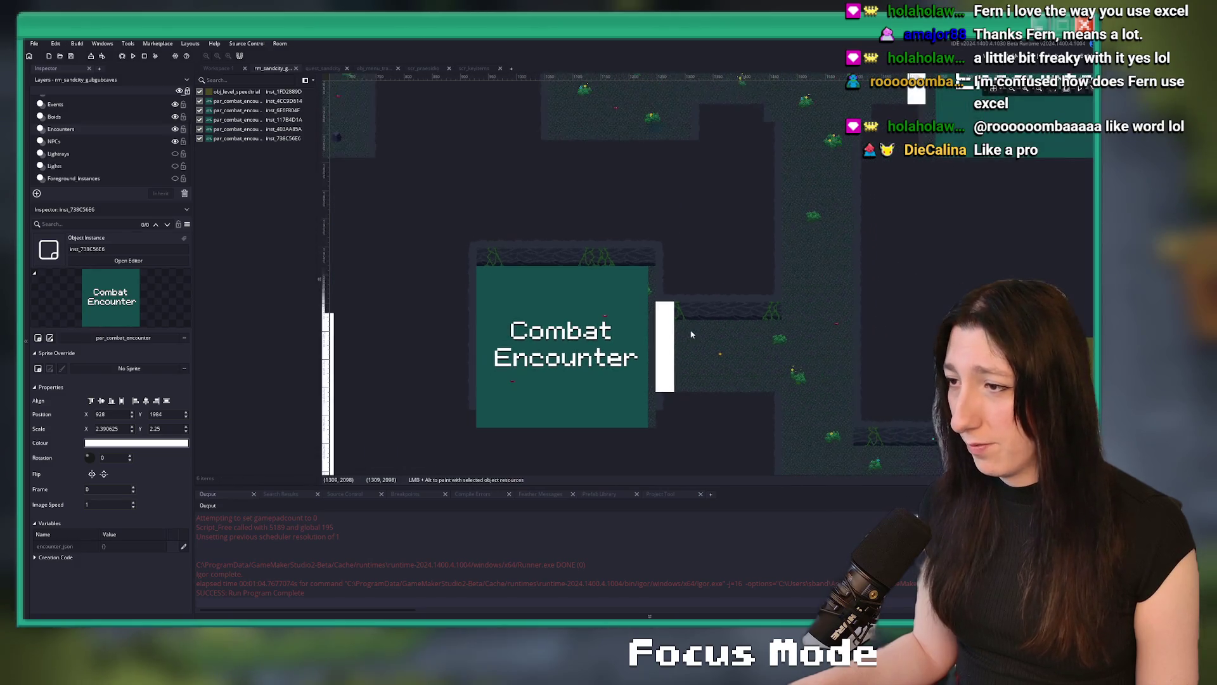
pyautogui.press('F5')
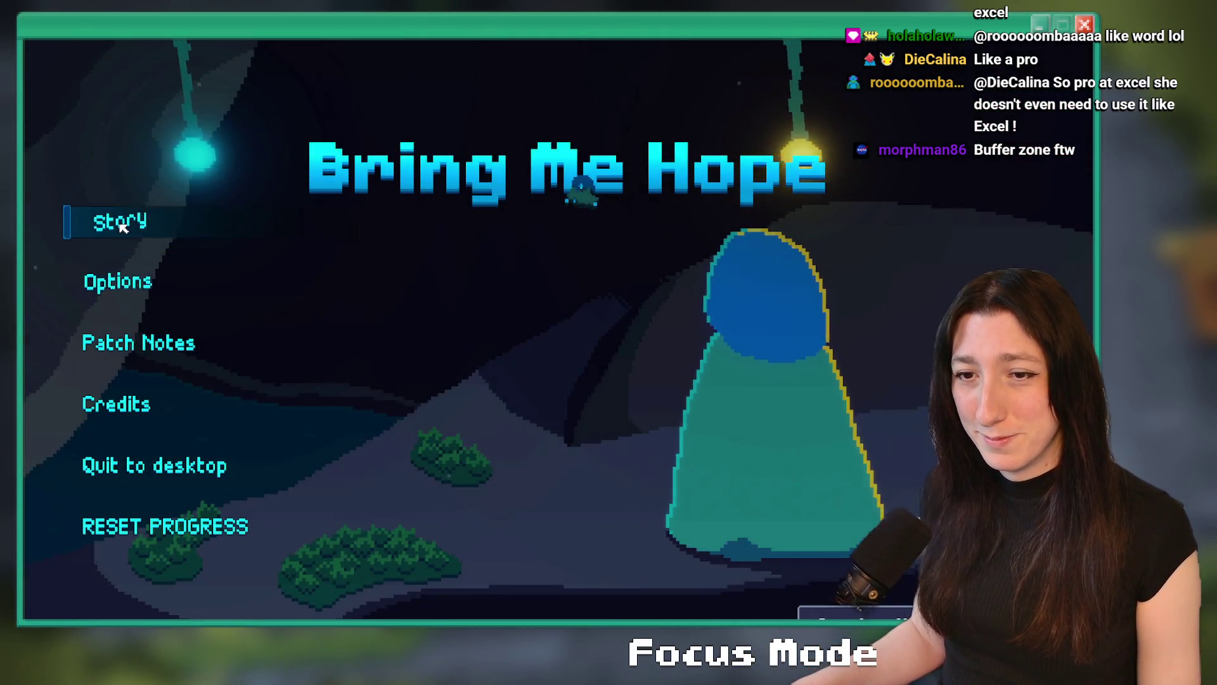
# Play Story into Gub Gub Caves, check the map, fight the encounter, then abort the code error.
pyautogui.click(125, 225)
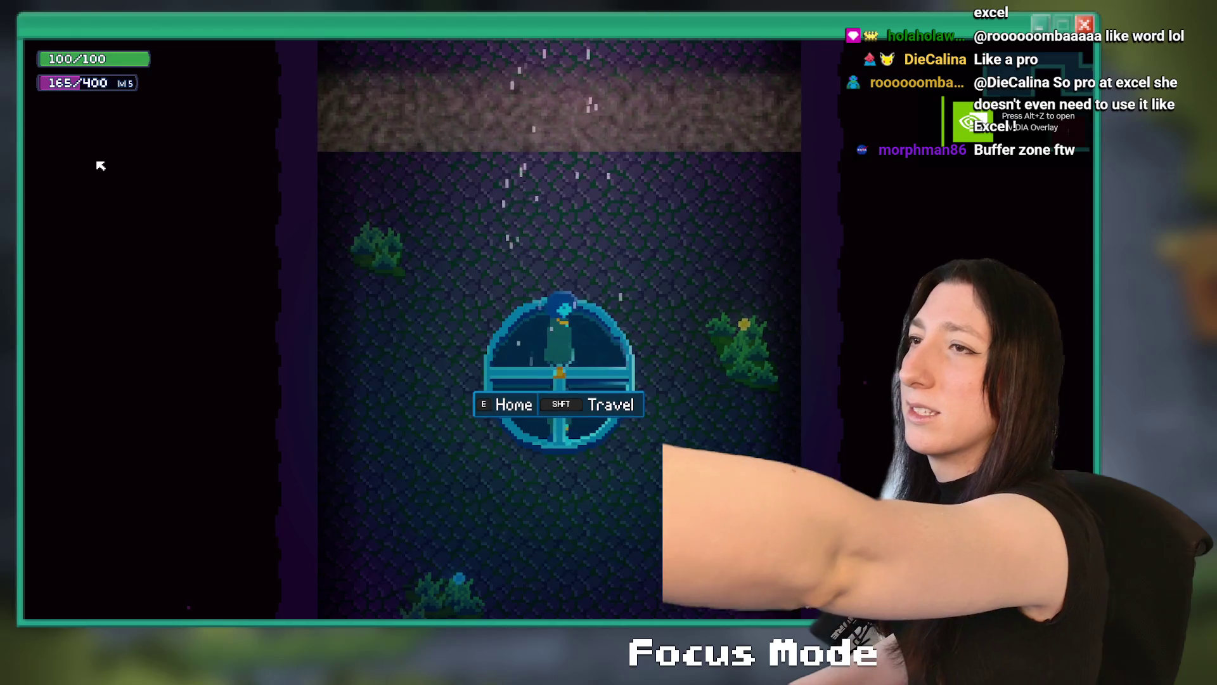
pyautogui.press('w')
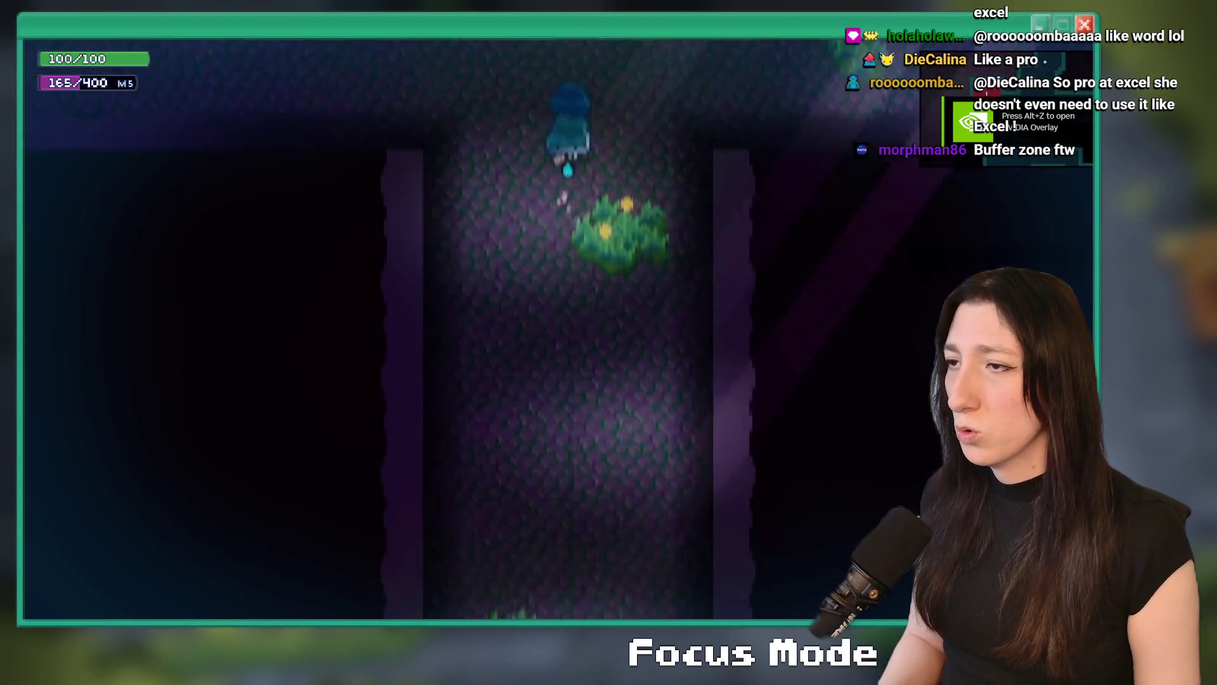
pyautogui.press('m')
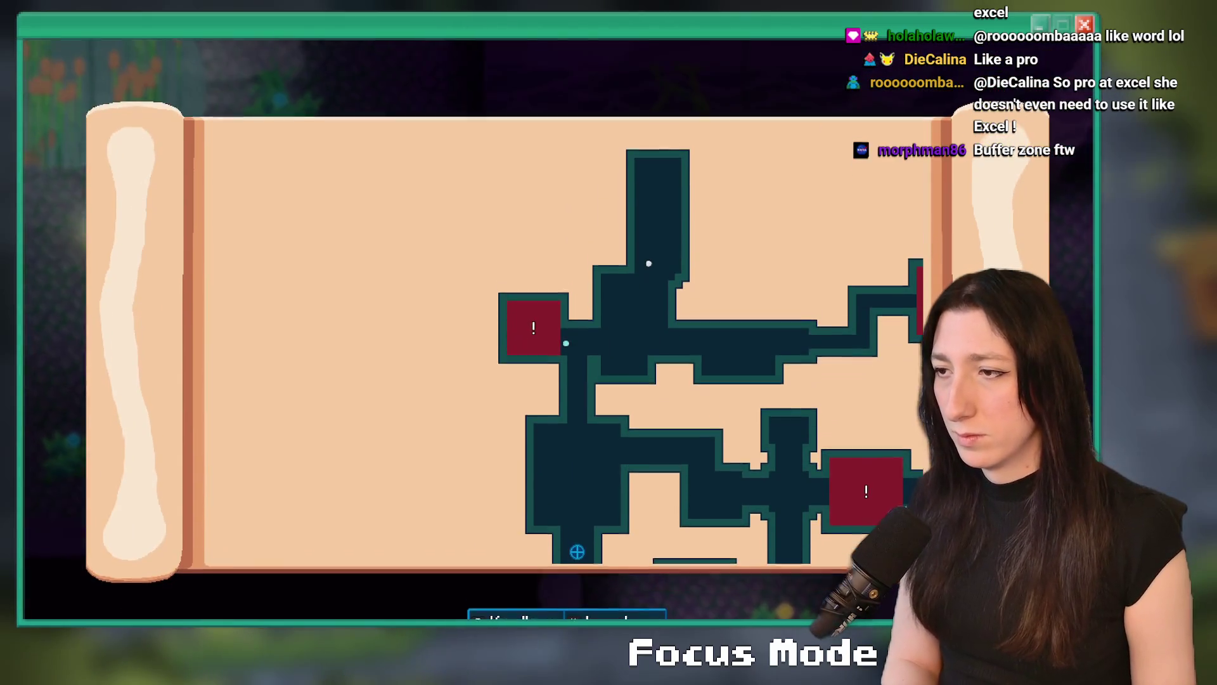
pyautogui.press('m')
pyautogui.press('a')
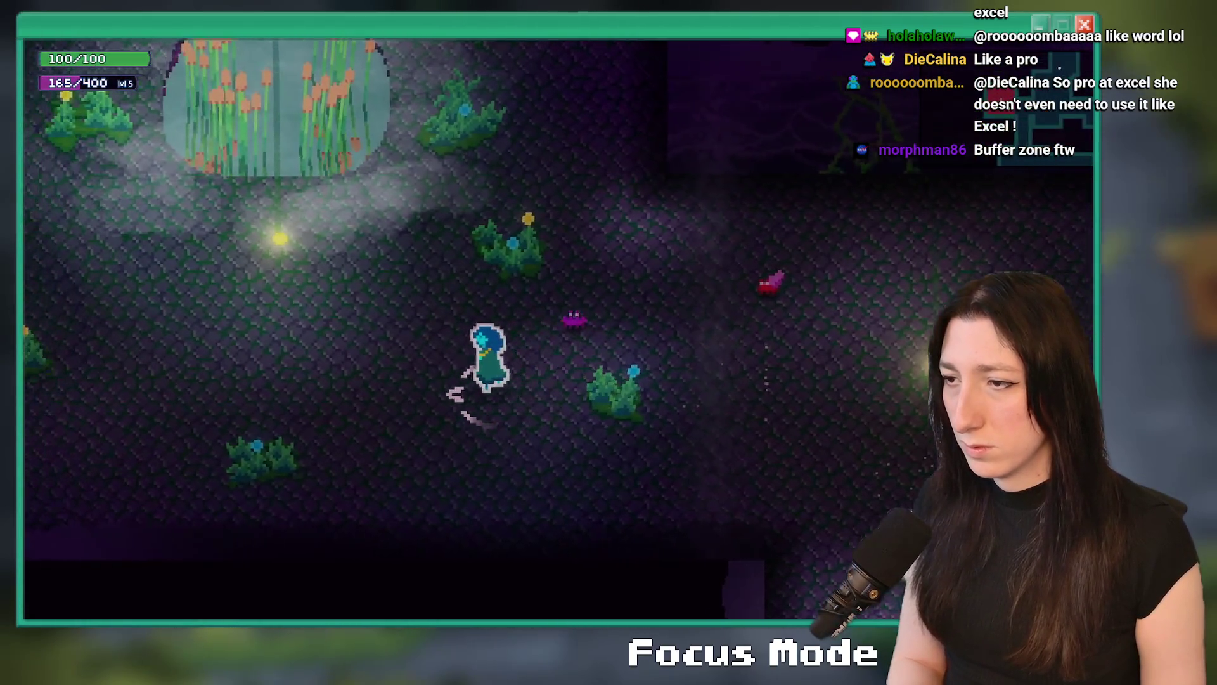
pyautogui.press('w')
pyautogui.press('w')
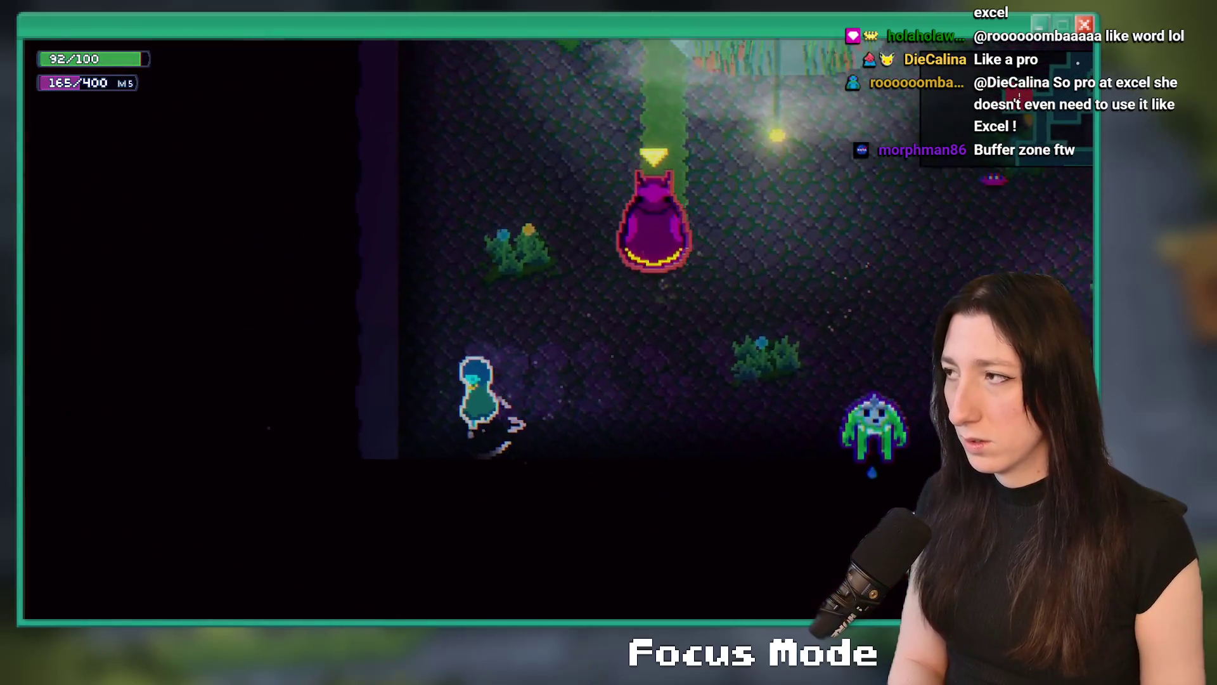
pyautogui.press('w')
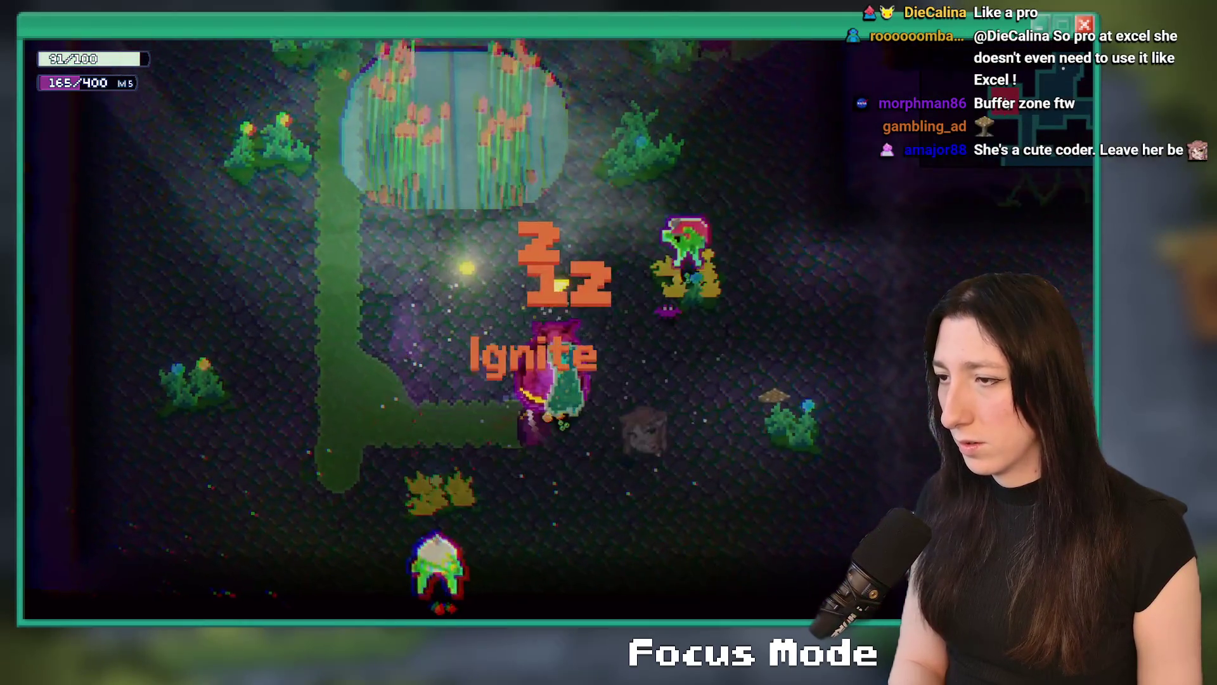
pyautogui.press('a')
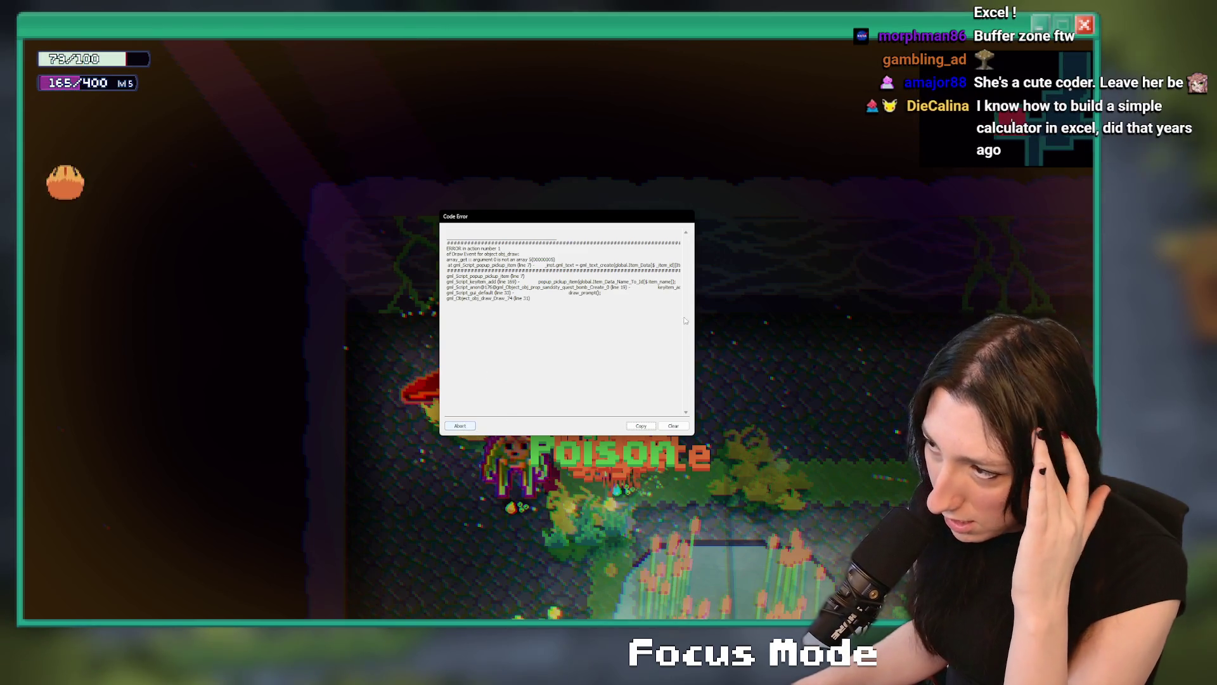
pyautogui.click(464, 427)
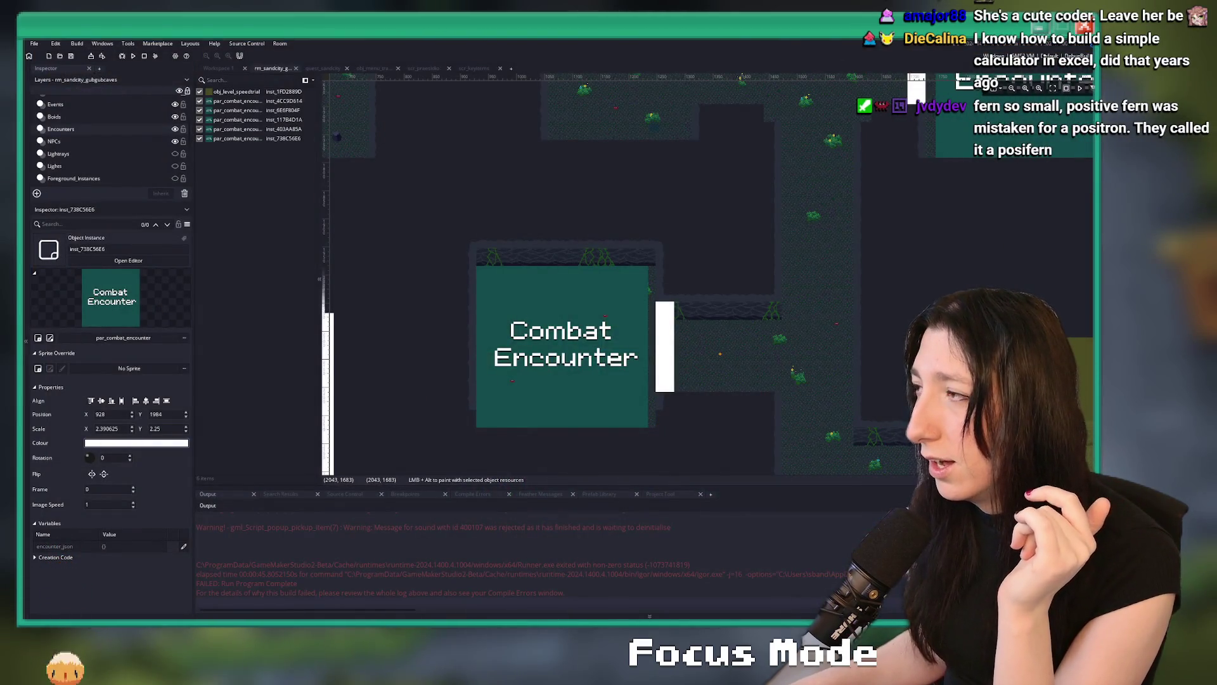
# Search assets for 'item' and open scr_itemdb_keys as a docked, maximized code tab.
pyautogui.click(236, 119)
pyautogui.click(732, 68)
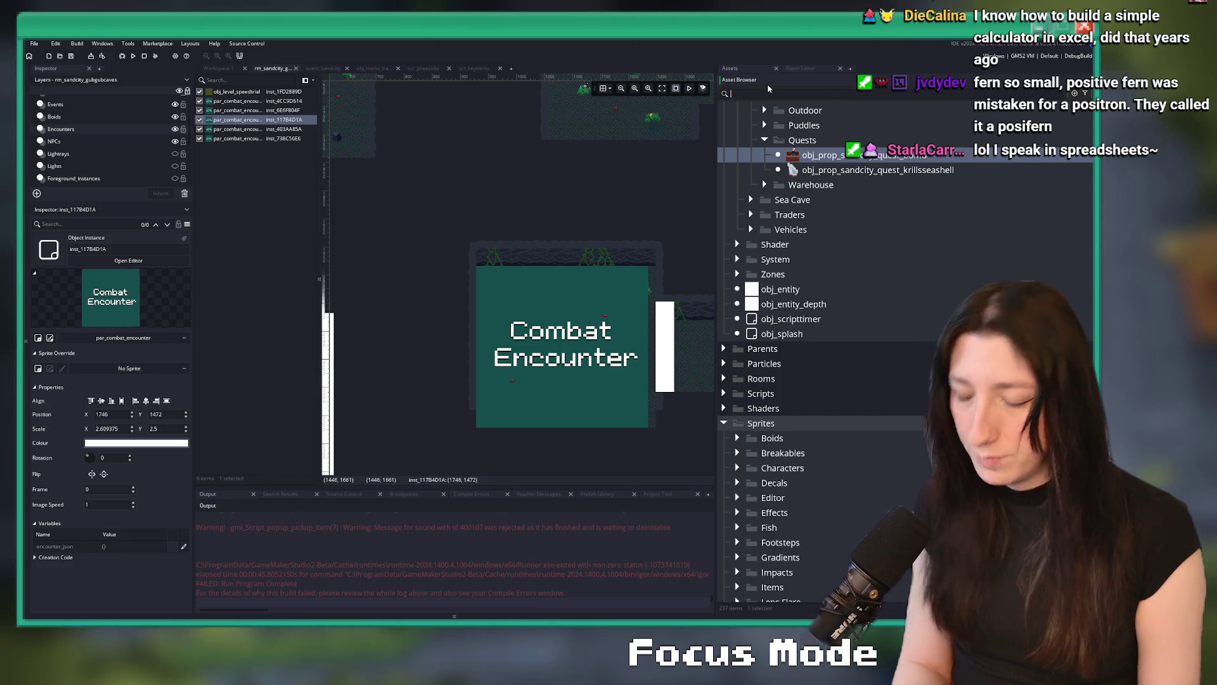
pyautogui.write('item')
pyautogui.scroll(-5, 928, 298)
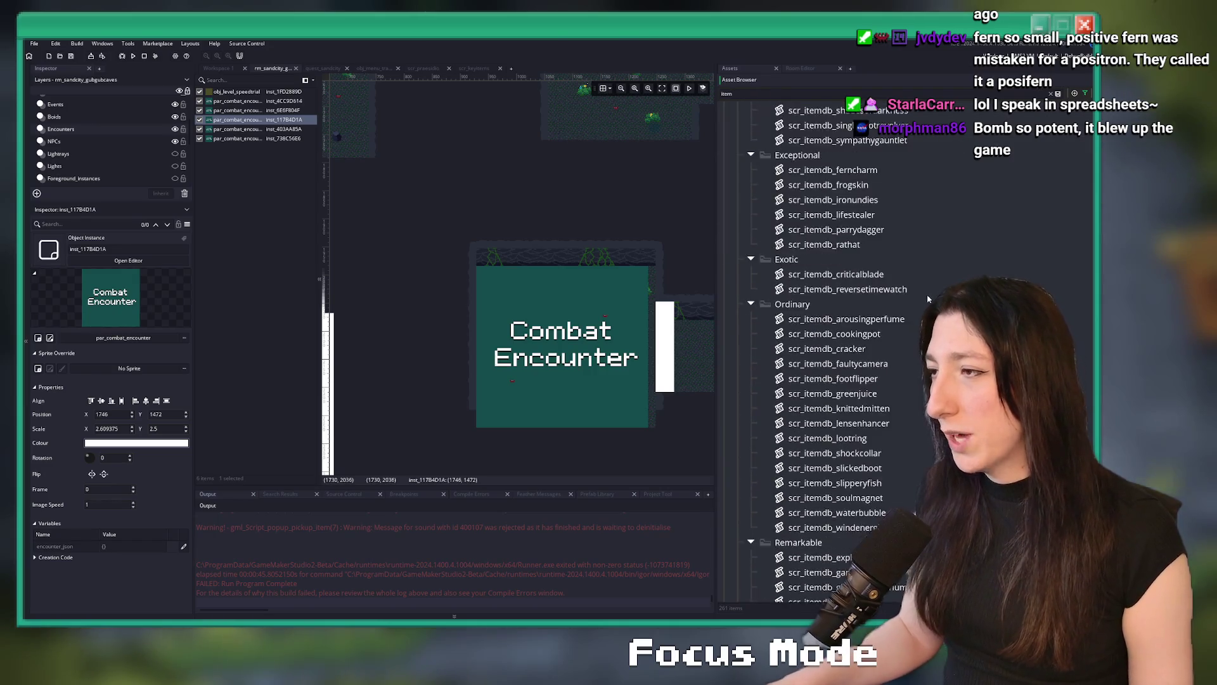
pyautogui.scroll(-10, 900, 381)
pyautogui.click(864, 473)
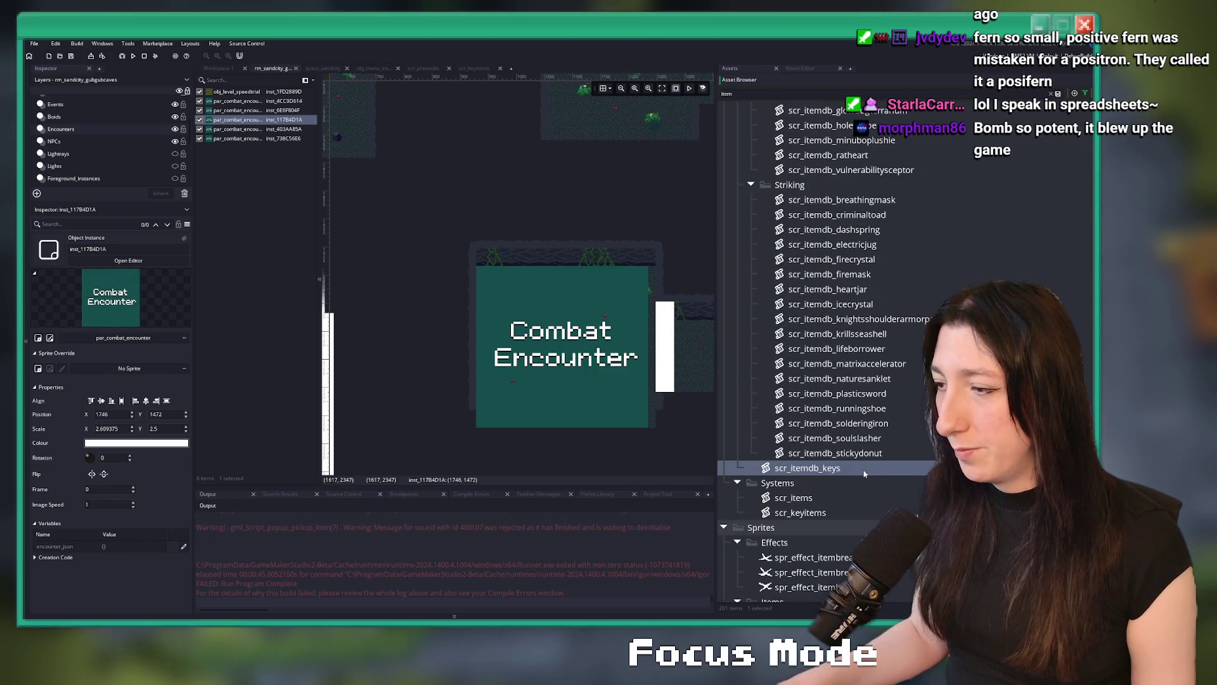
pyautogui.doubleClick(865, 473)
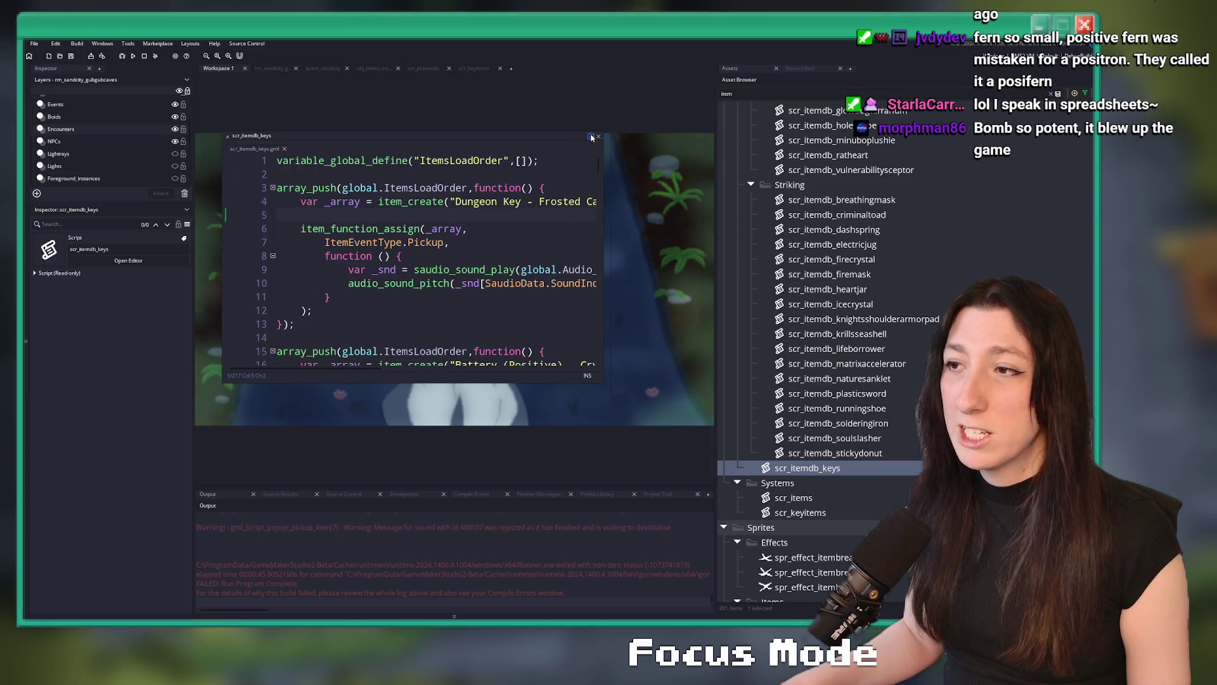
pyautogui.click(592, 138)
pyautogui.scroll(-3, 559, 258)
pyautogui.press('F12')
pyautogui.moveTo(559, 258); pyautogui.dragTo(558, 618)
# Duplicate the Krill's Seashells block, renaming it Bomb with sprite spr_item_bomb.
pyautogui.click(140, 436)
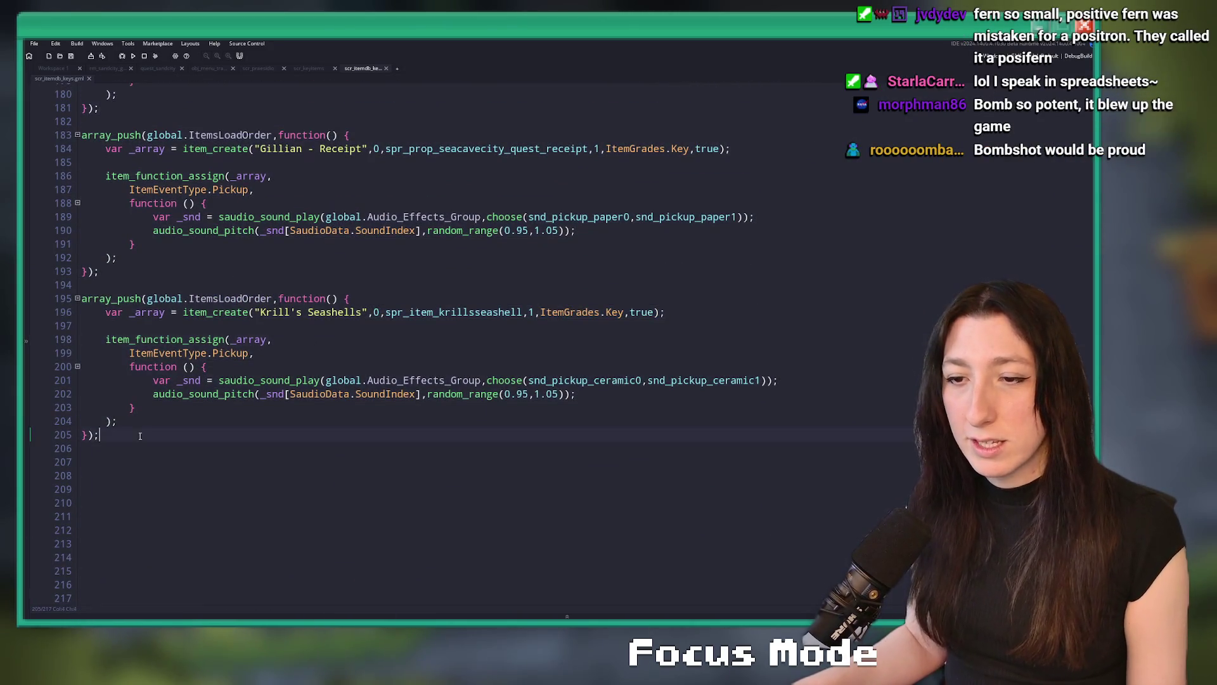
pyautogui.moveTo(140, 435); pyautogui.dragTo(82, 298)
pyautogui.hotkey('ctrl', 'd')
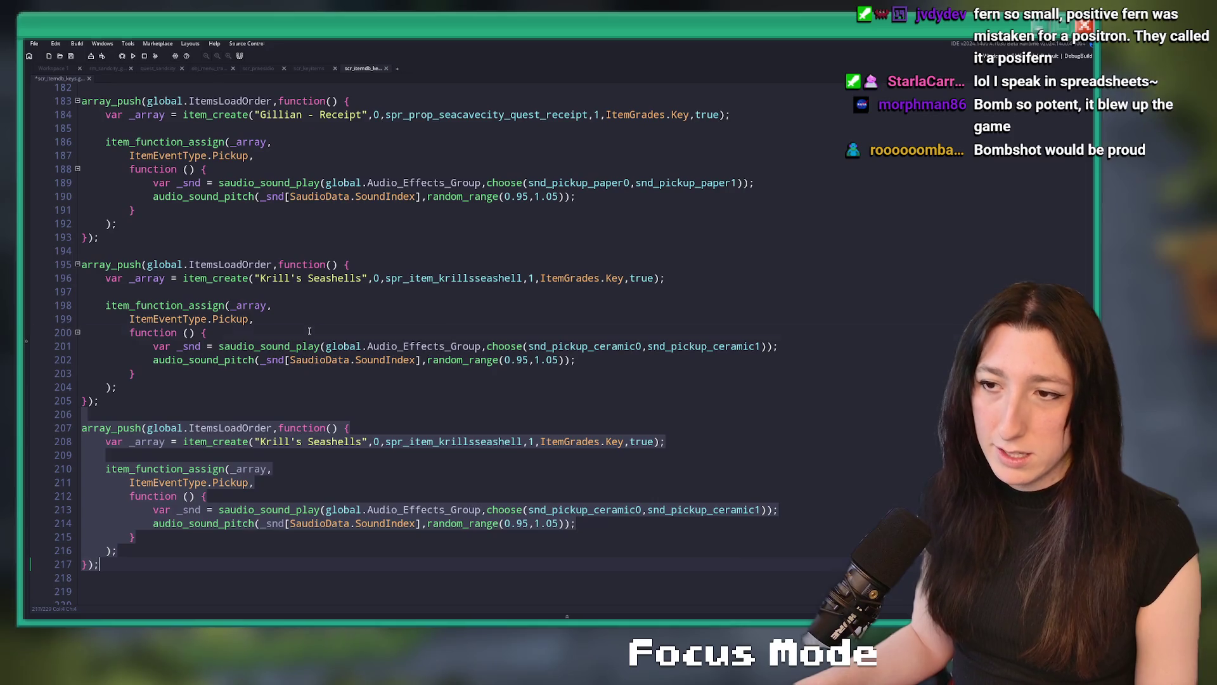
pyautogui.click(309, 331)
pyautogui.scroll(-2, 304, 355)
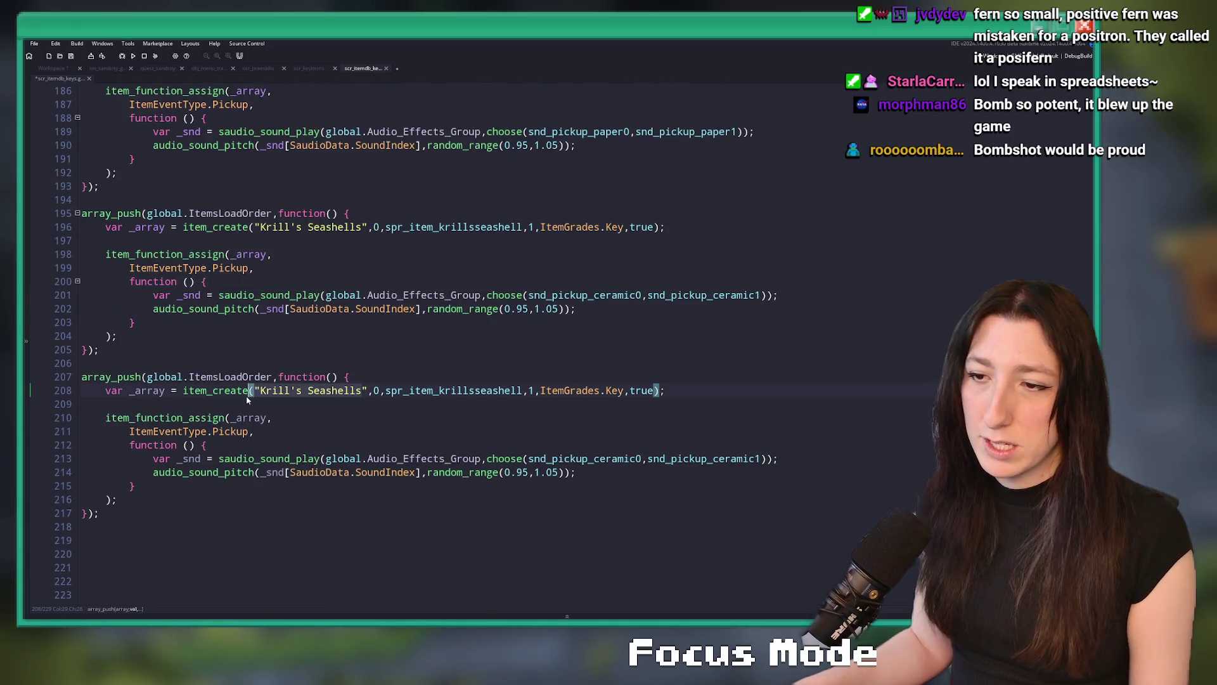
pyautogui.moveTo(261, 398); pyautogui.dragTo(363, 394)
pyautogui.write('Bomb')
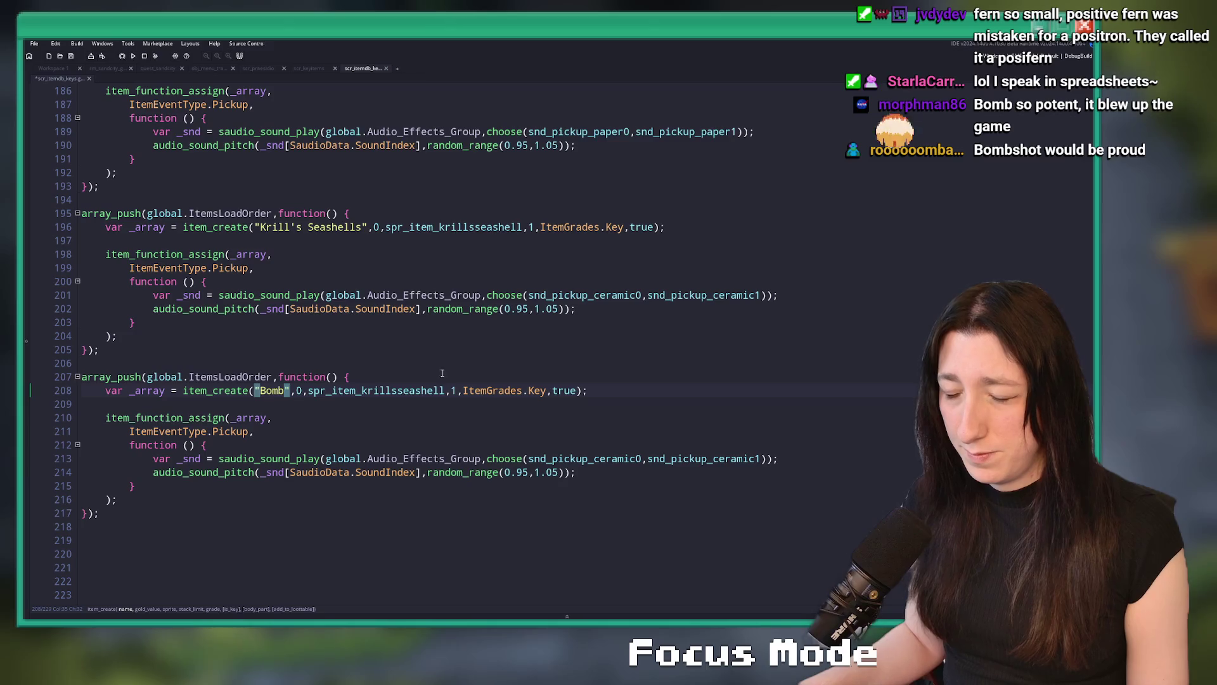
pyautogui.click(356, 392)
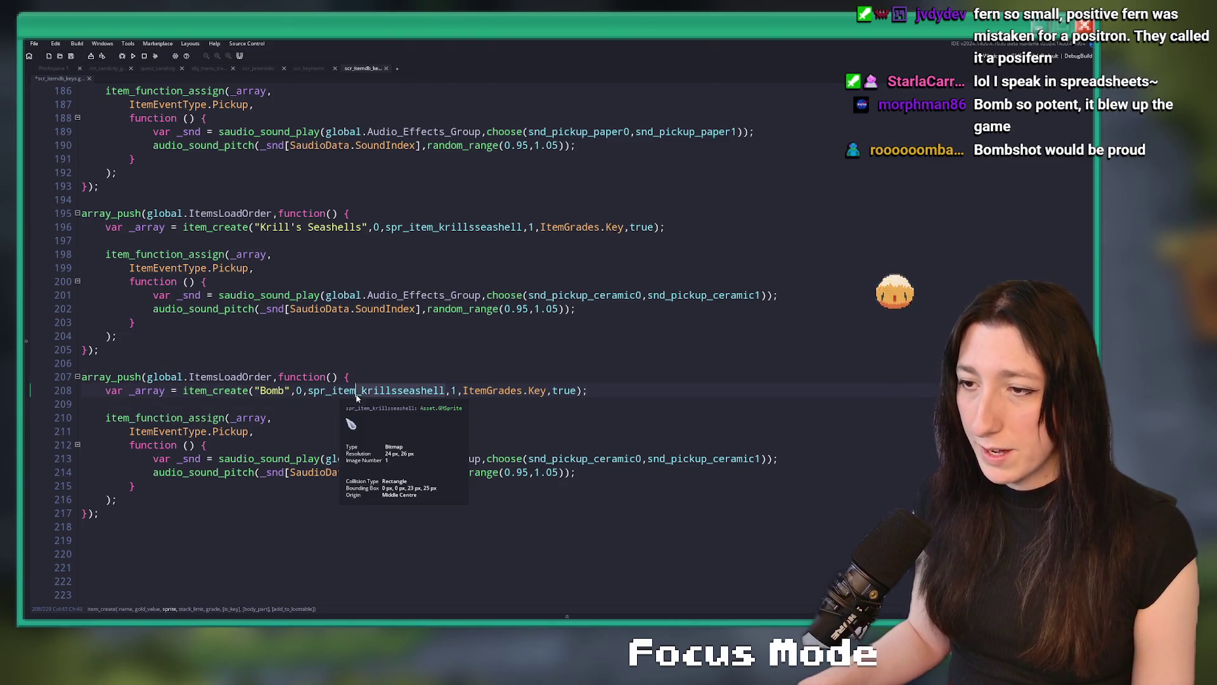
pyautogui.doubleClick(366, 391)
pyautogui.write('bomb')
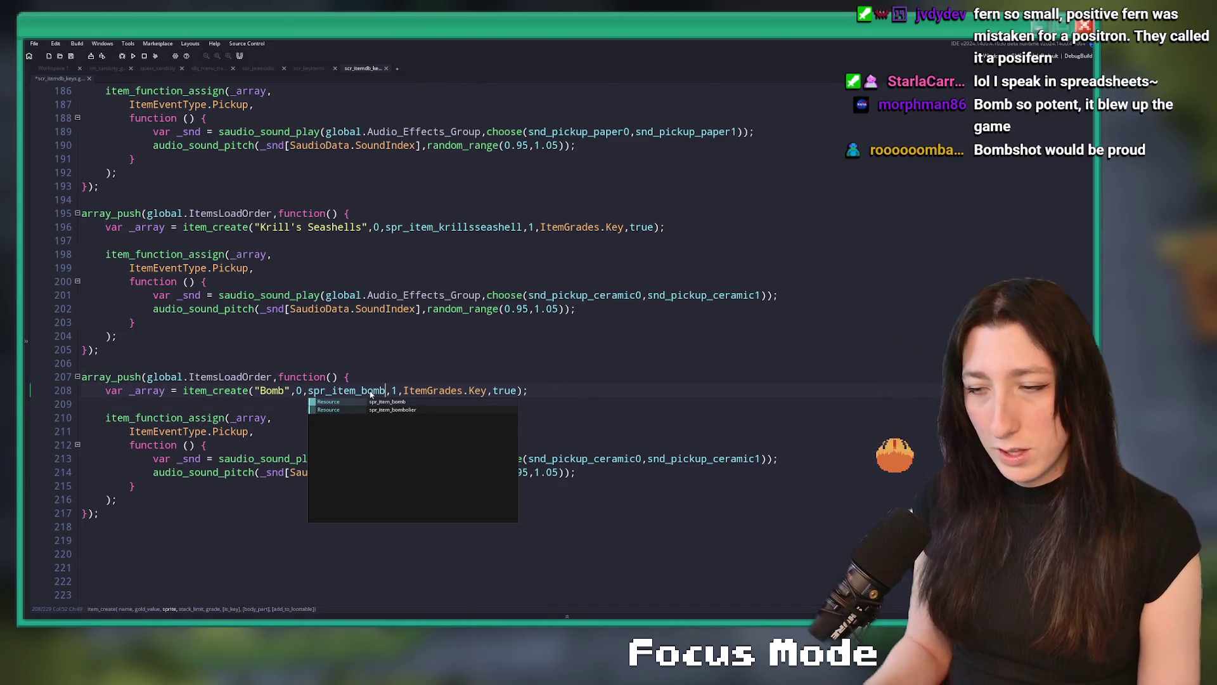
# Set both Bomb pickup sounds to snd_pickup_metalsmall0.
pyautogui.click(631, 461)
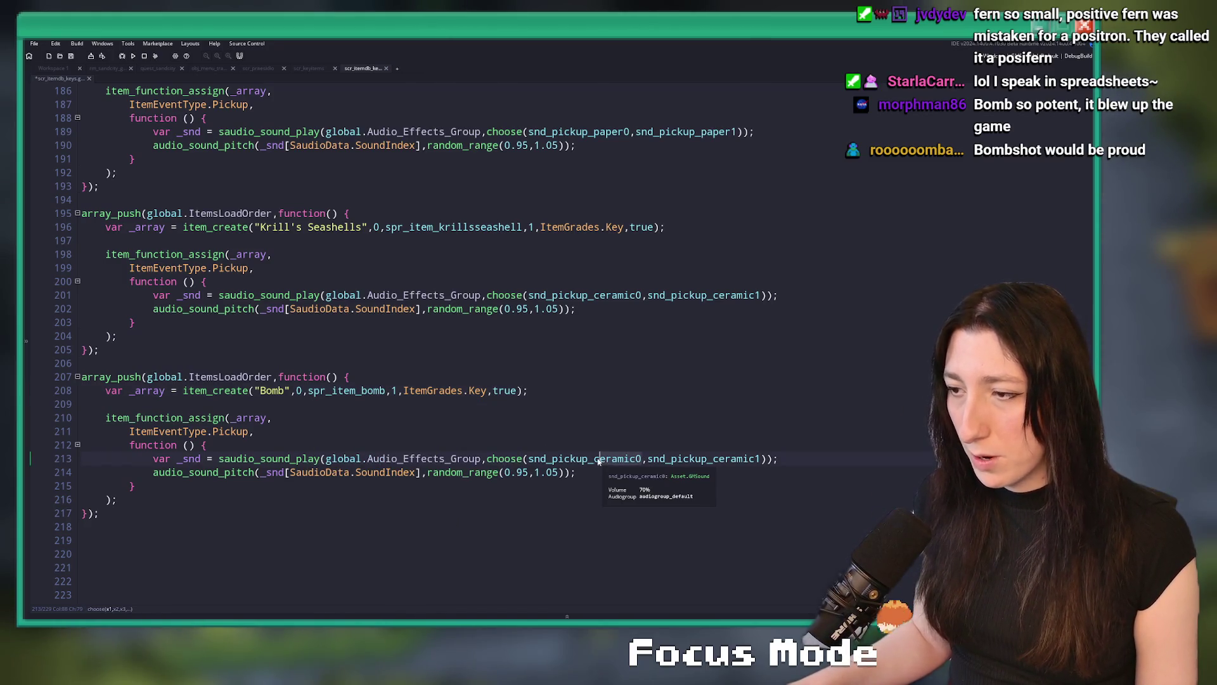
pyautogui.hotkey('ctrl', 'shift', 'Right')
pyautogui.write('metal')
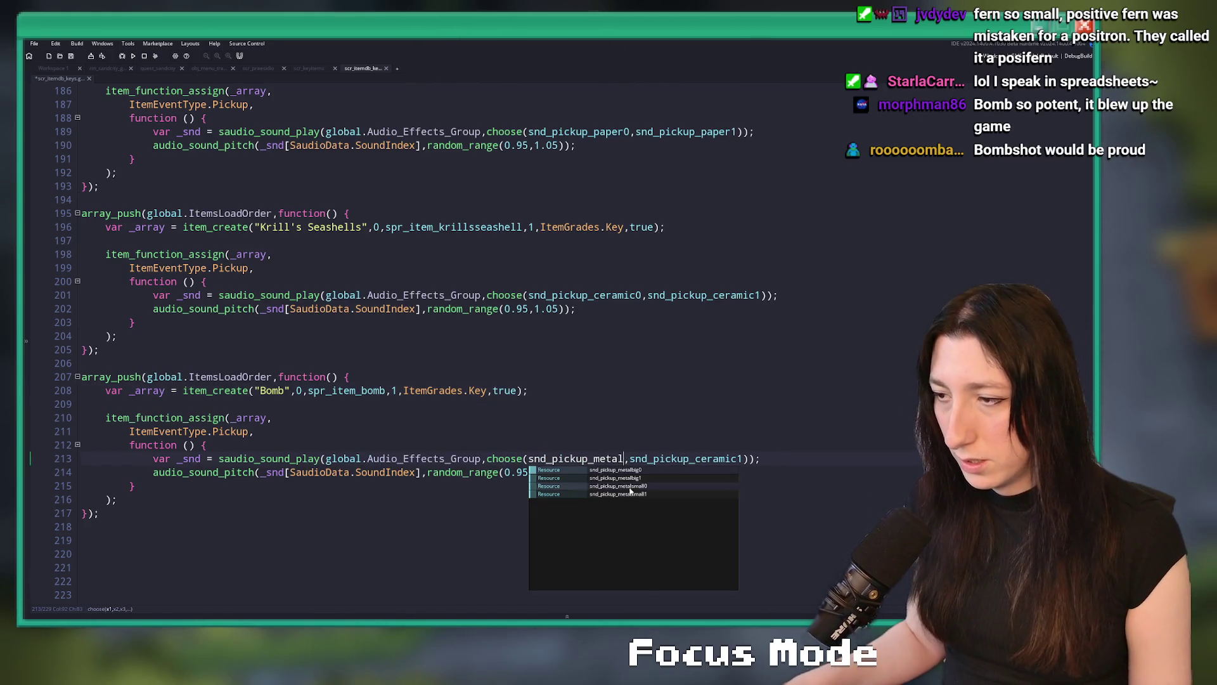
pyautogui.click(633, 486)
pyautogui.doubleClick(721, 461)
pyautogui.write('snd_pickup_metalsmall0')
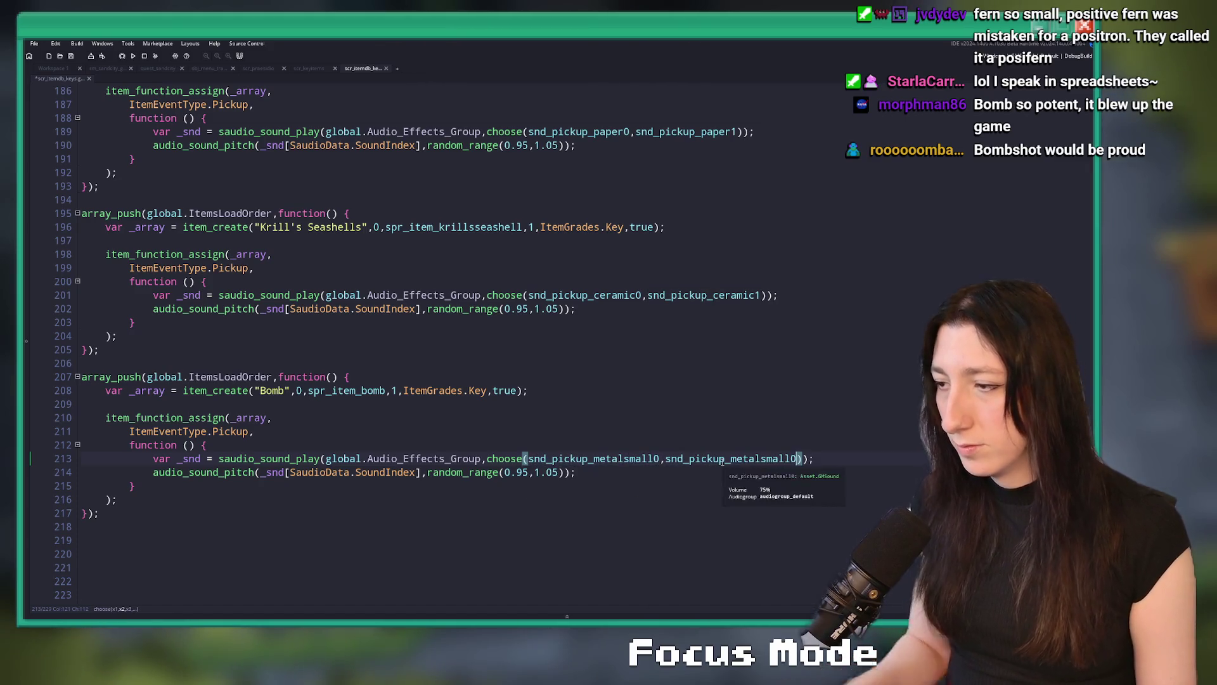